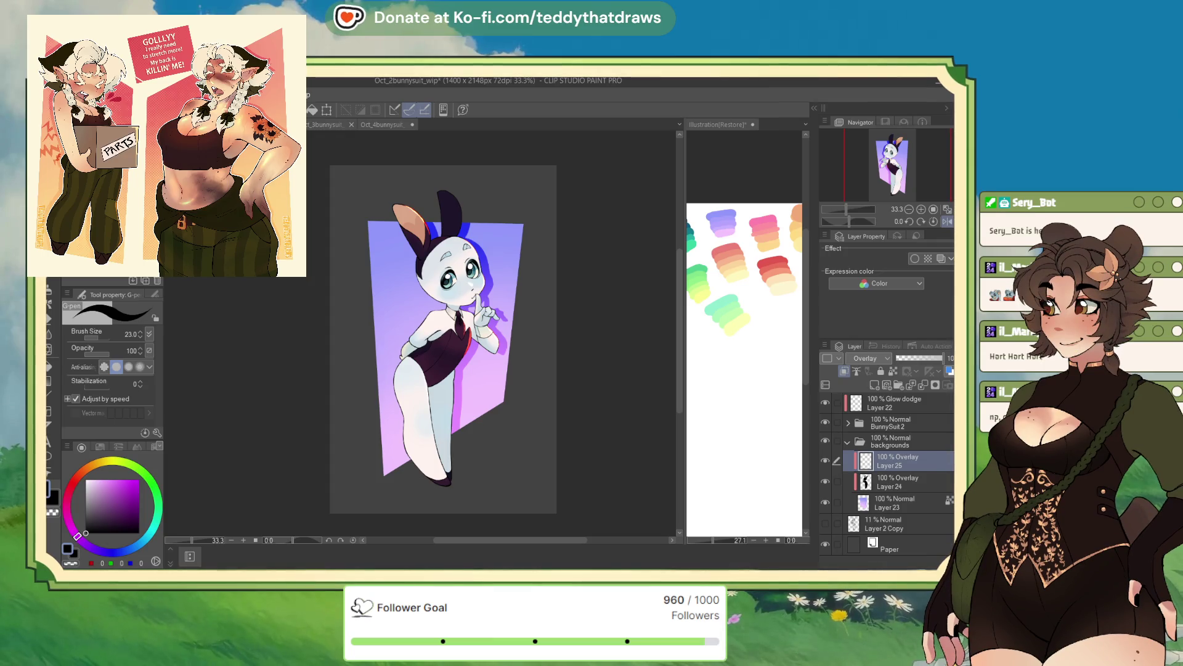
Step: Spray Halftone Soft dots over the purple background, then pull all four canvas edges inward
key(b)
mouse_move(271, 337)
mouse_down()
mouse_move(378, 476)
mouse_move(382, 462)
mouse_move(367, 489)
mouse_move(383, 449)
mouse_move(364, 463)
mouse_move(395, 450)
mouse_move(361, 412)
mouse_move(550, 330)
mouse_move(594, 238)
mouse_up()
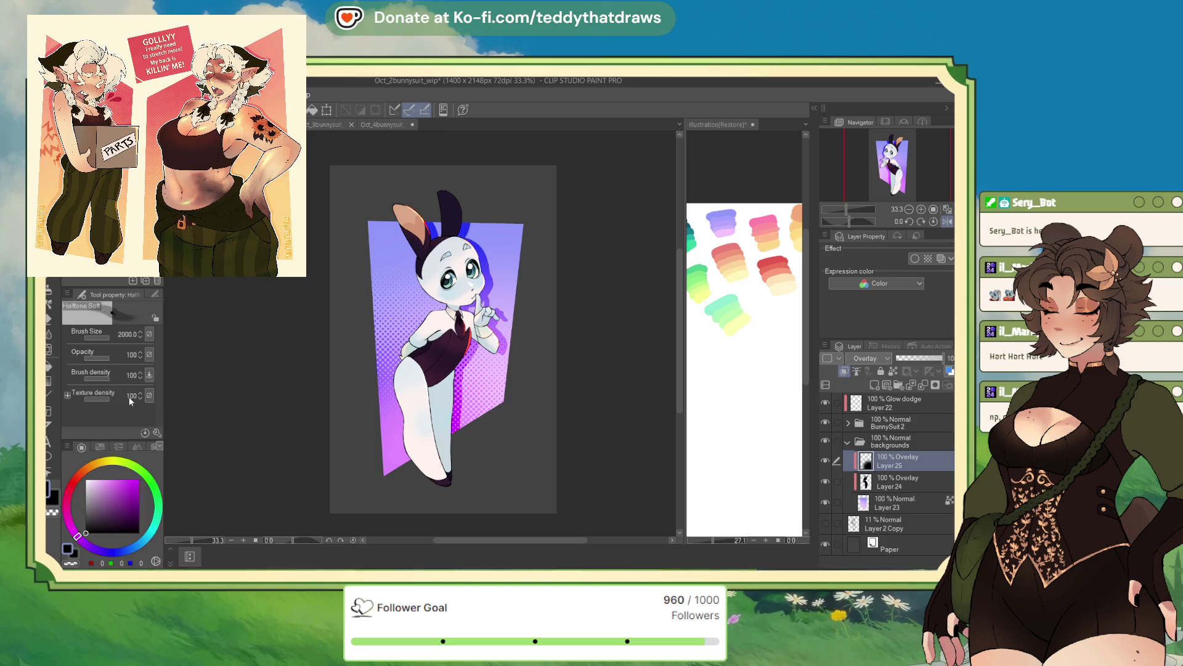
key(ctrl+t)
drag(330, 339, 350, 339)
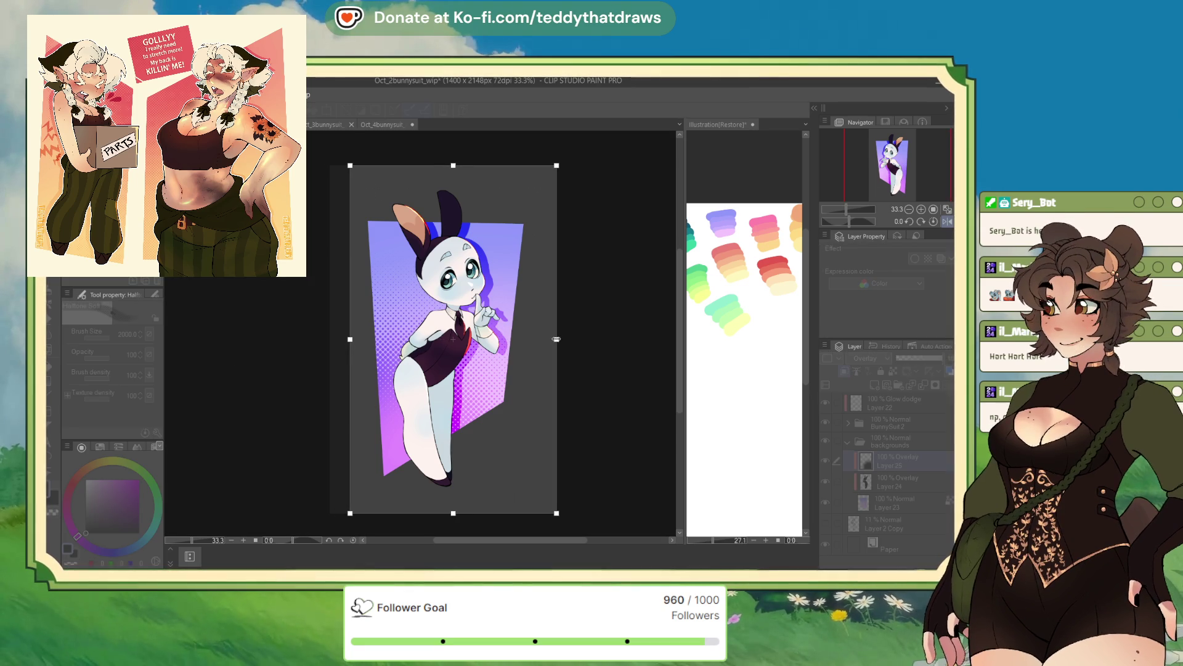
drag(556, 339, 536, 339)
drag(443, 165, 443, 180)
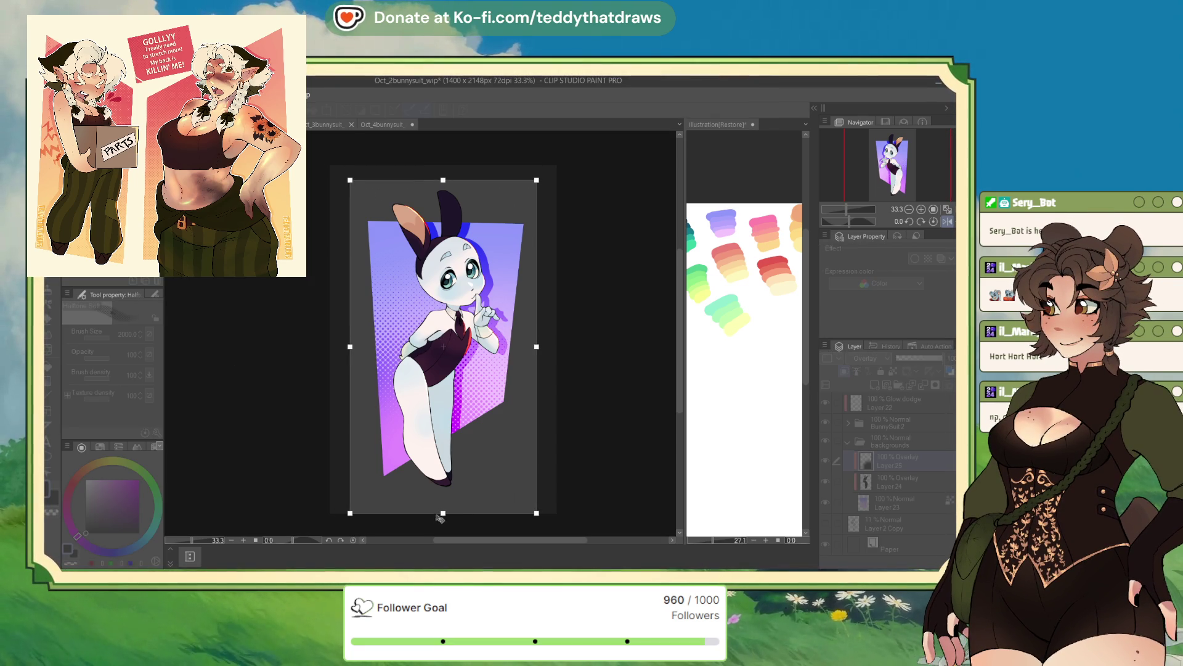
drag(440, 519, 439, 493)
key(Return)
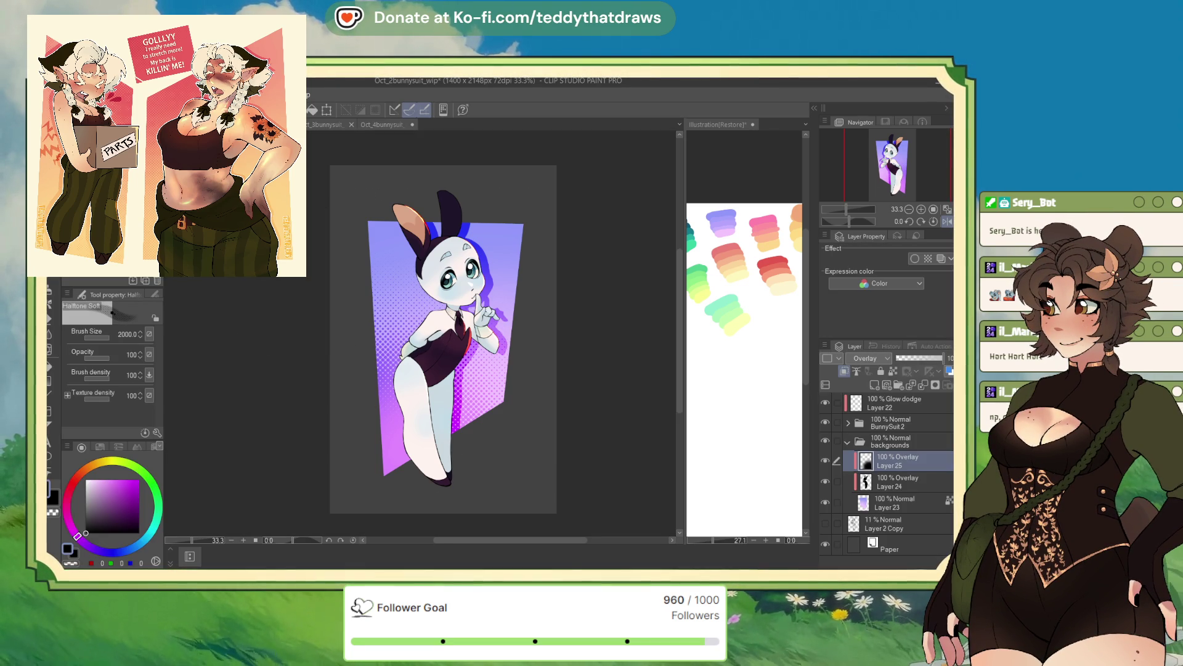
Step: Add a Gradient Map layer above Paper and fade it to about 36% opacity
click(858, 542)
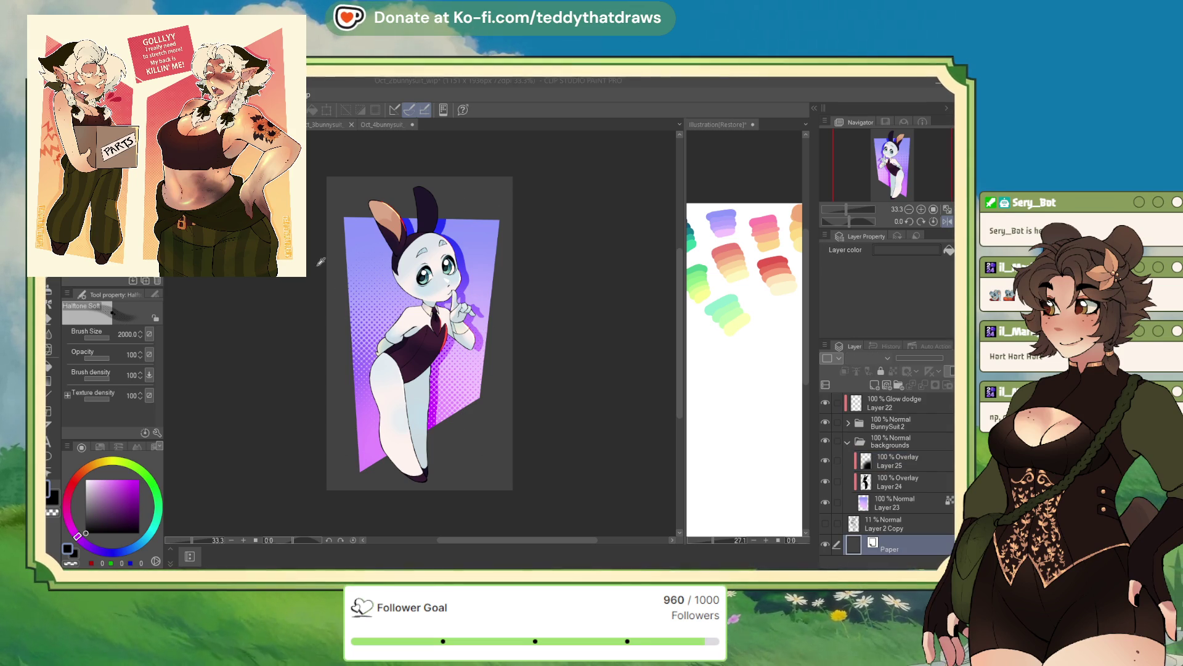
click(873, 528)
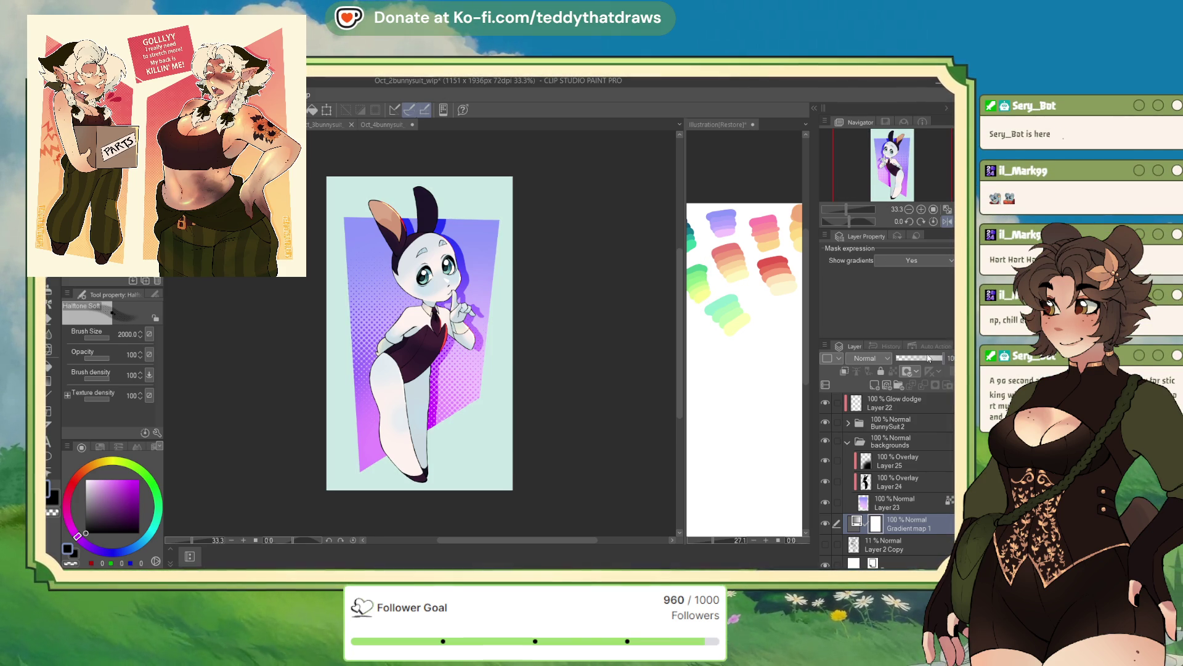
drag(929, 357, 912, 357)
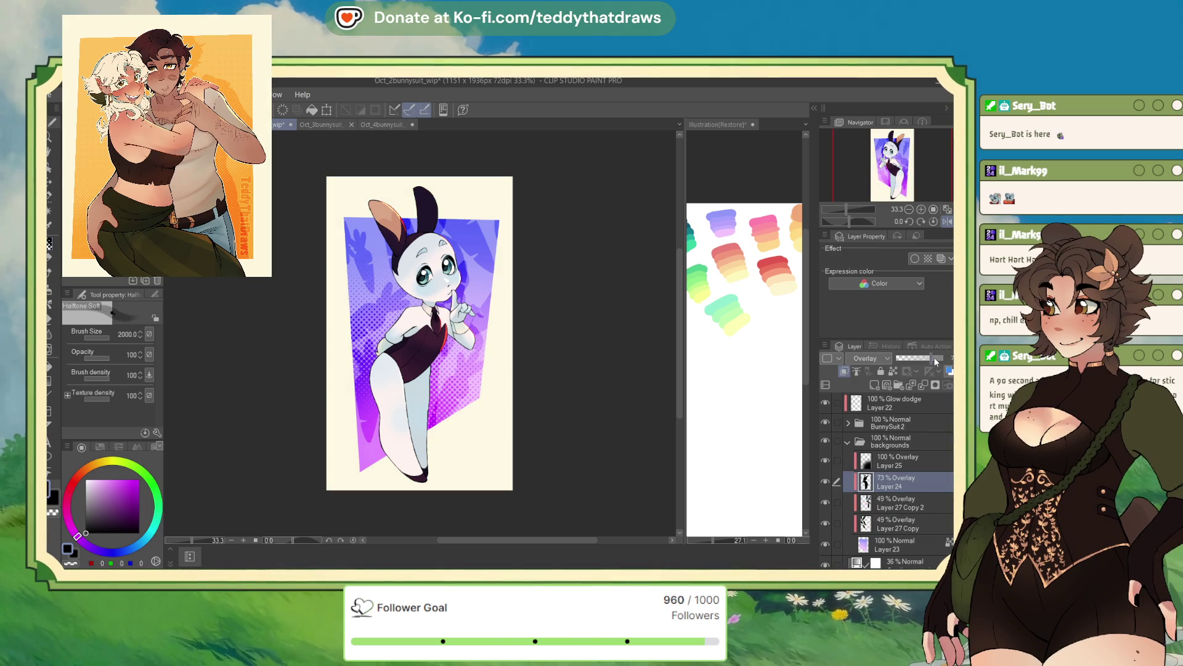
Step: Remove the extra Layer 27 Copy 2 overlay with Ctrl+E
click(896, 496)
drag(934, 357, 937, 361)
key(ctrl+e)
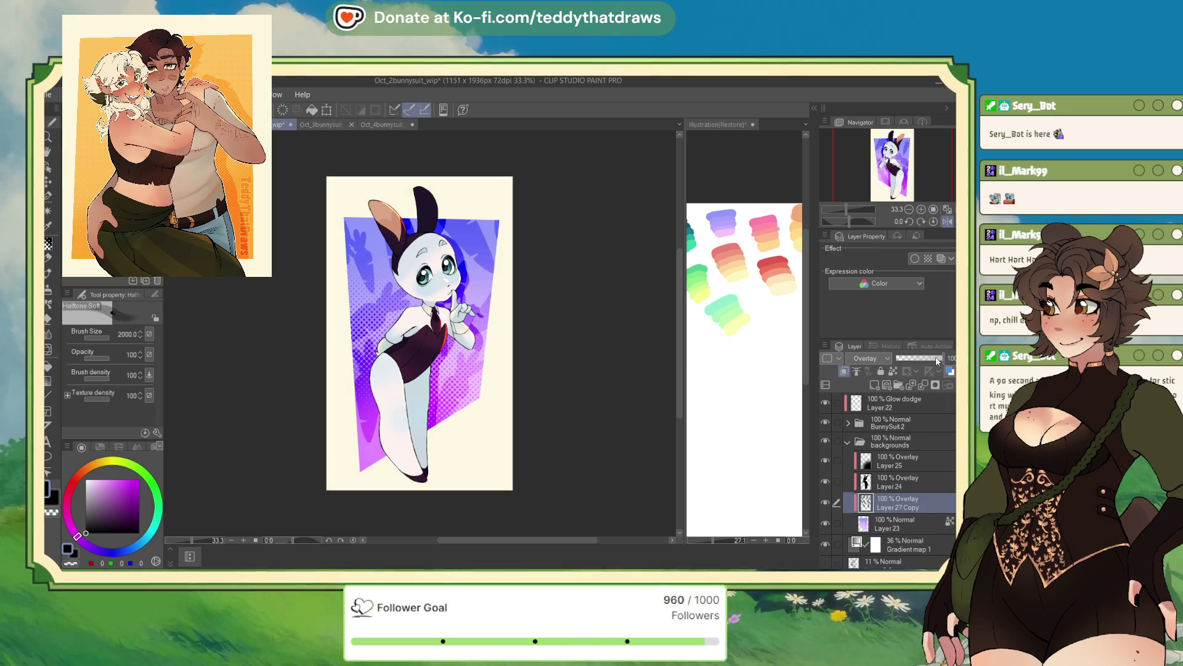
Step: Adjust Layer 24's opacity slider, then collapse the backgrounds folder
click(902, 482)
mouse_move(941, 357)
mouse_down()
mouse_move(919, 357)
mouse_move(955, 357)
mouse_up()
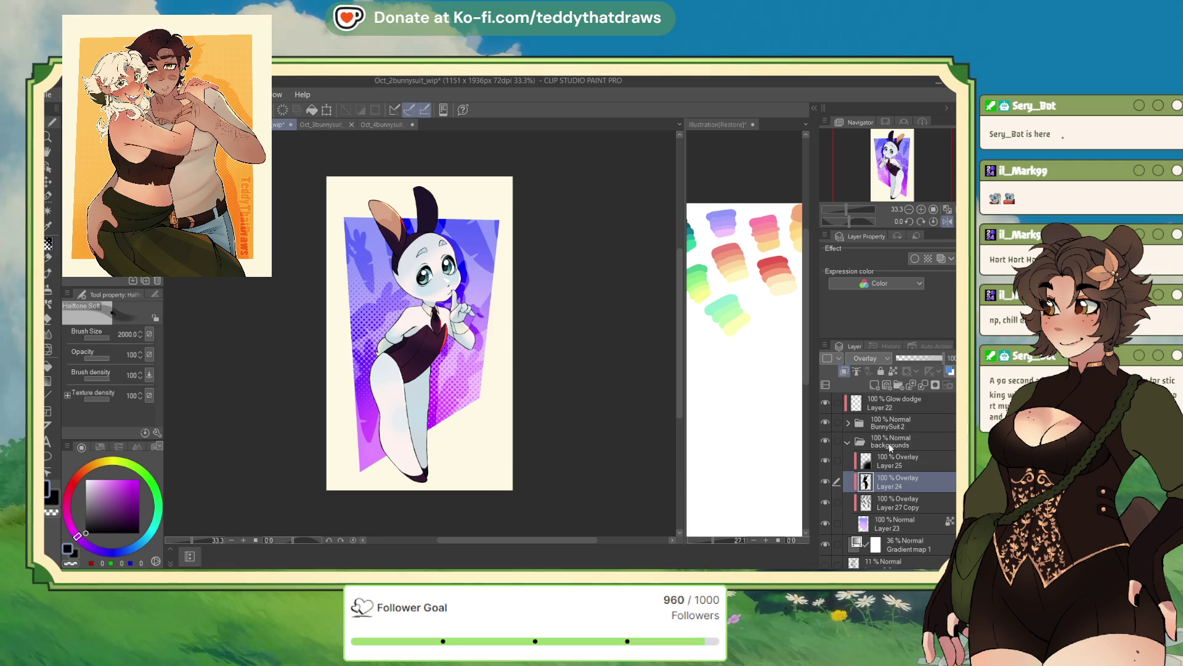
click(890, 444)
click(847, 442)
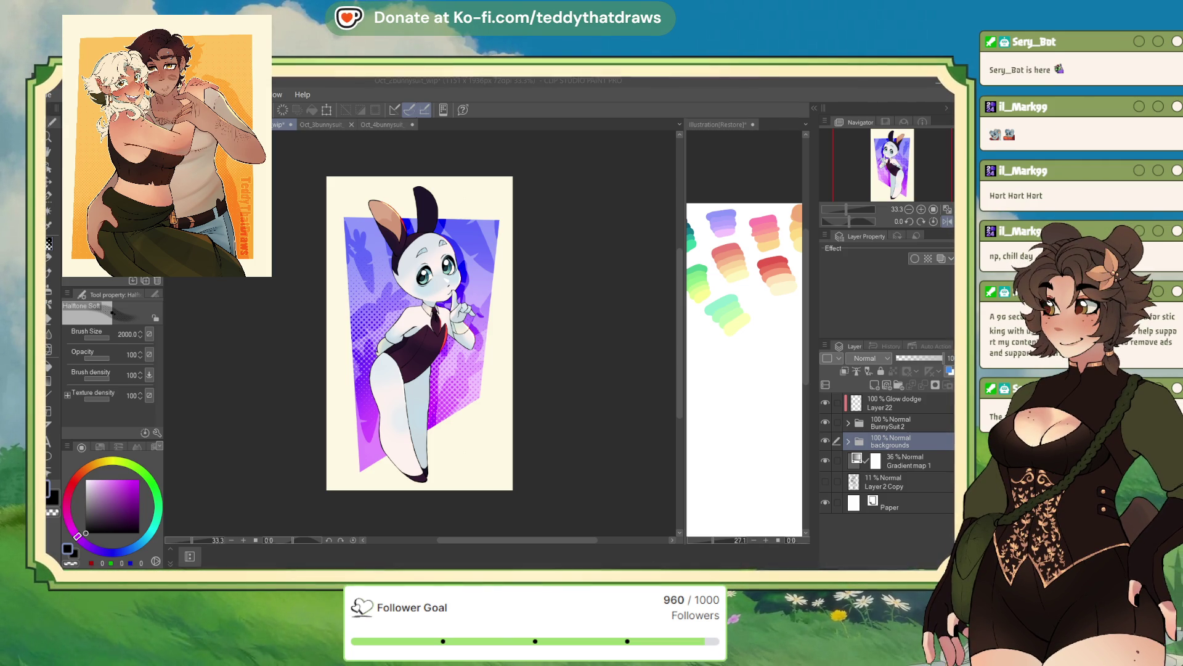
Step: Expand the backgrounds folder and apply quick transforms to the Layer 27 Copy overlay and Layer 24
click(848, 442)
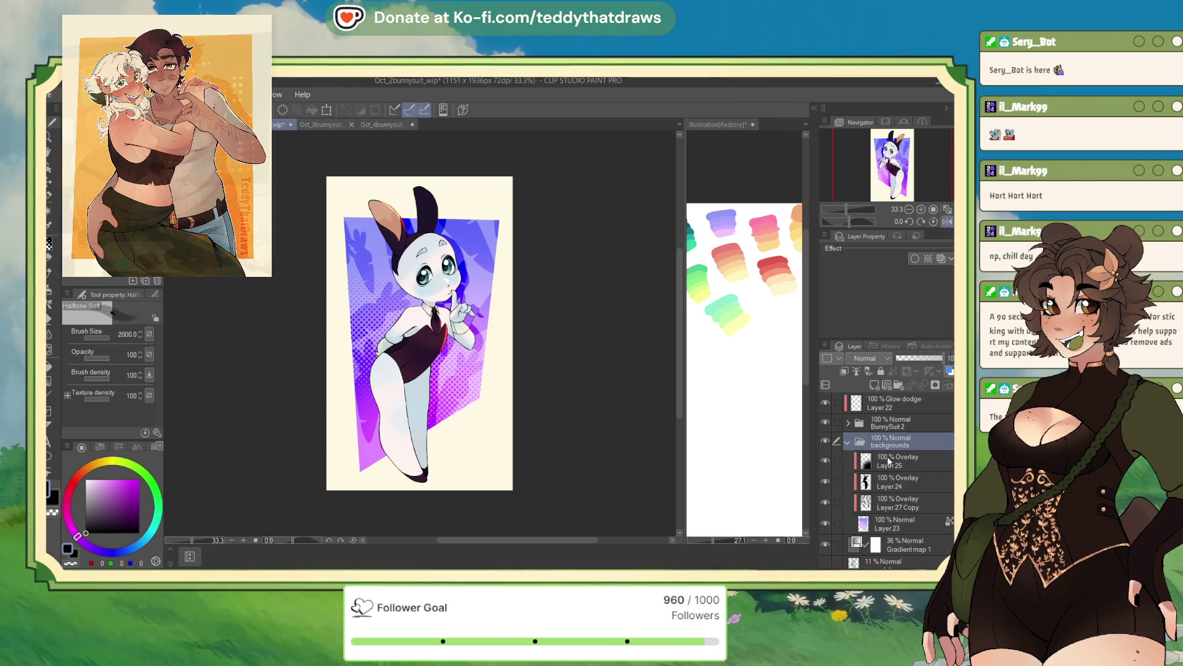
click(883, 500)
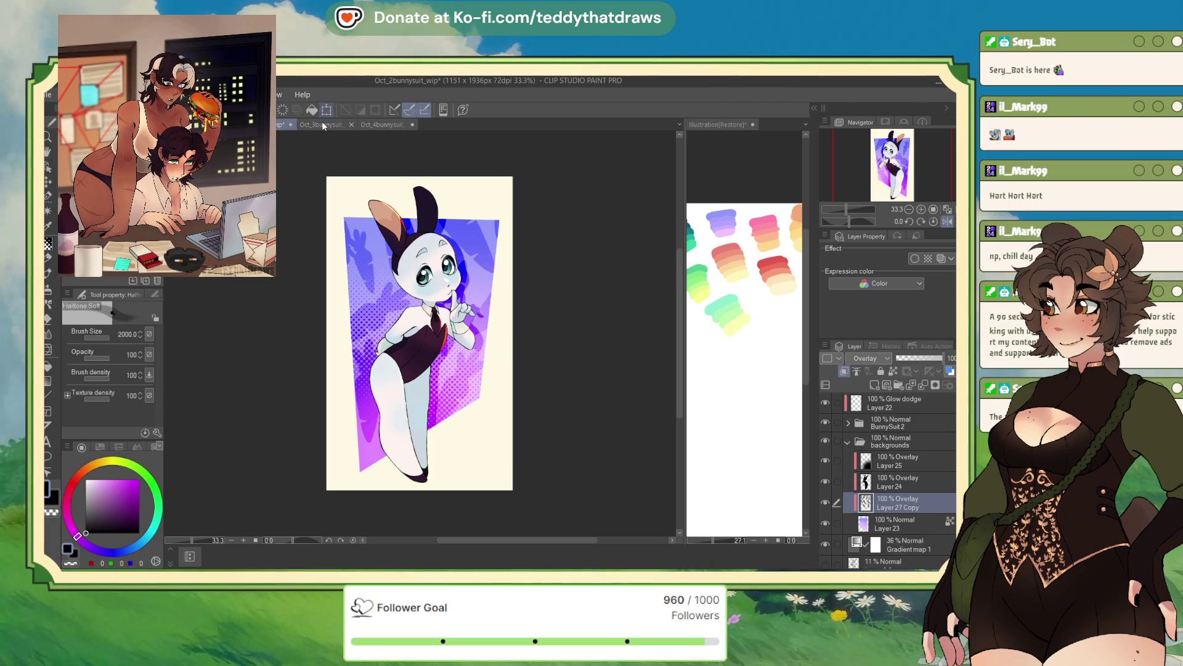
key(ctrl+t)
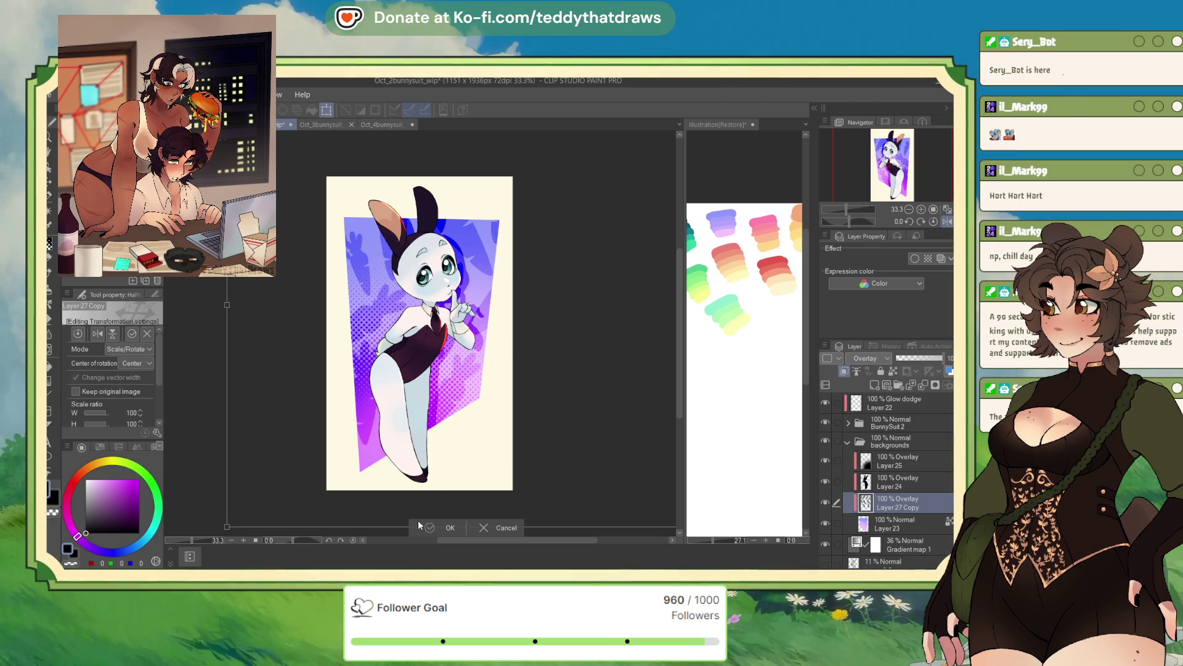
click(420, 526)
click(880, 483)
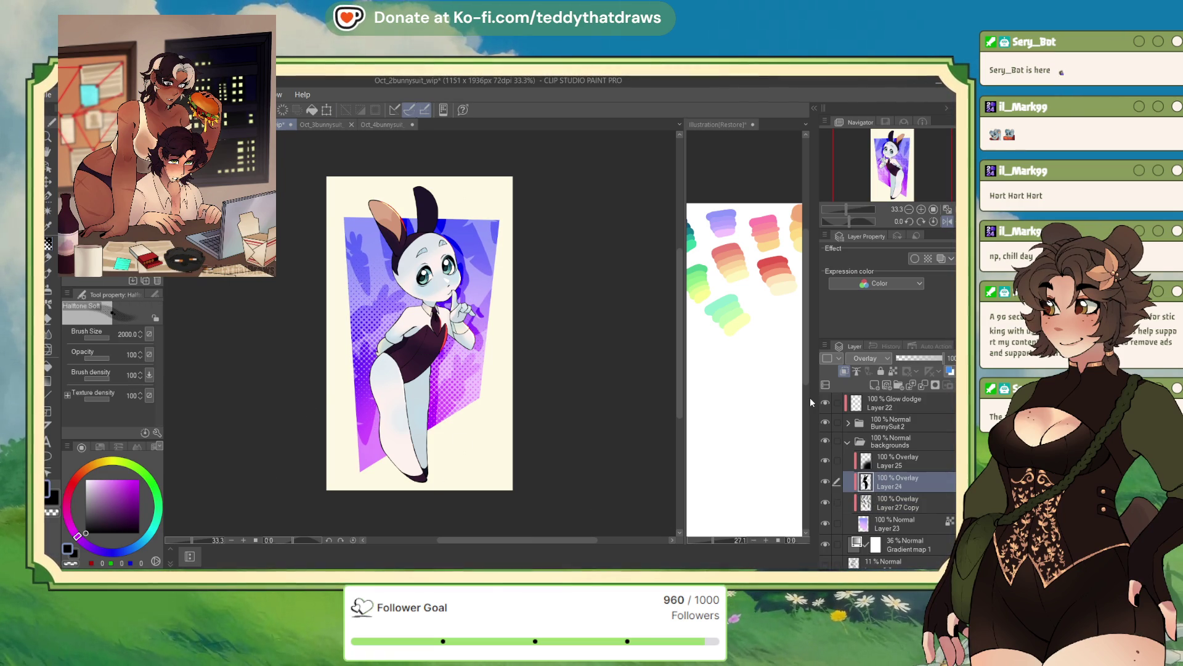
click(322, 113)
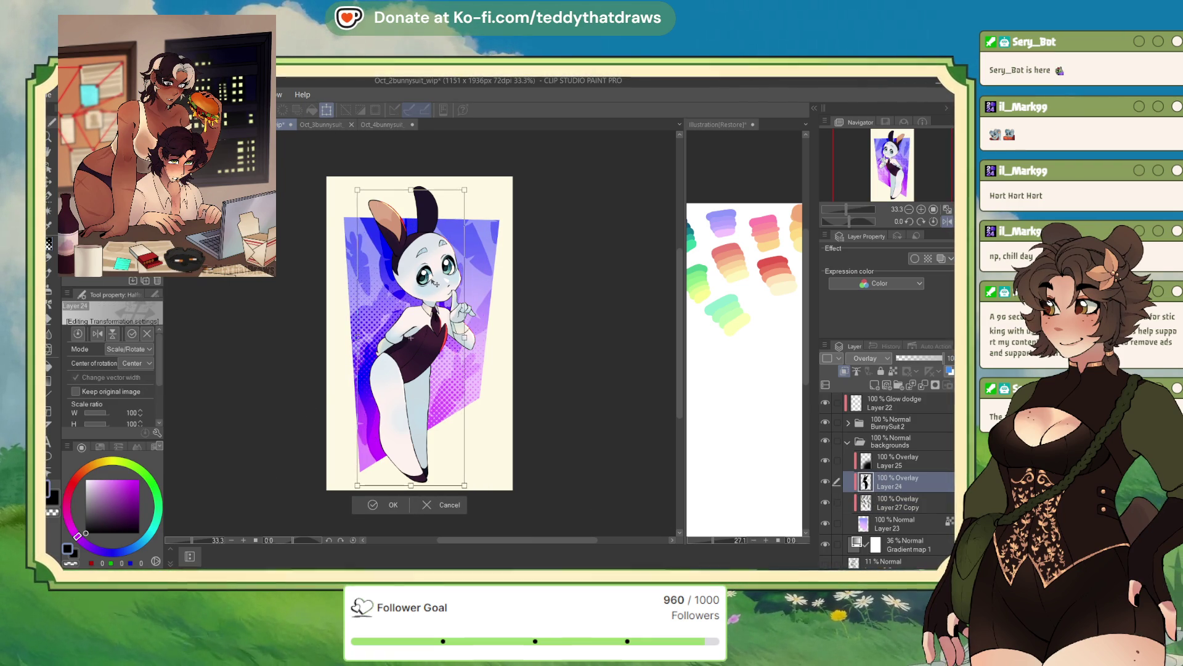
click(385, 500)
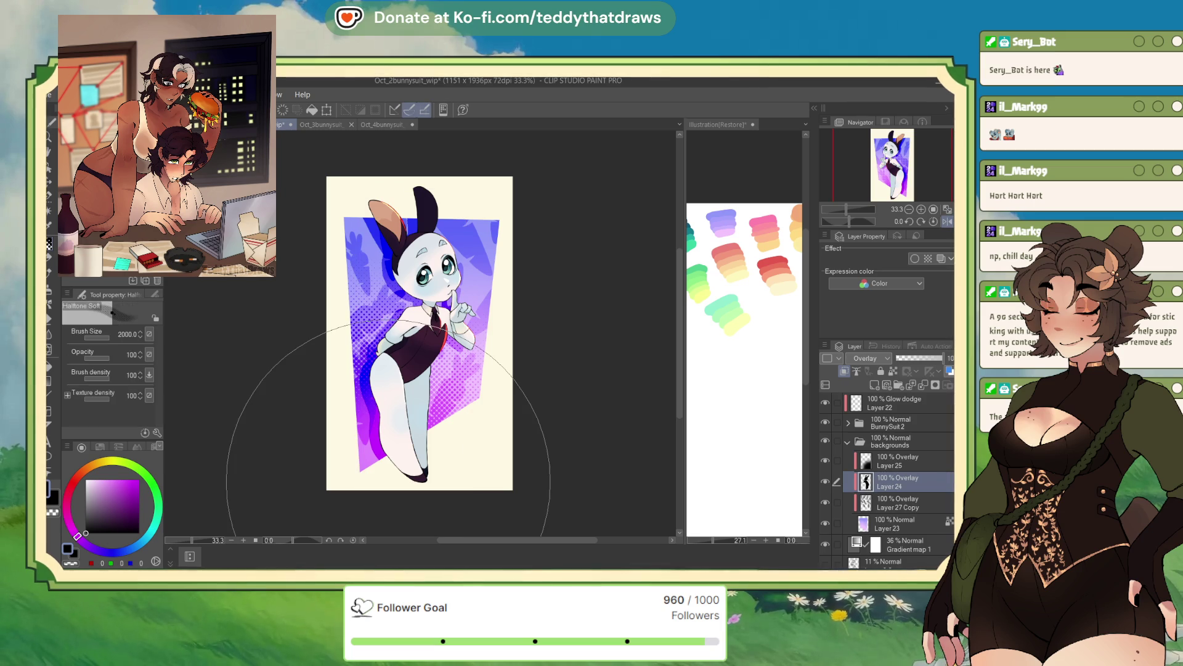
Step: Lower the Layer 27 Copy overlay to 74% opacity, then switch to the Oct_1bunnysuit_wip canvas
click(899, 502)
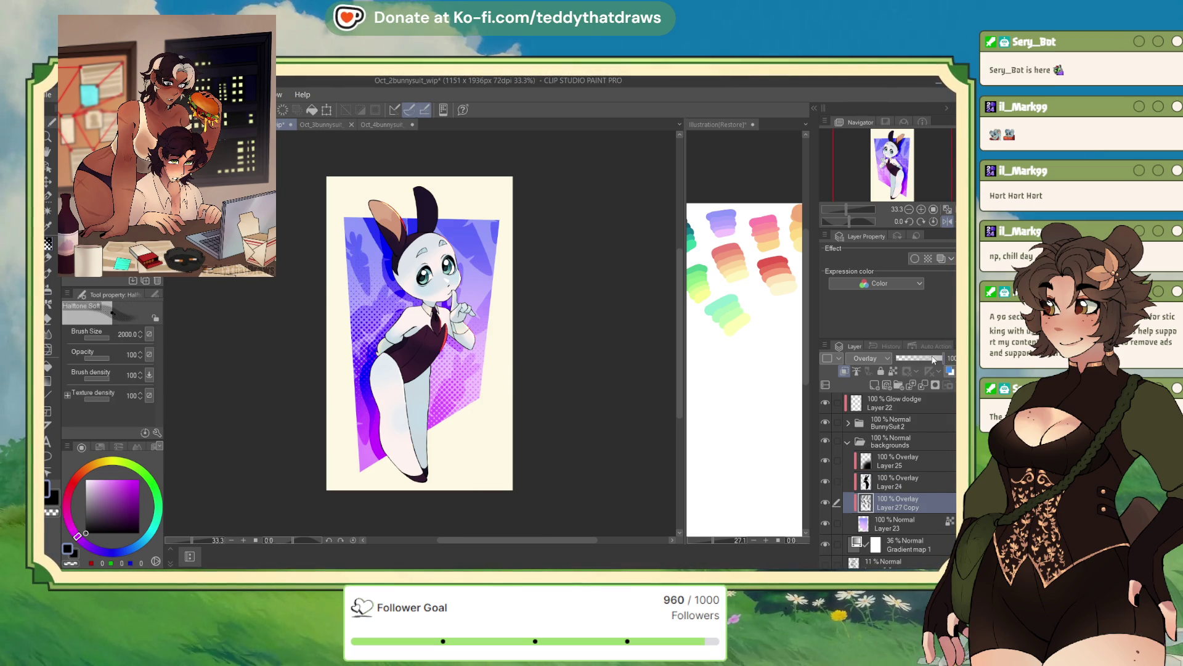
mouse_move(934, 359)
mouse_down()
mouse_move(951, 360)
mouse_move(932, 359)
mouse_up()
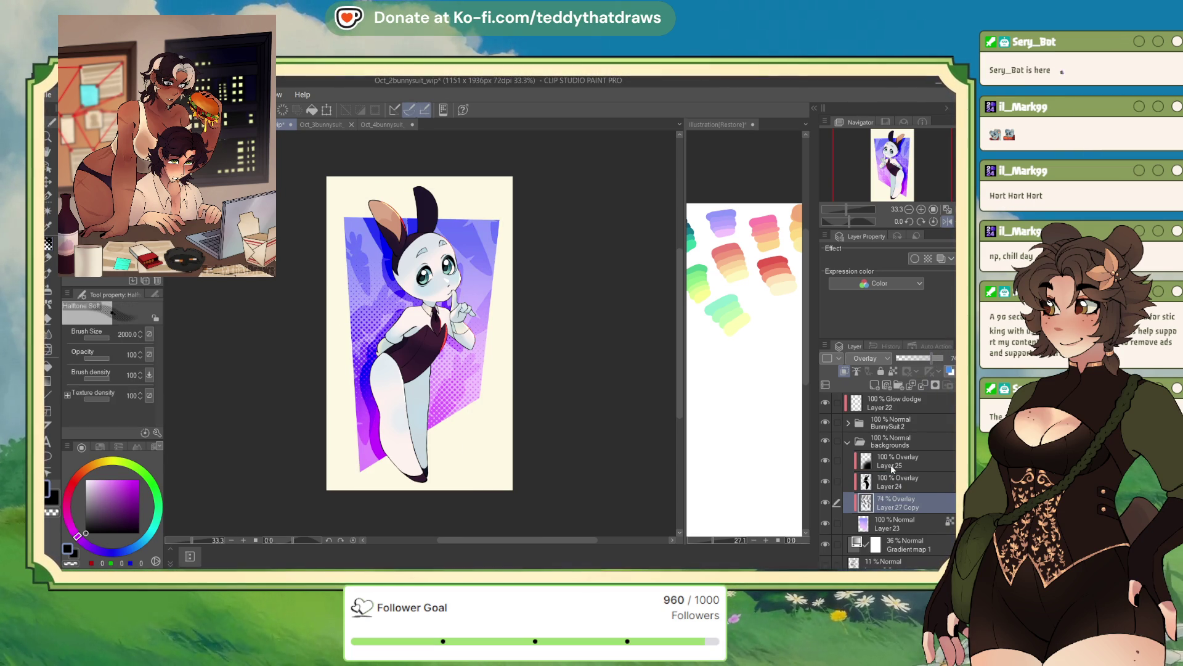
click(895, 485)
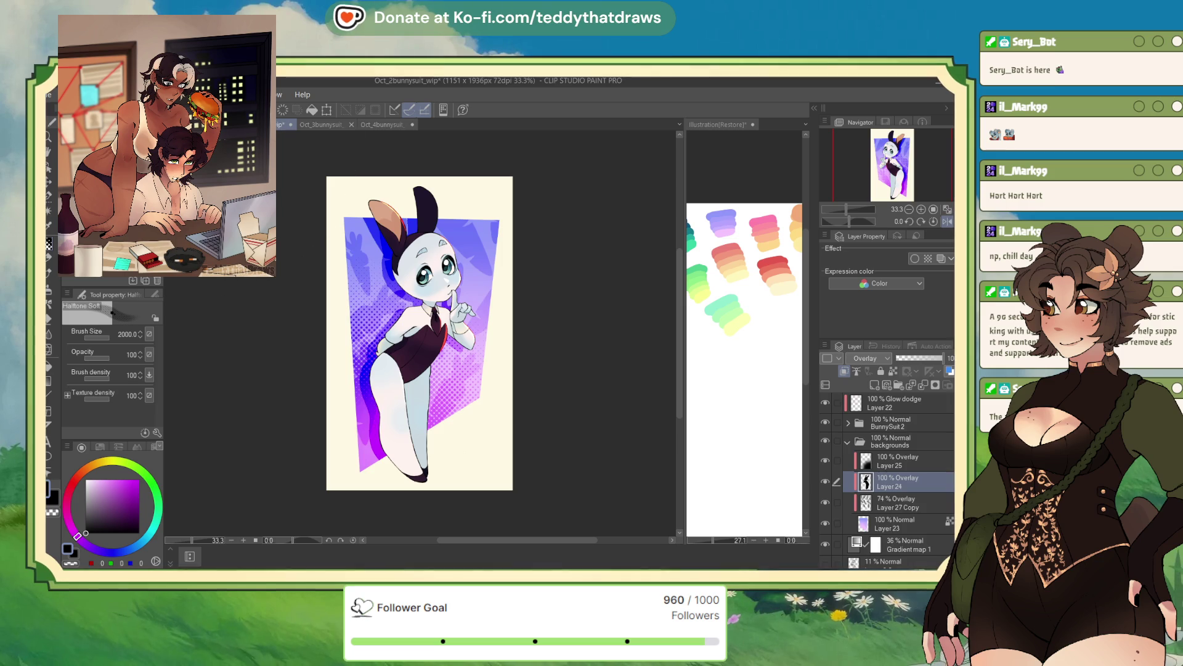
key(ctrl+shift+Tab)
click(910, 546)
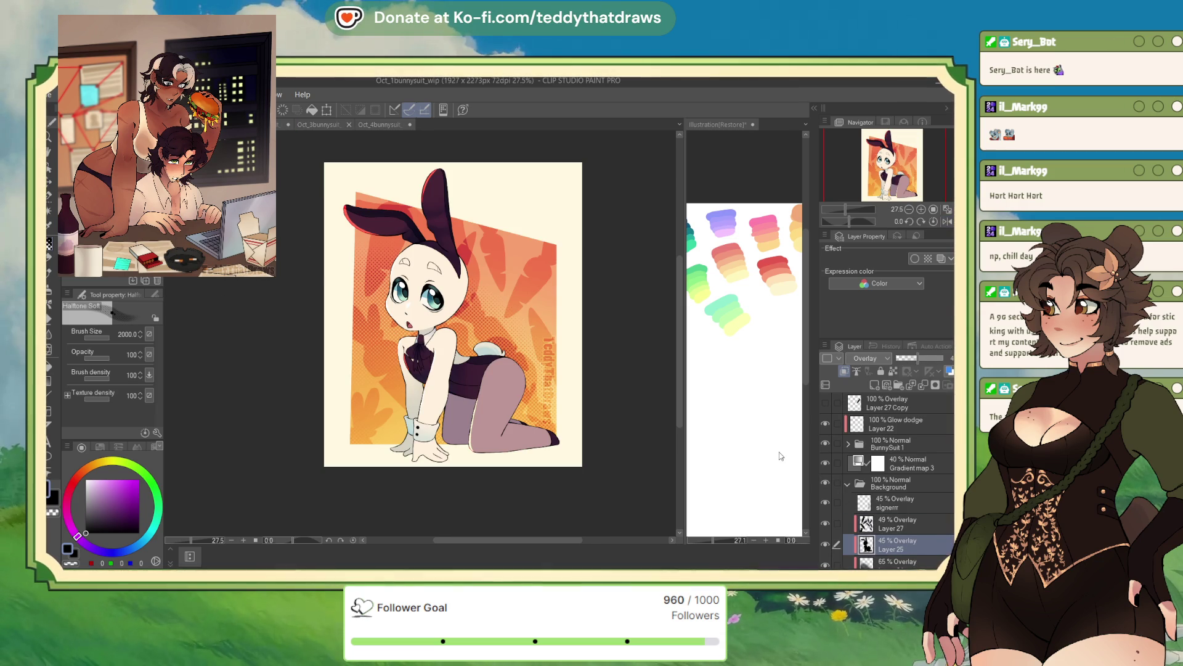
Step: Back on Oct_2bunnysuit_wip, lower Layer 24's opacity to about 45%
key(ctrl+Tab)
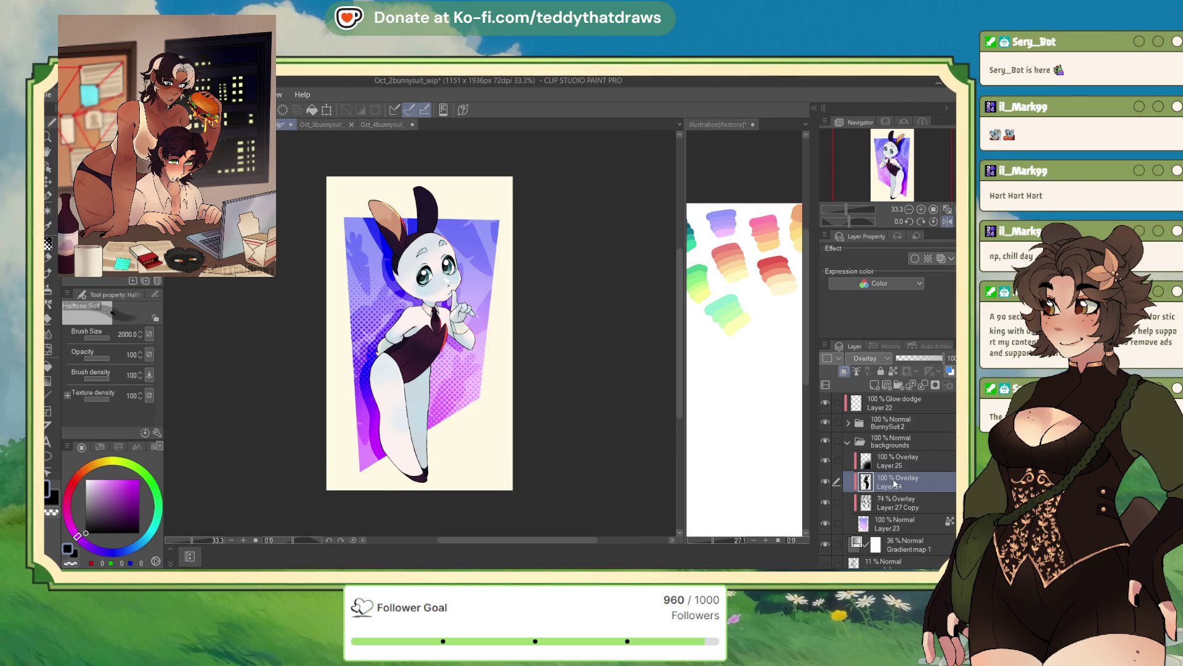
drag(931, 362, 917, 366)
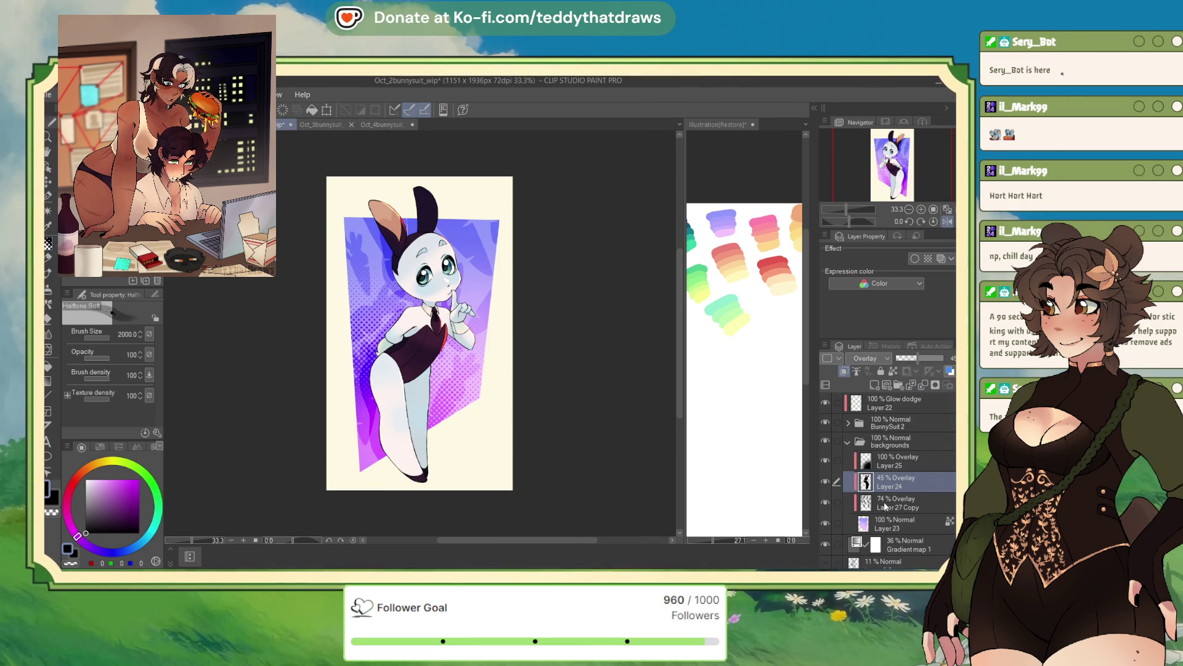
click(885, 507)
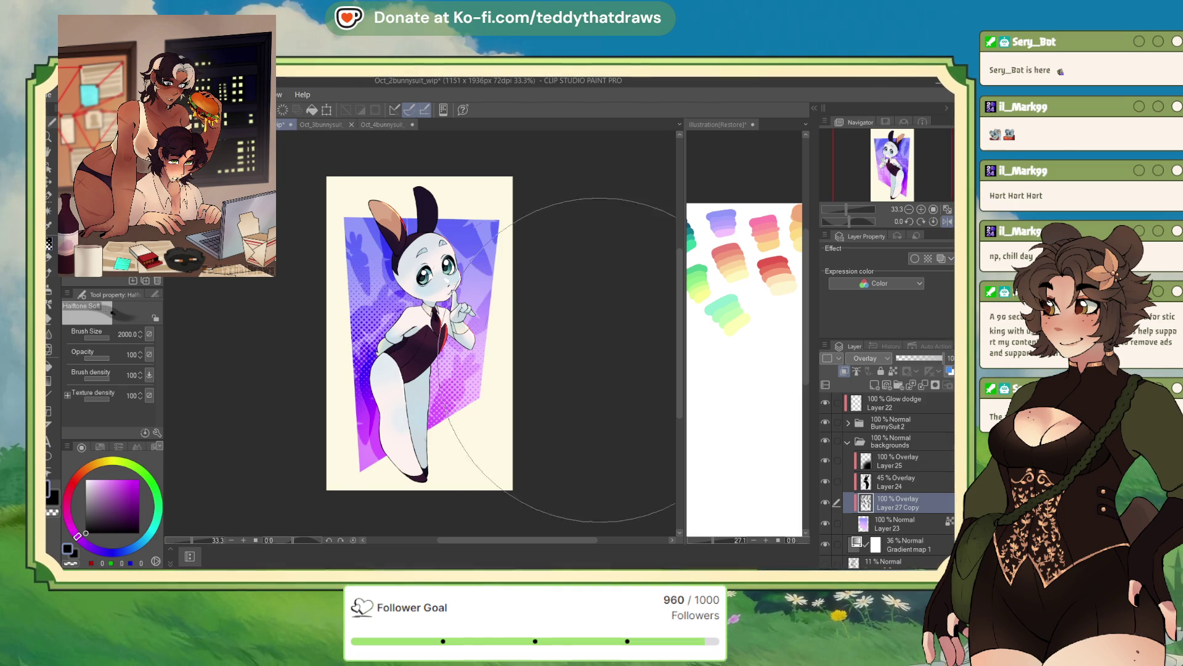
Step: Settle on the G-pen, hide Layer 24, and select the Glow dodge Layer 22
key(ctrl+plus)
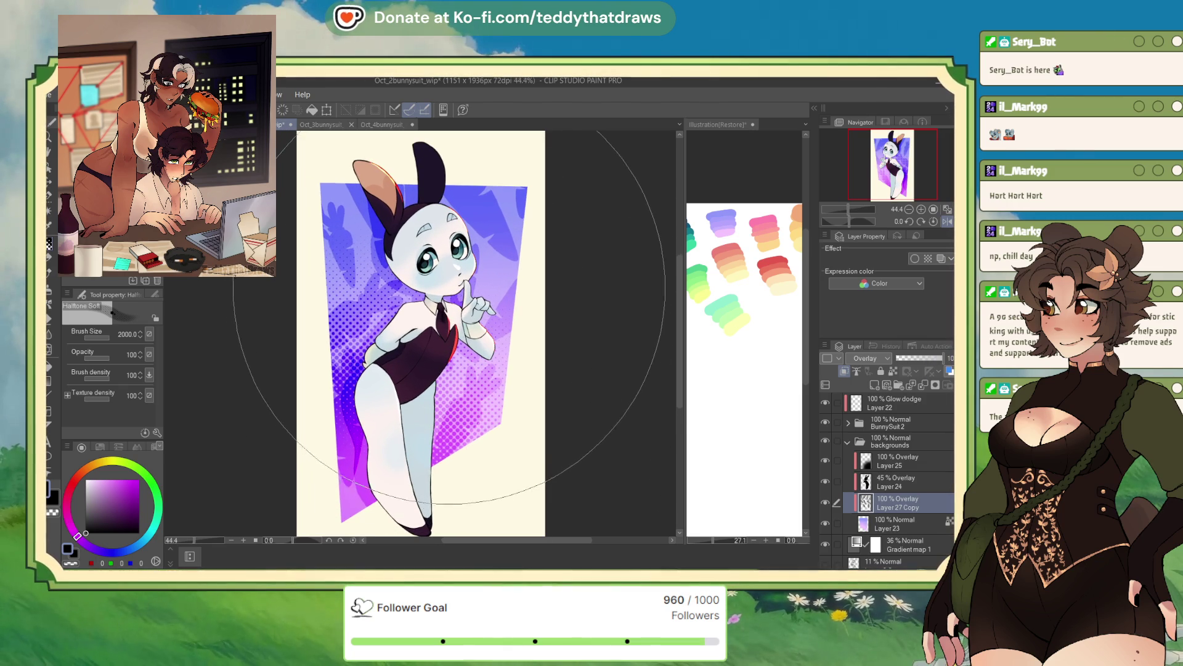
key(ctrl+minus)
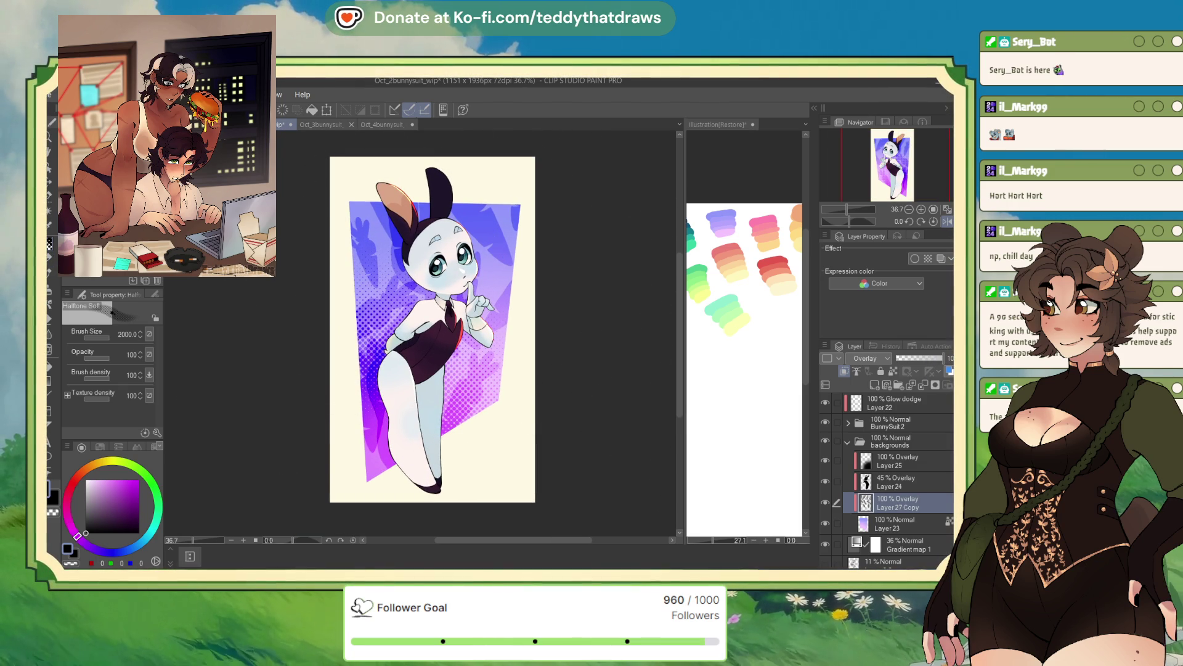
key(p)
key(b)
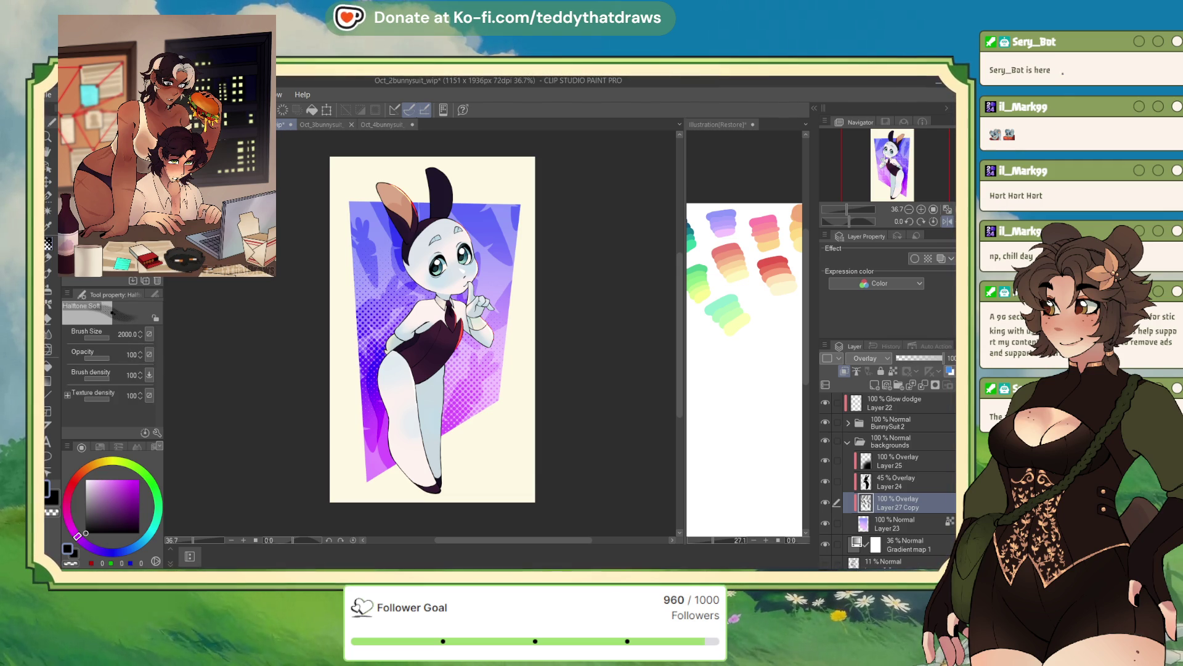
key(p)
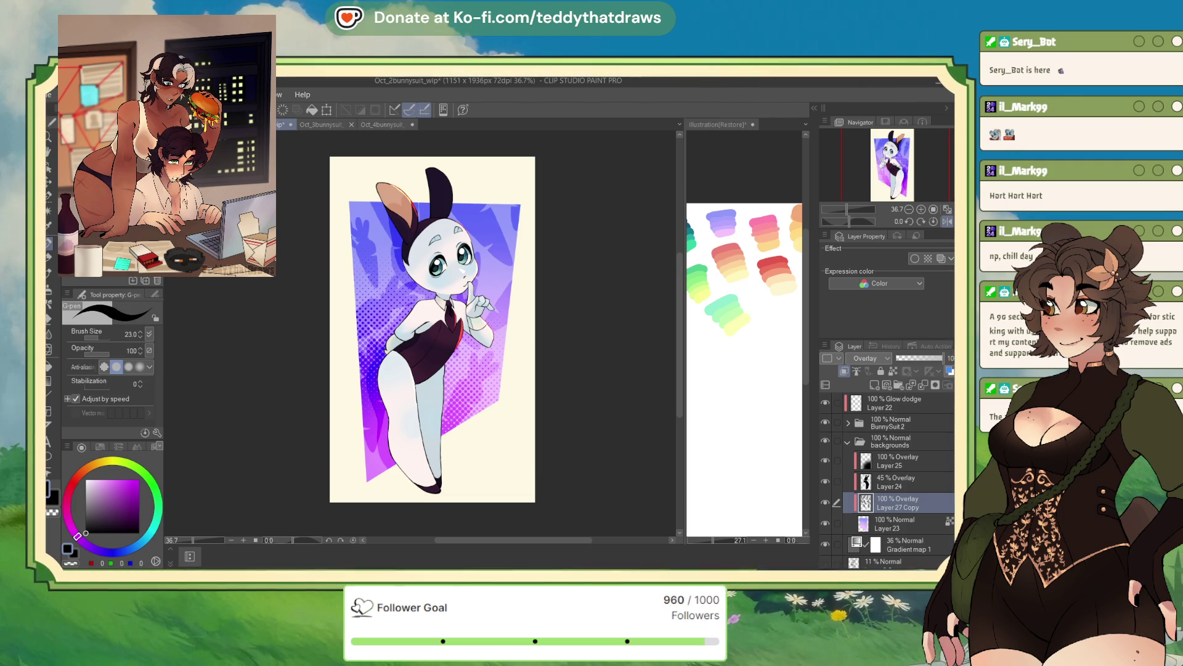
click(826, 481)
scroll(624, 515, down, 1)
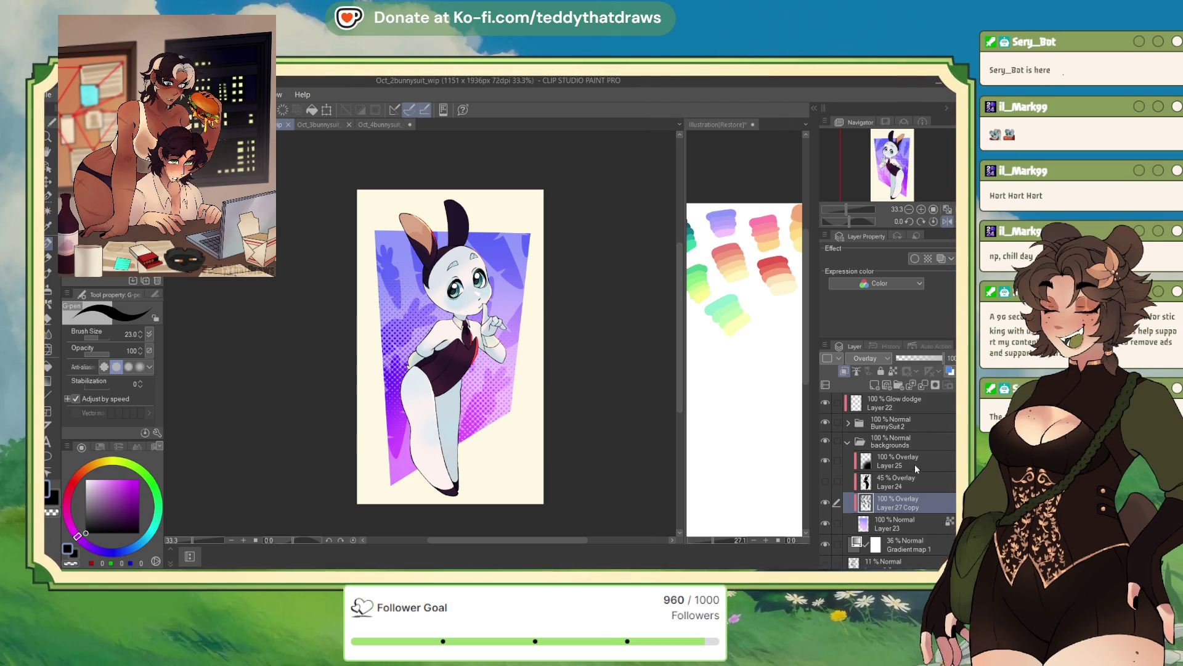
click(888, 403)
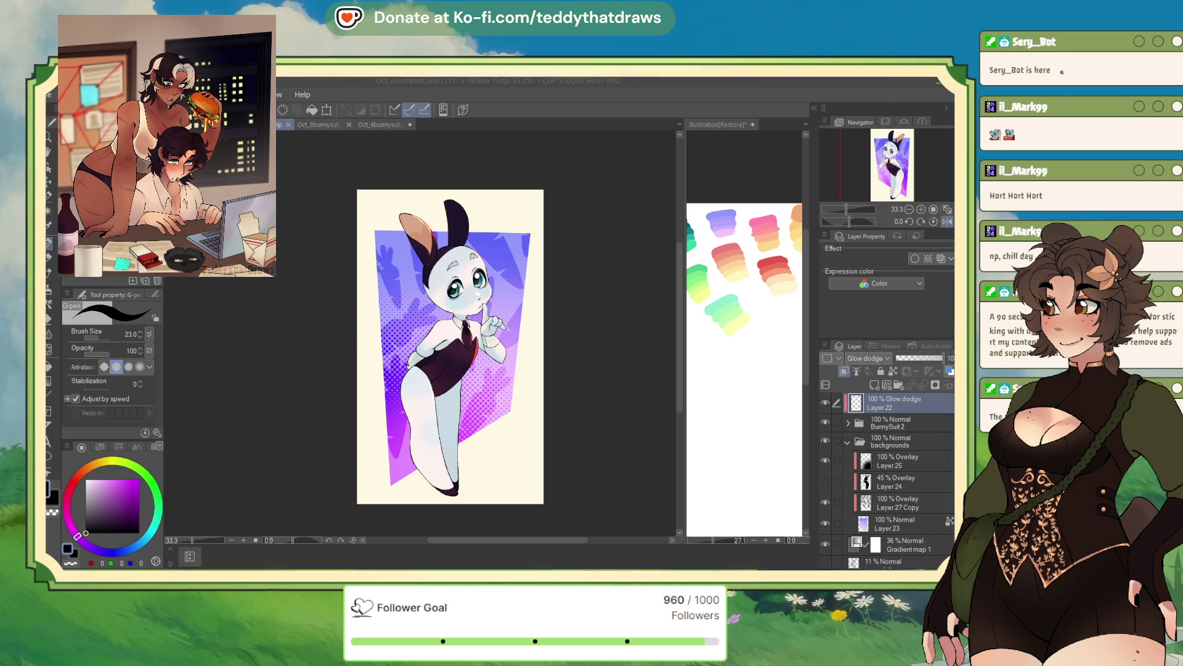
Step: Paste the TeddyThatDraws signature, shrink it to about two-thirds and centre it
key(ctrl+v)
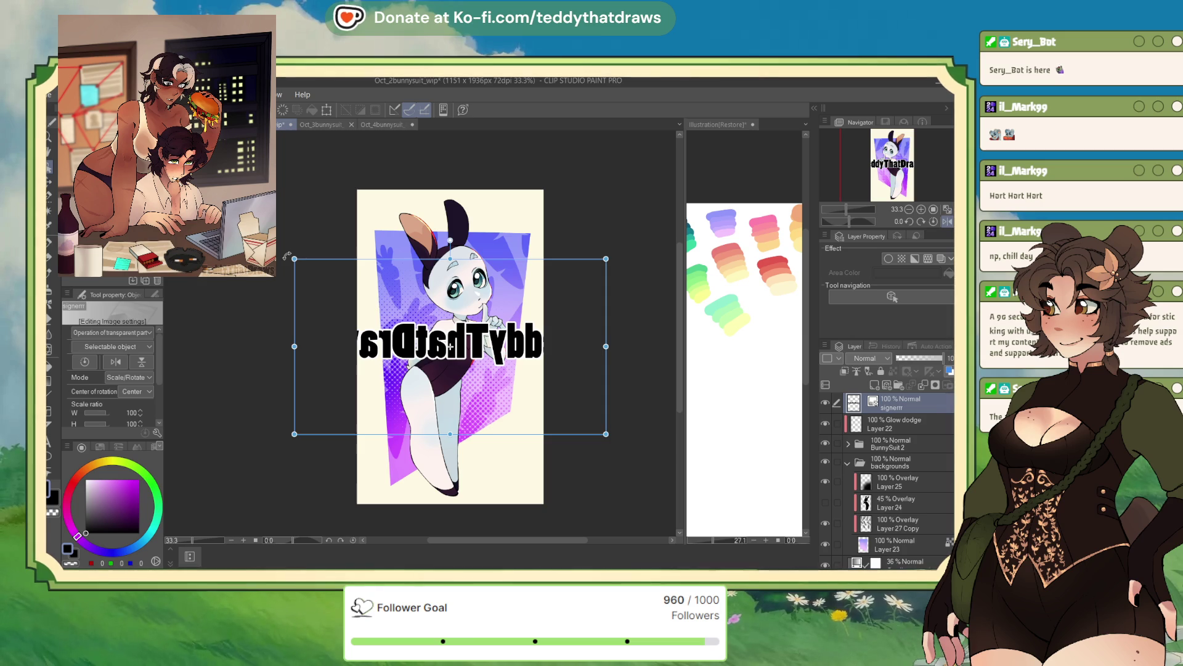
drag(538, 303, 499, 322)
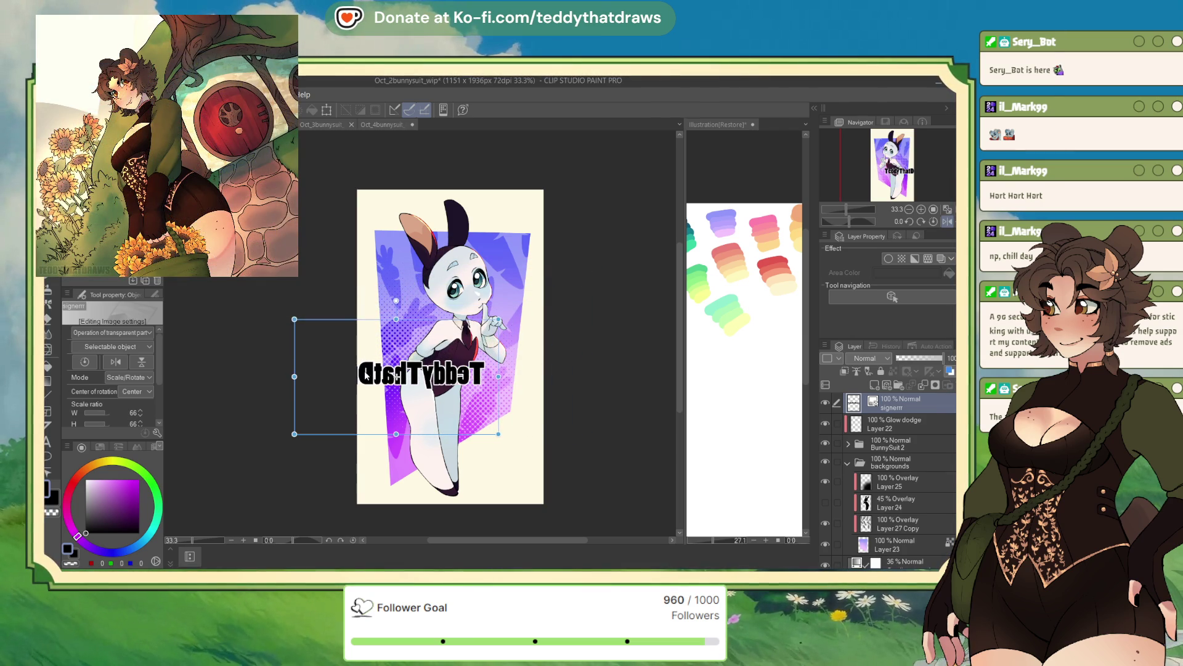
drag(397, 376, 453, 375)
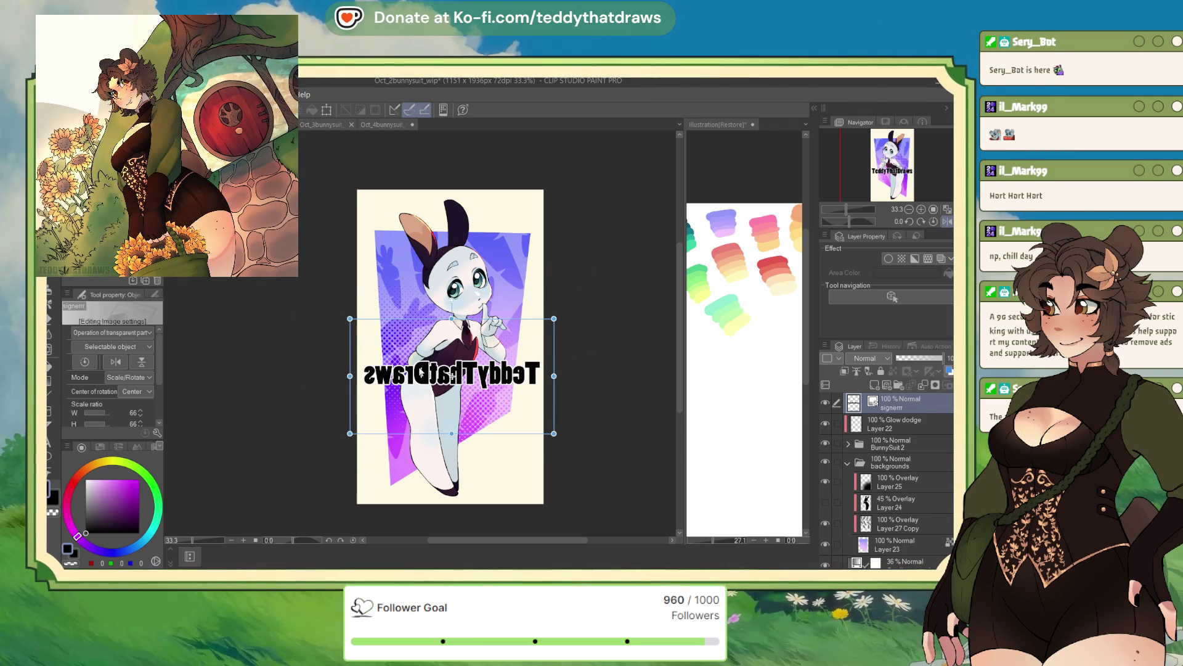
key(Return)
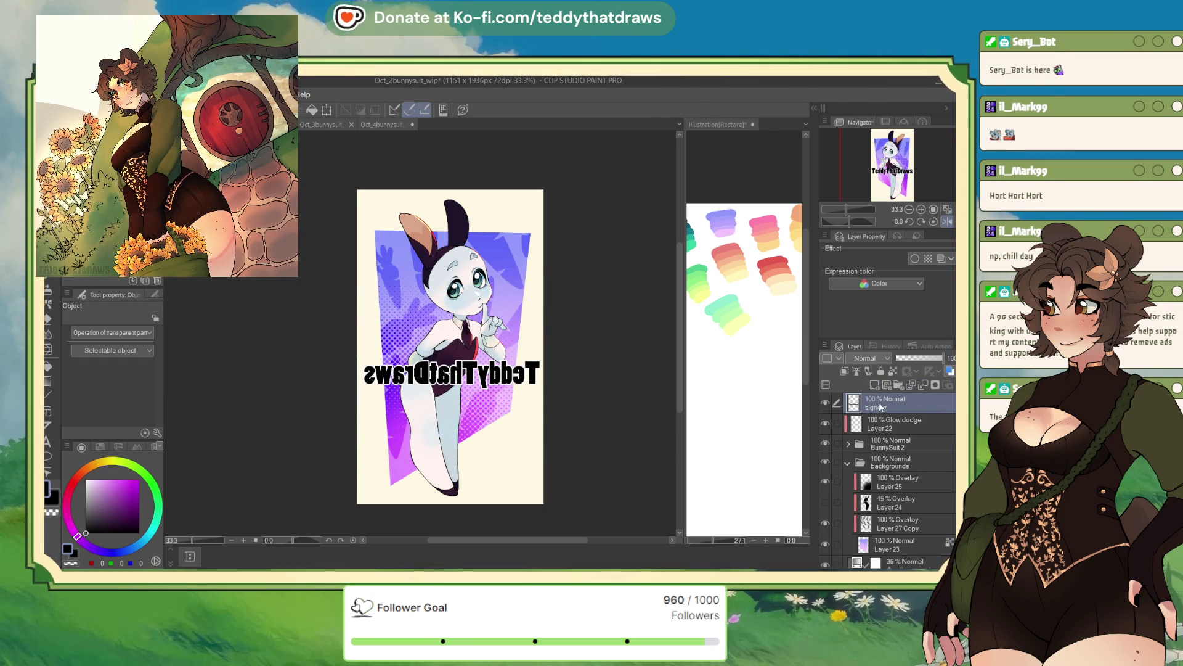
Step: Rotate the signature vertical, shrink it and move it to the left edge
click(327, 110)
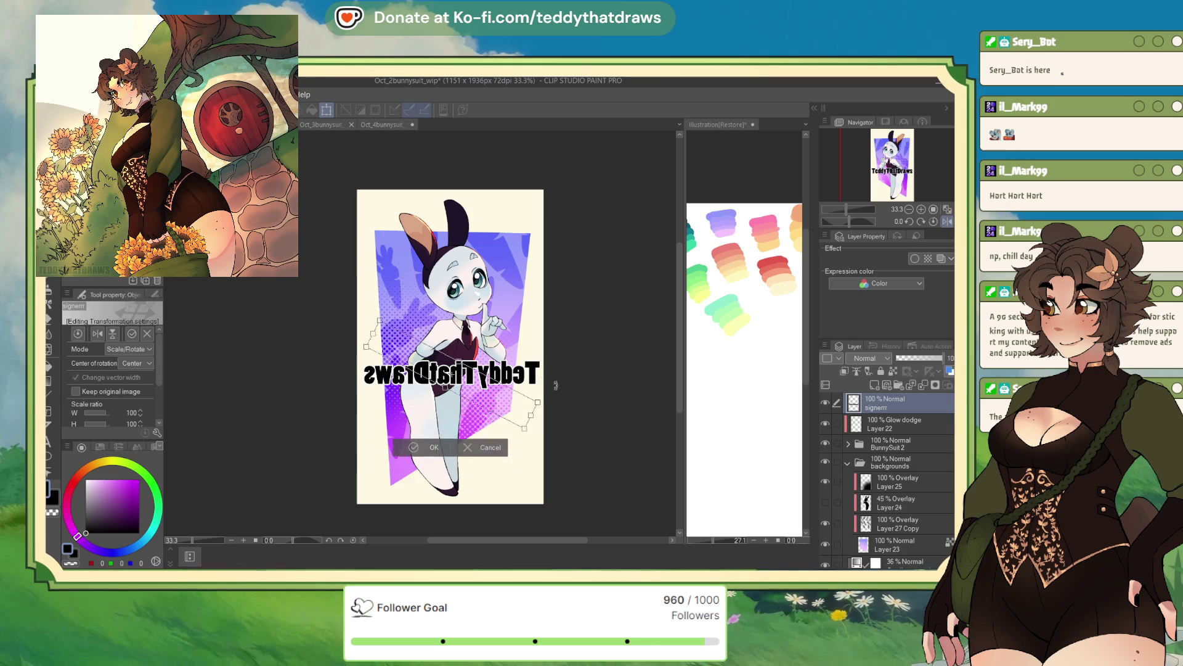
mouse_move(543, 370)
mouse_down()
mouse_move(487, 468)
mouse_move(438, 407)
mouse_up()
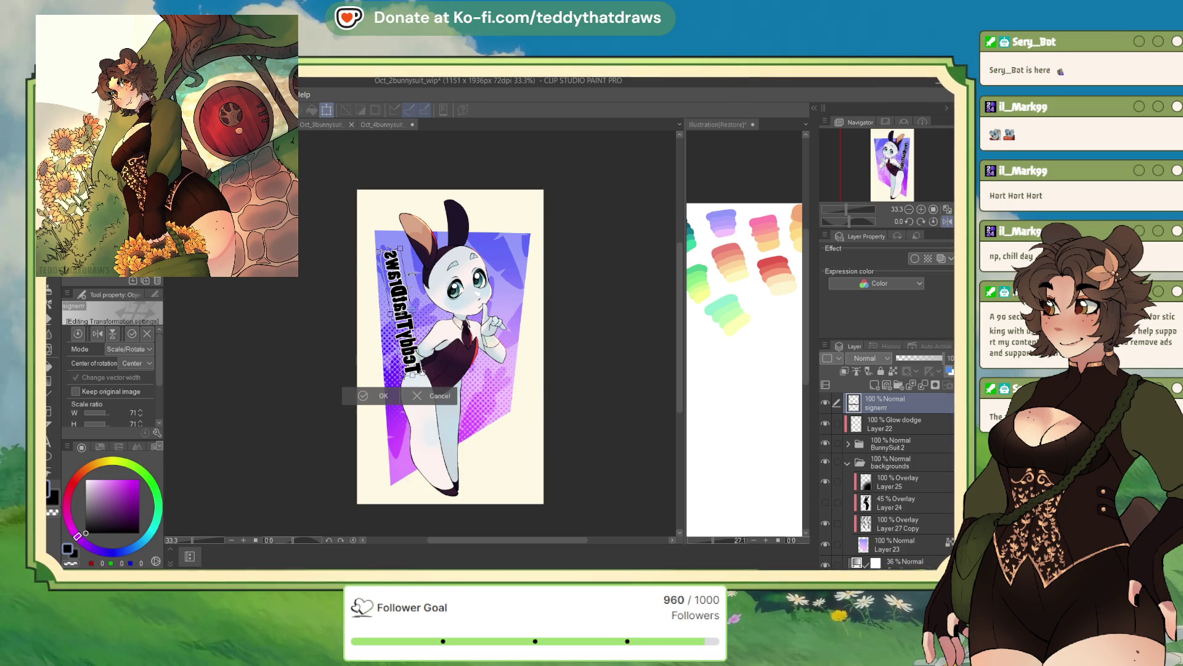
mouse_move(425, 345)
mouse_down()
mouse_move(409, 327)
mouse_move(397, 248)
mouse_move(390, 285)
mouse_up()
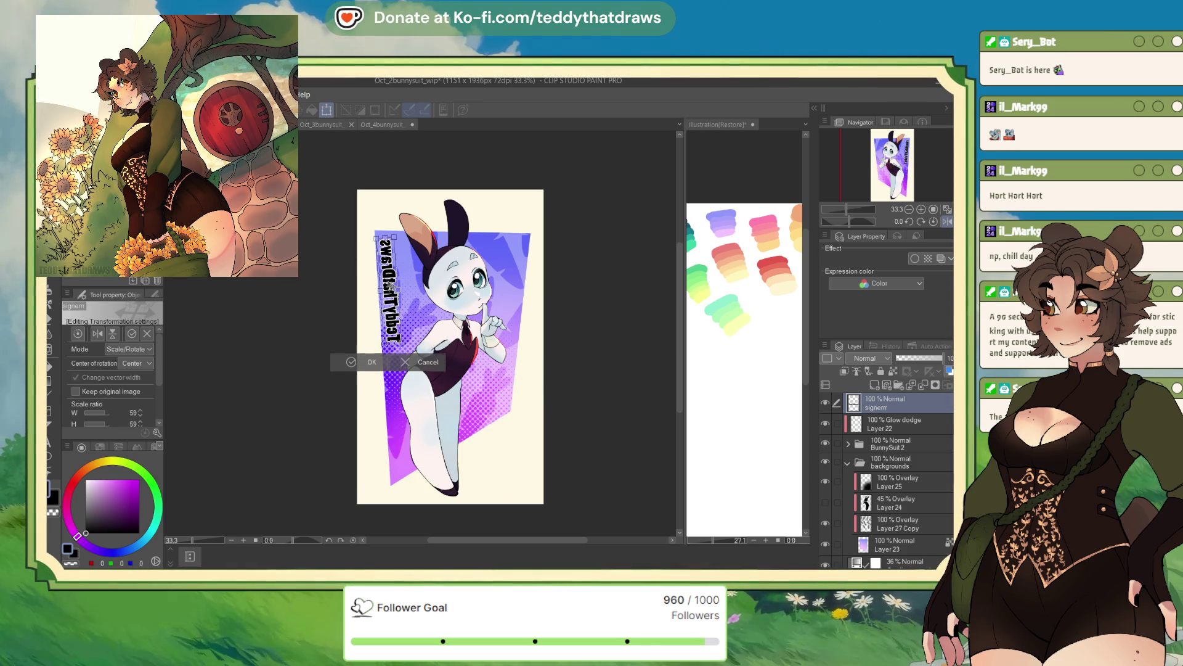
click(352, 369)
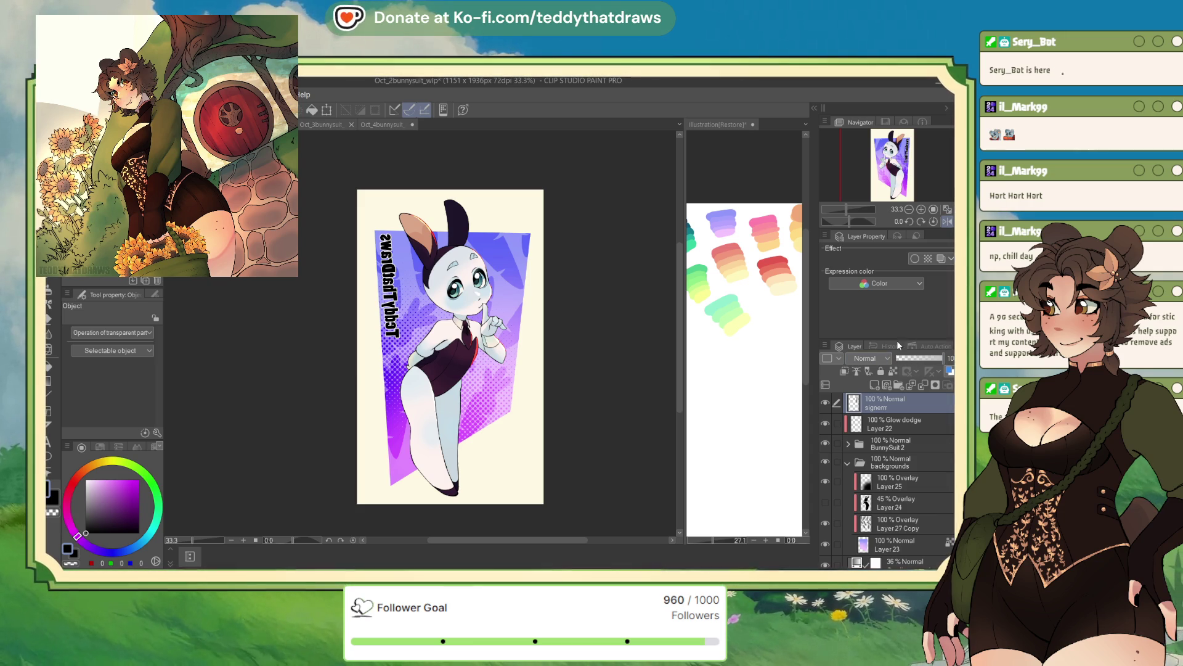
Step: Set the signature layer to Overlay blending with reduced opacity
click(869, 358)
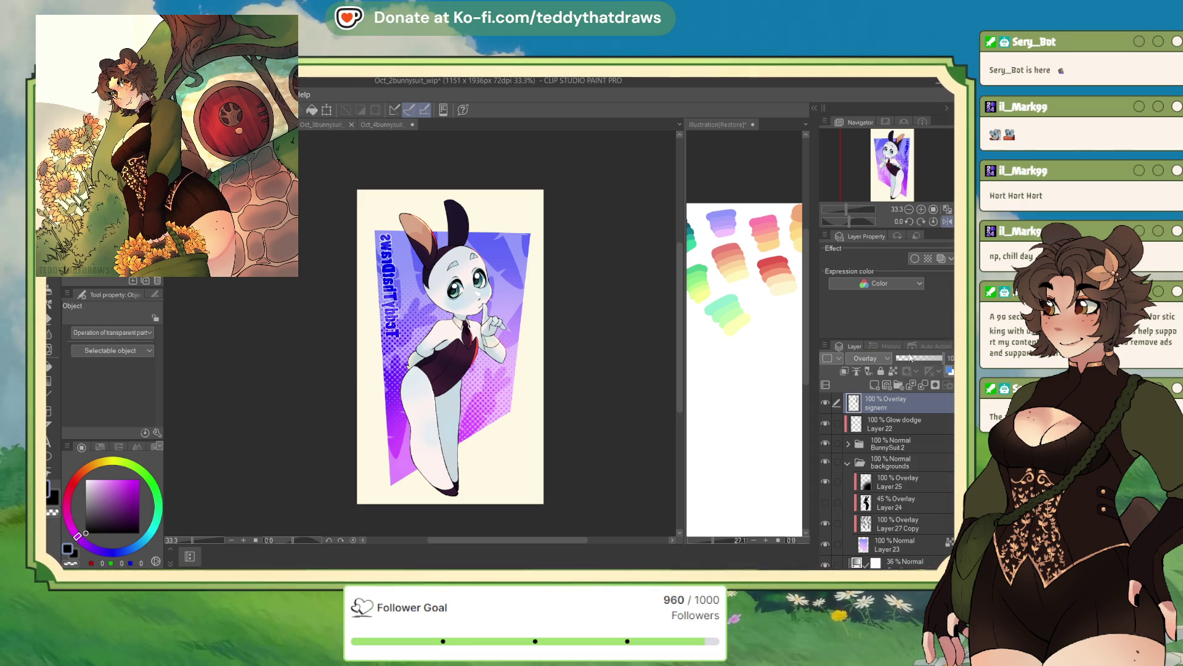
drag(943, 358, 912, 356)
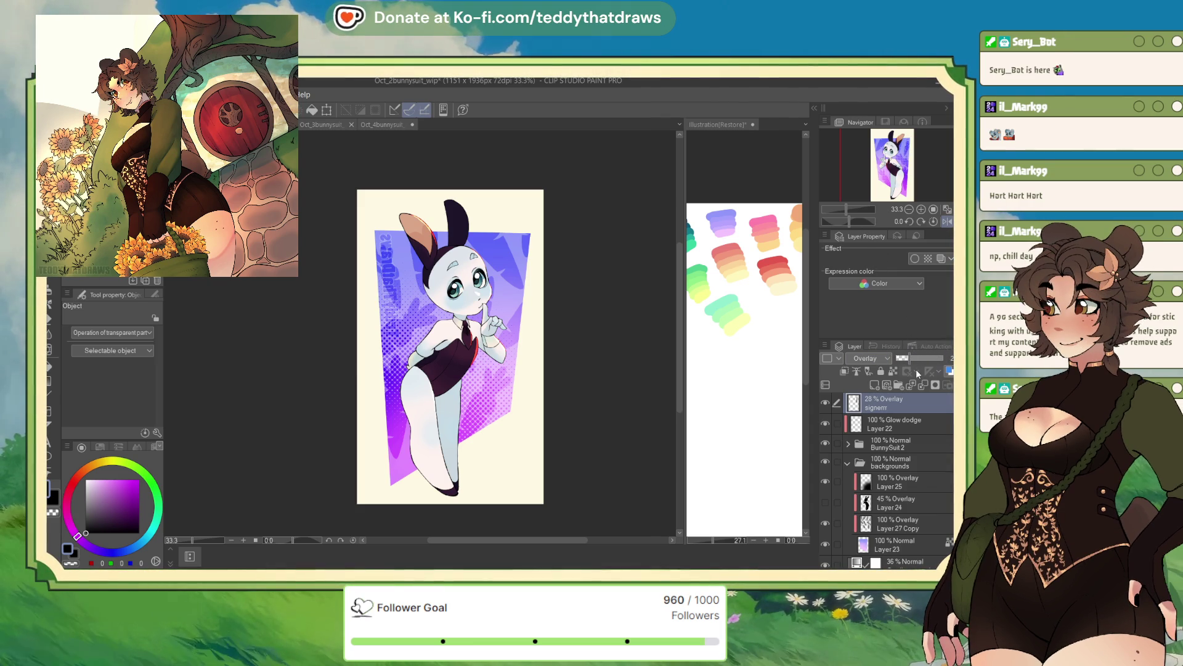
drag(907, 356, 914, 355)
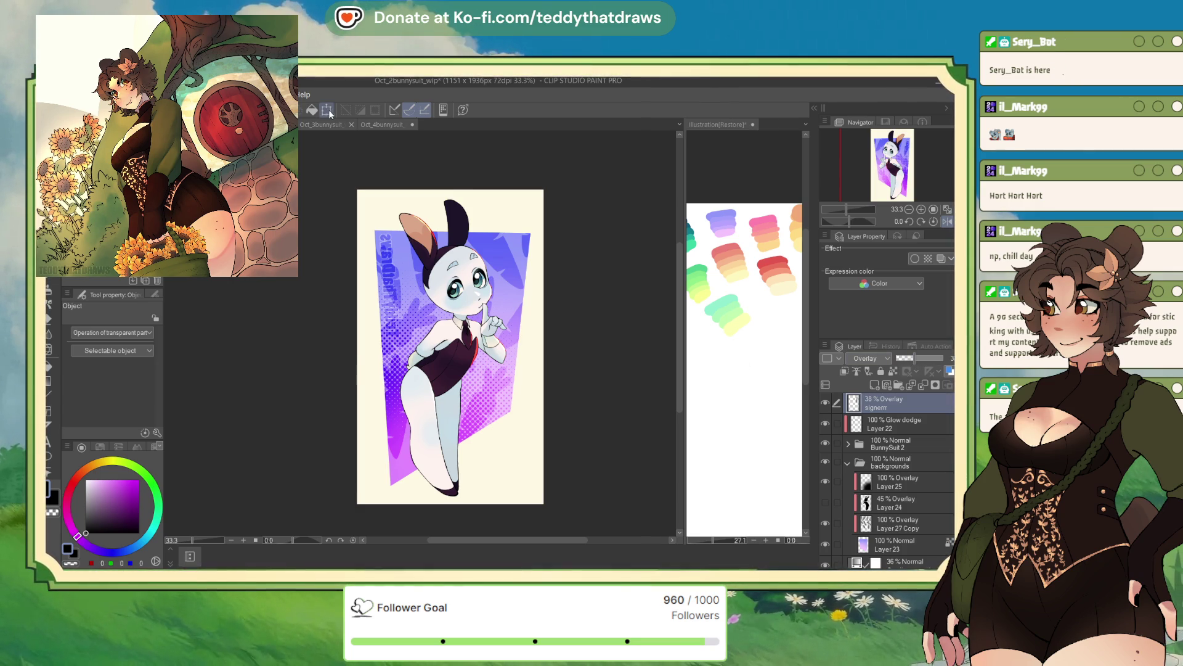
Step: Reposition the signature along the background's edge, slightly smaller and re-angled
key(ctrl+t)
drag(399, 295, 526, 295)
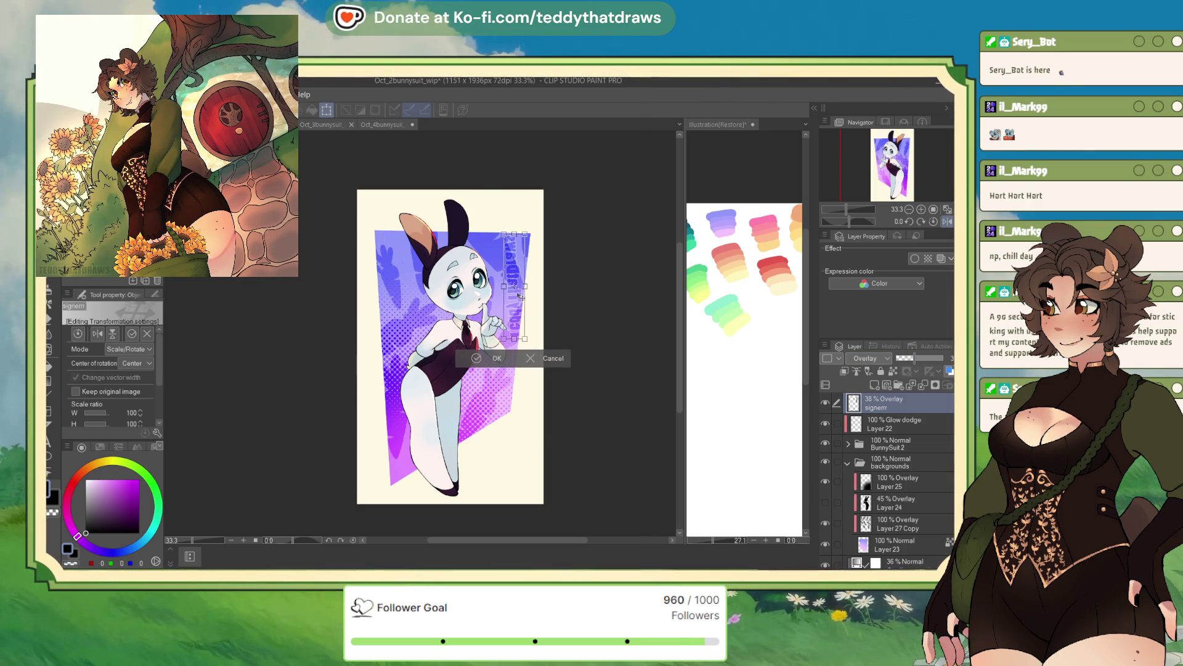
mouse_move(526, 233)
mouse_down()
mouse_move(530, 248)
mouse_move(556, 242)
mouse_up()
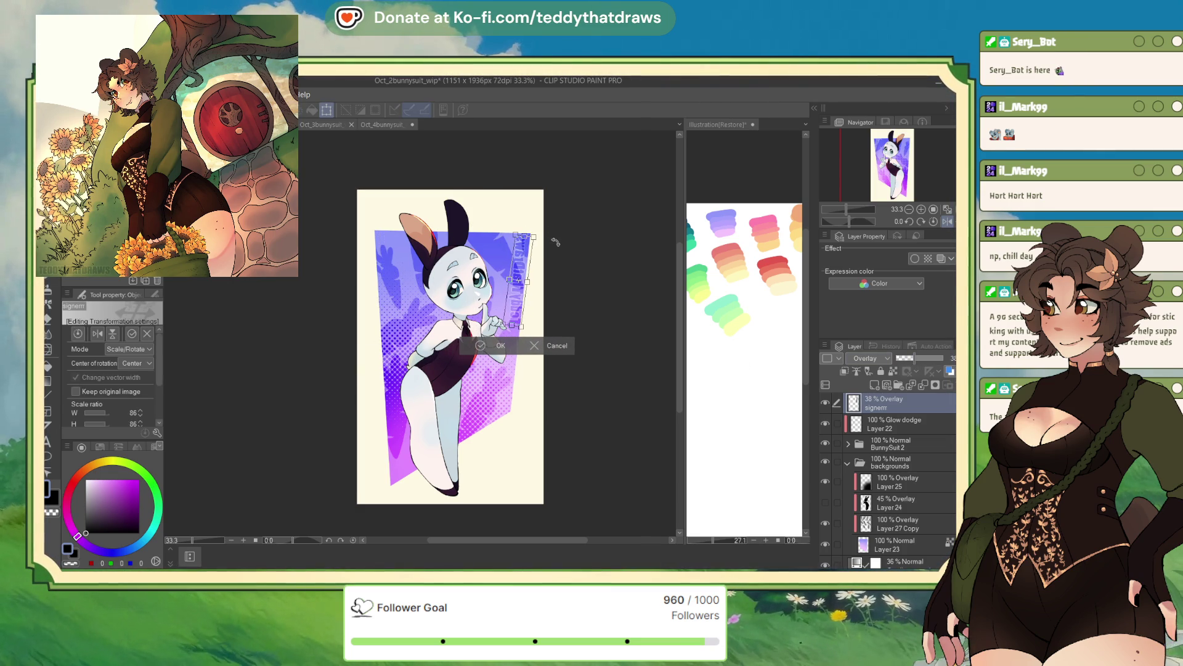
click(480, 346)
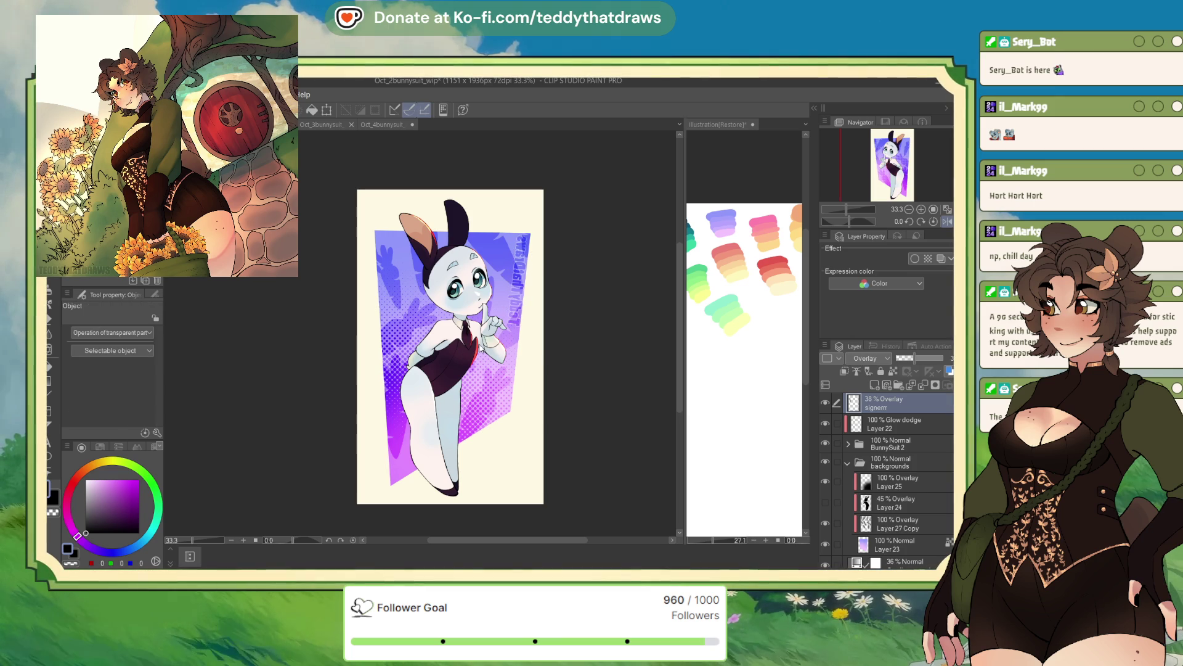
Step: Flip the view back to normal, save, and settle the signature at 68% opacity
click(947, 221)
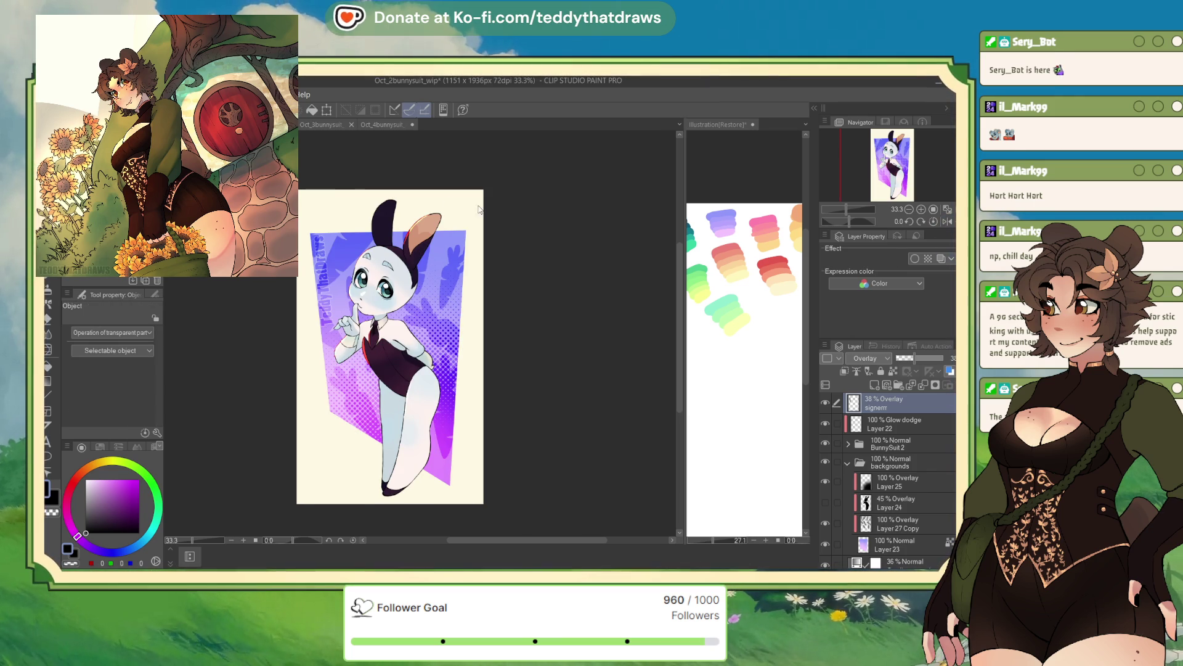
scroll(305, 228, up, 1)
scroll(305, 228, up, 1)
click(930, 357)
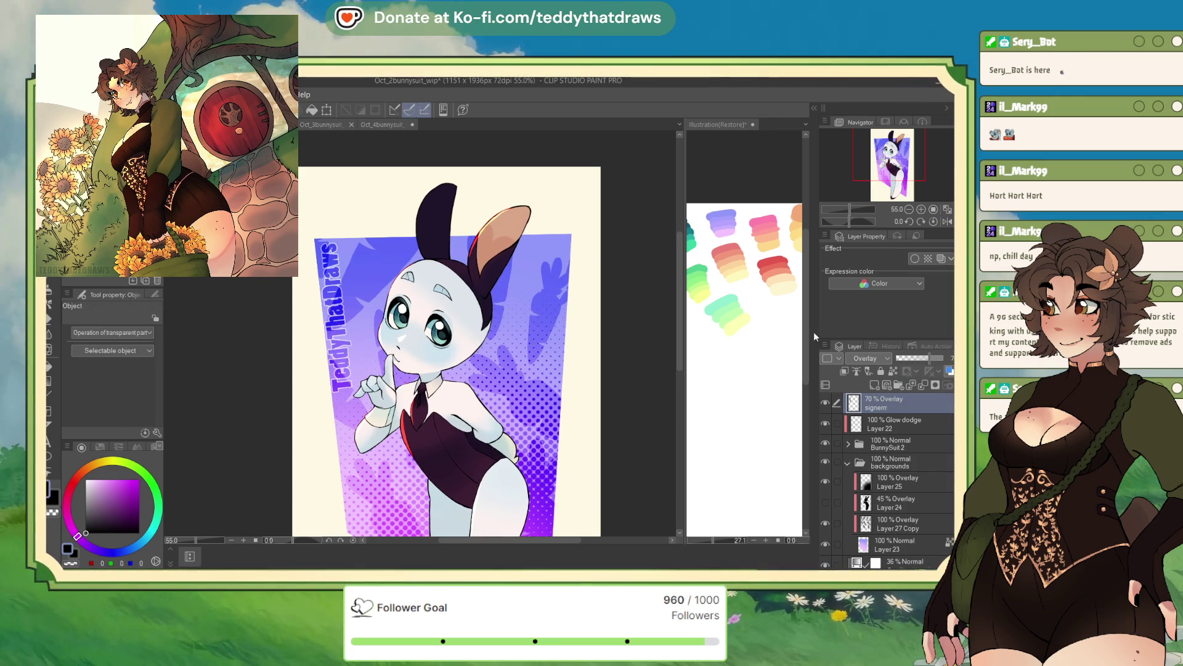
scroll(350, 214, down, 2)
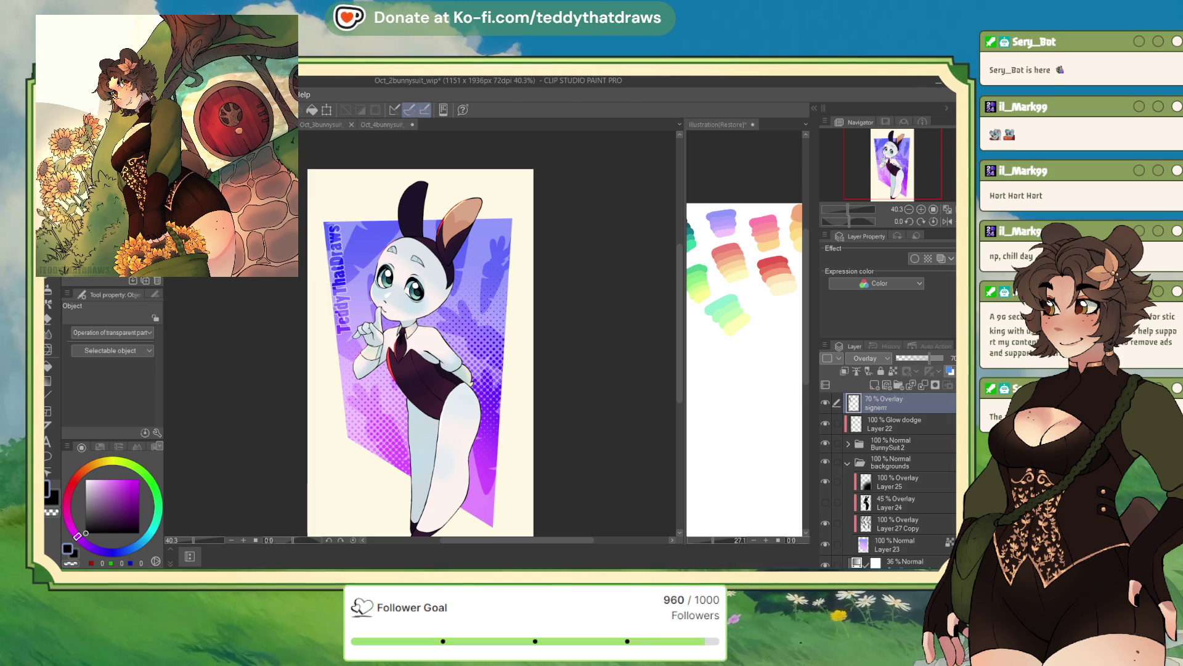
key(ctrl+s)
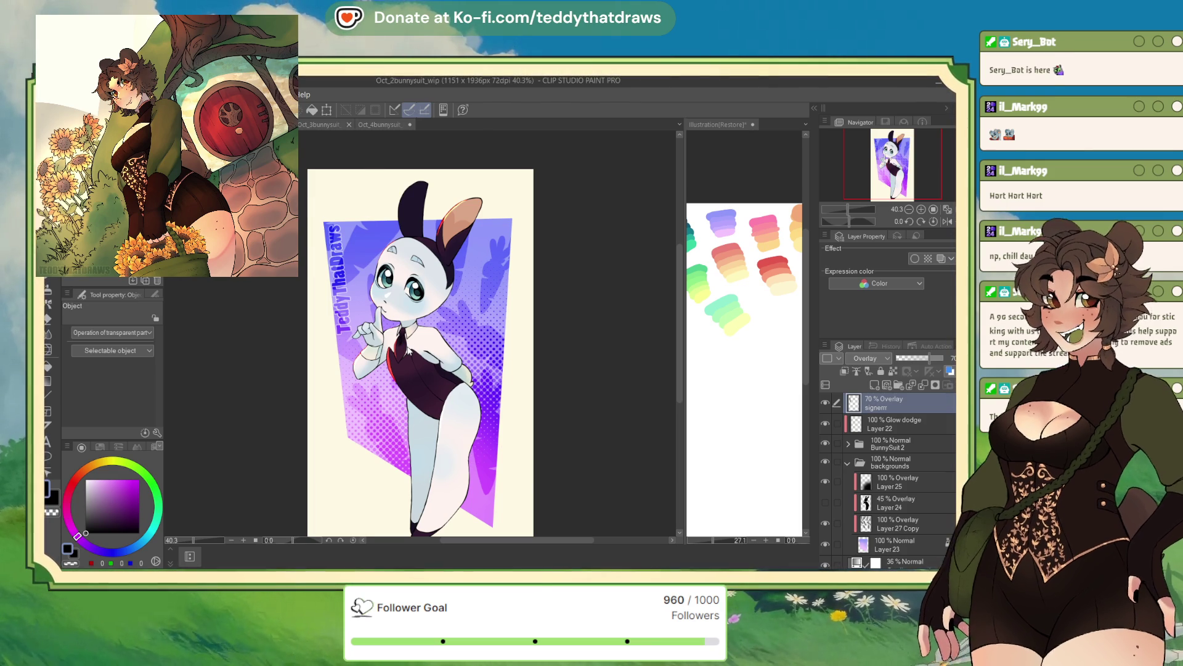
click(928, 355)
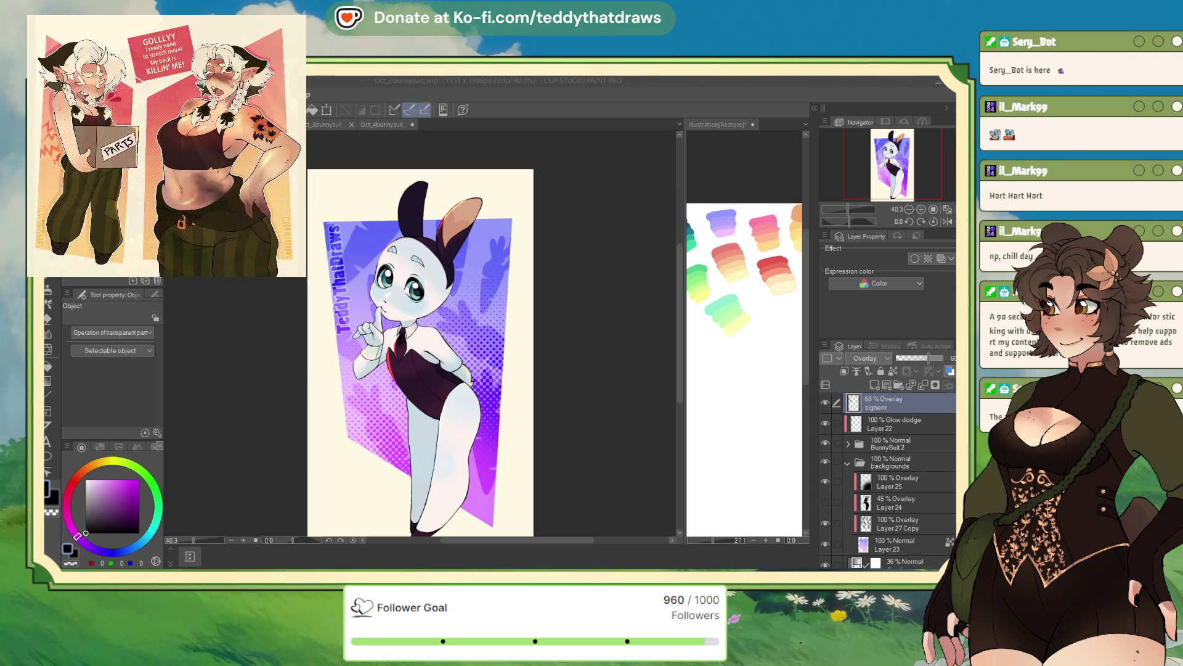
Step: Cycle through the Oct_3, Oct_2 and Oct_1bunnysuit_wip tabs, ending on Oct_1 zoomed in slightly
scroll(424, 333, down, 1)
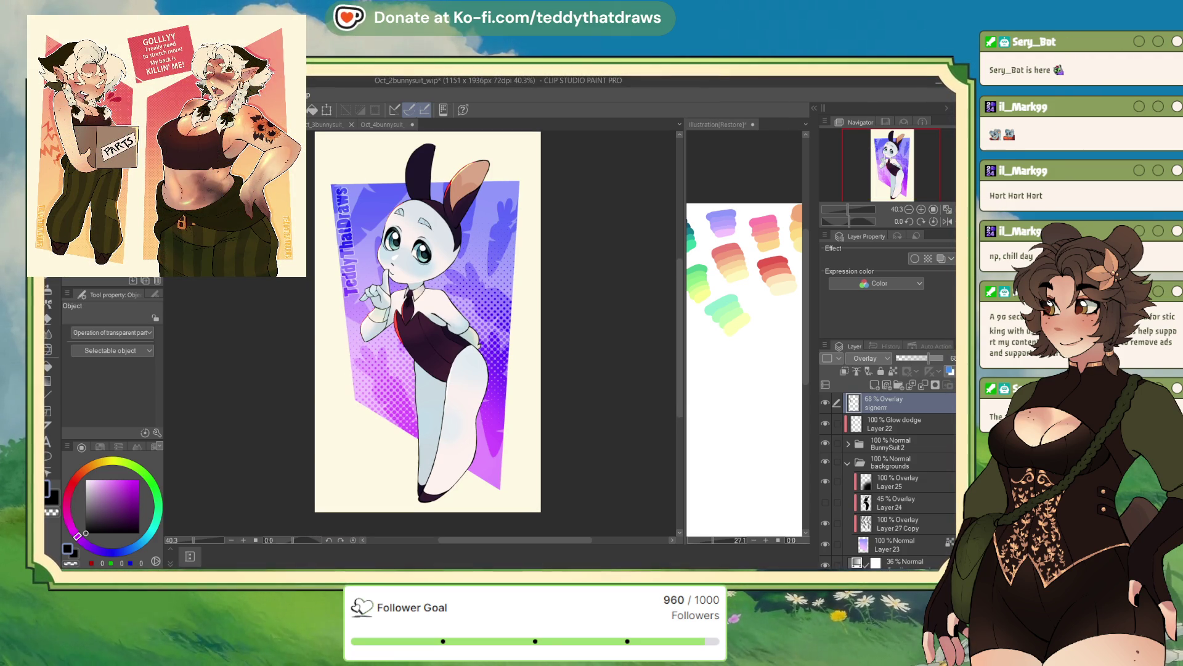
click(328, 126)
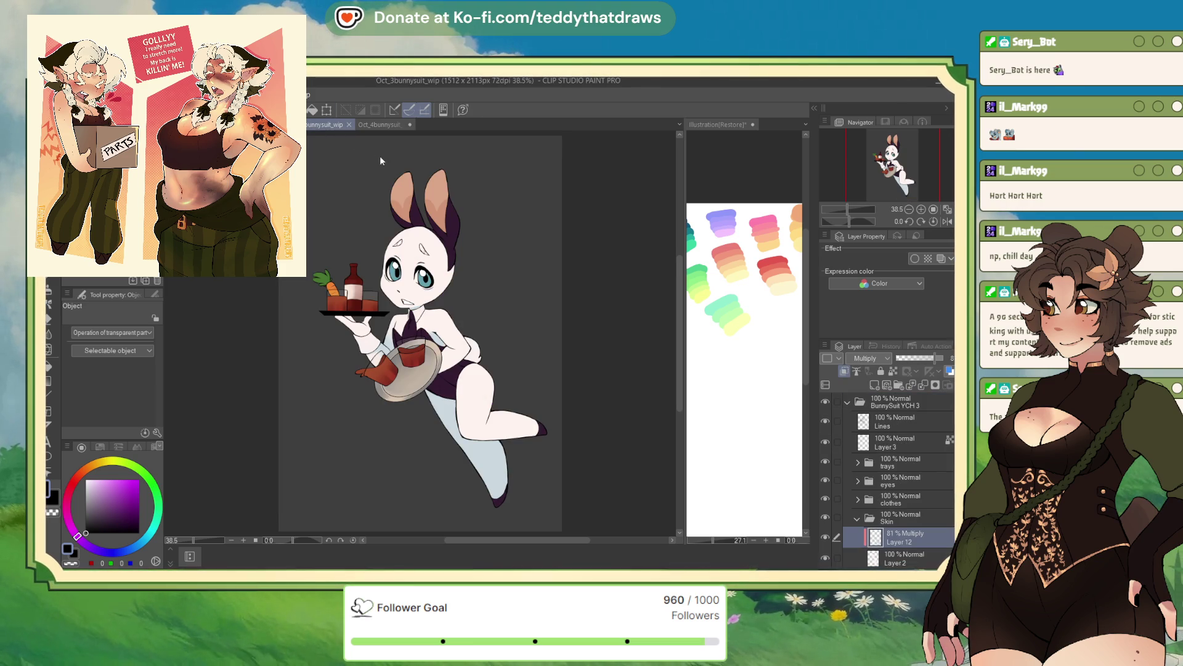
key(ctrl+Tab)
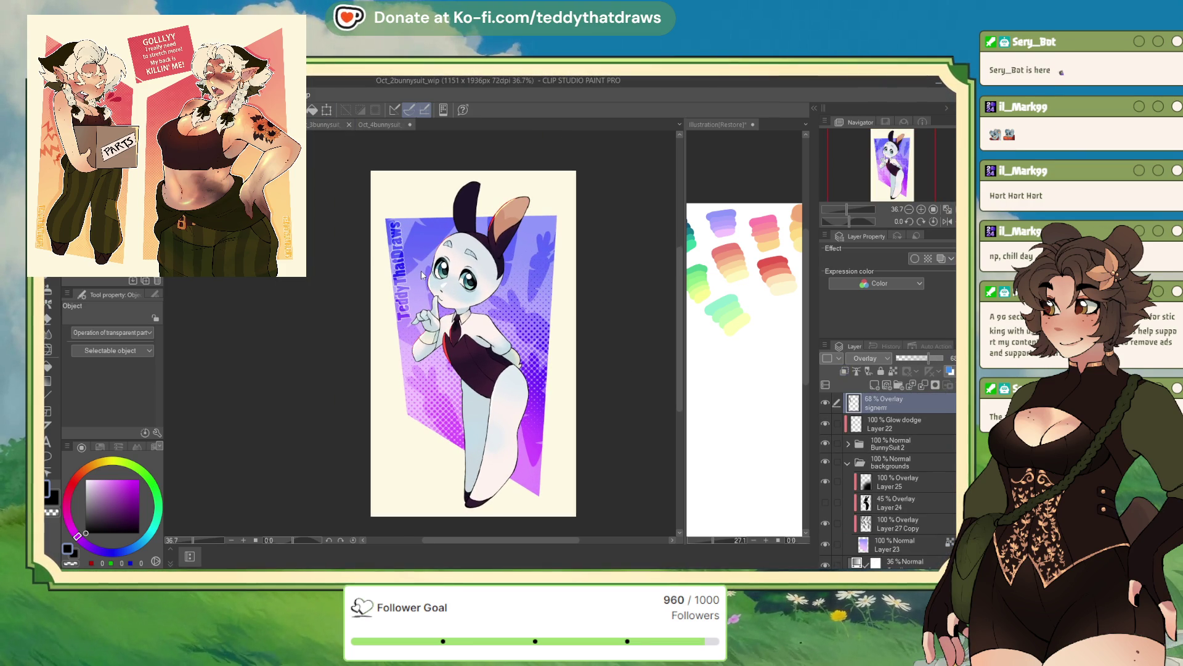
key(ctrl+shift+Tab)
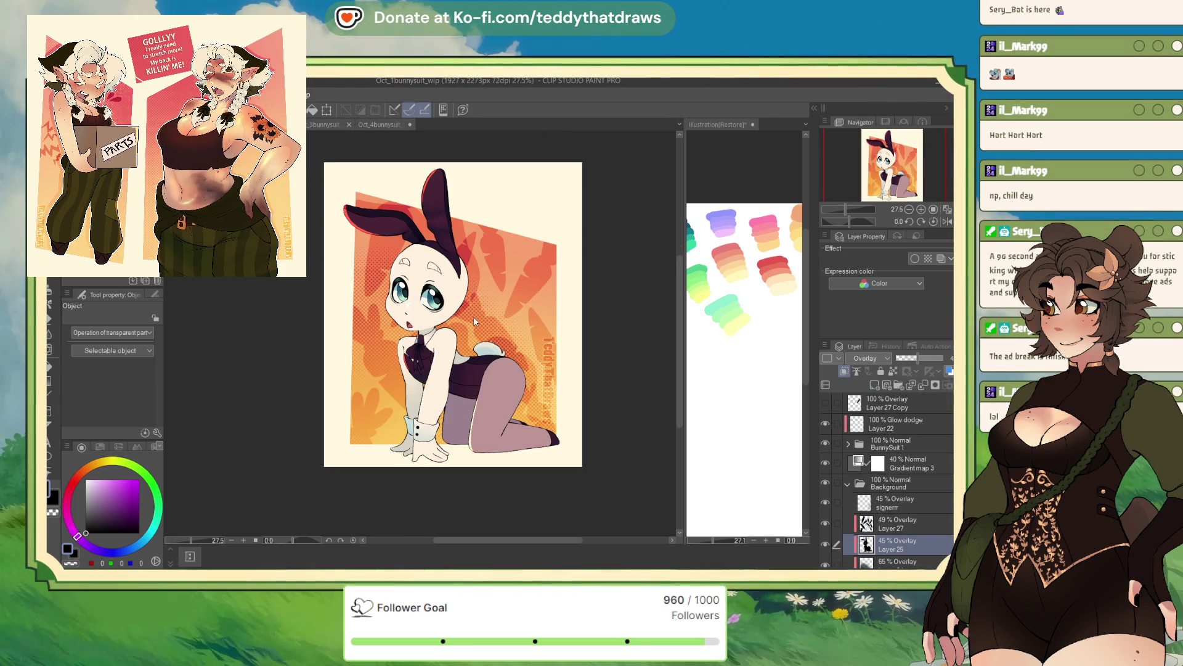
key(ctrl+Tab)
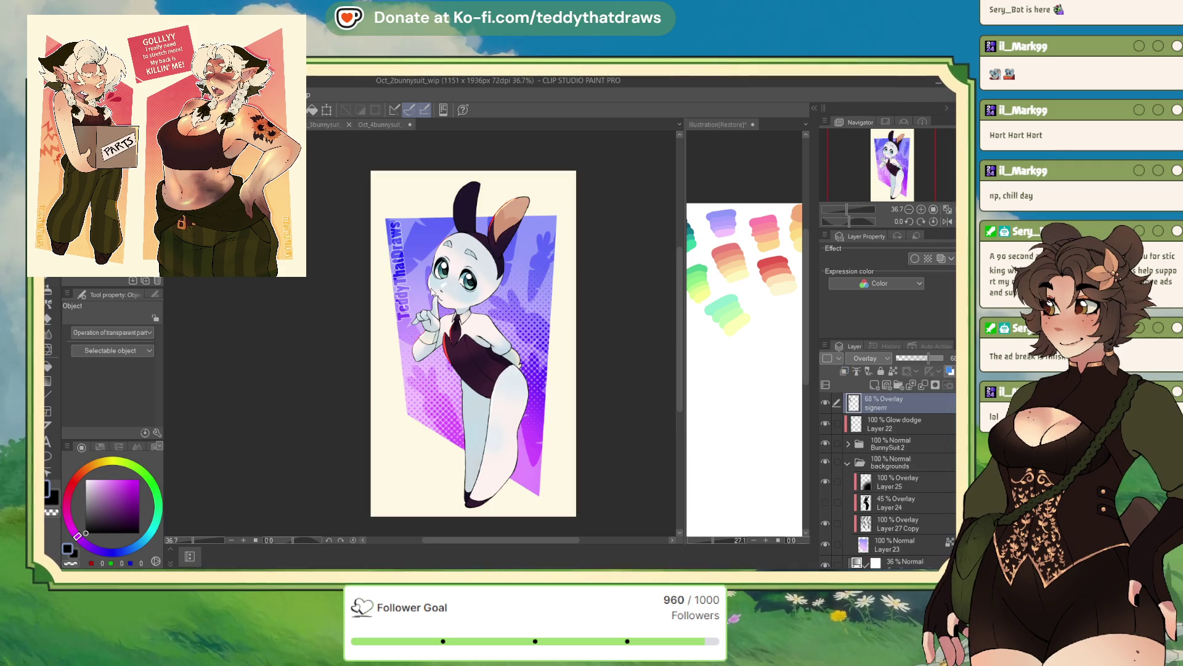
key(ctrl+shift+Tab)
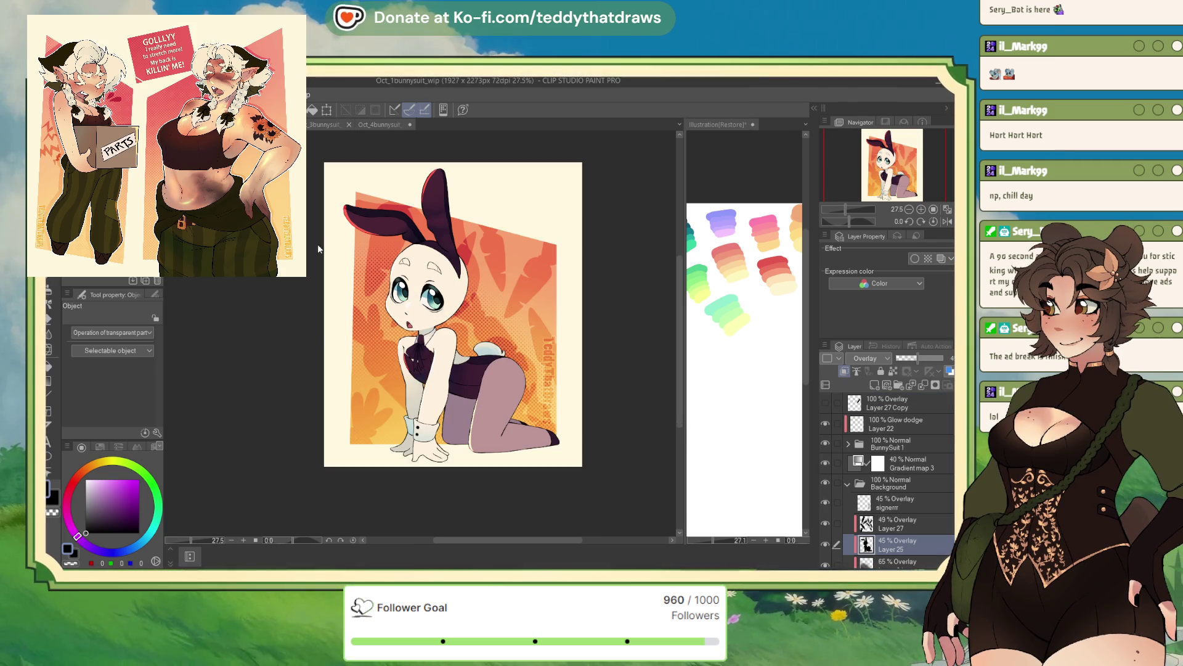
key(ctrl+plus)
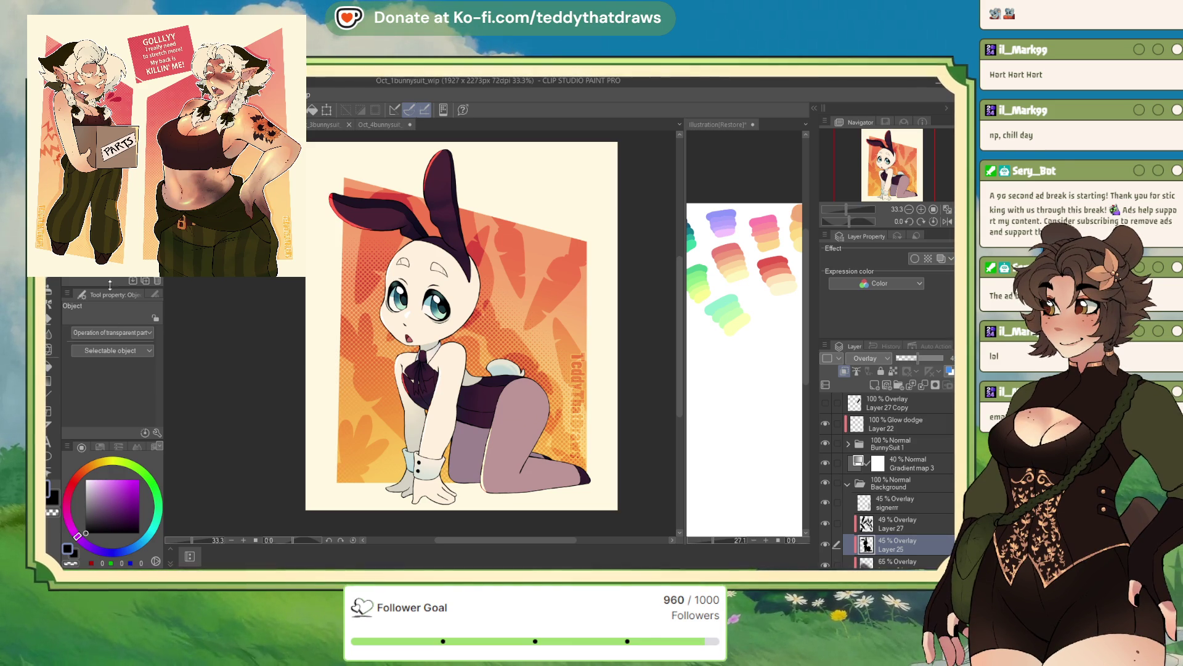
Step: Move to Oct_1bunnysuit_wip and toggle Gradient map 3 off and on to compare colours
key(p)
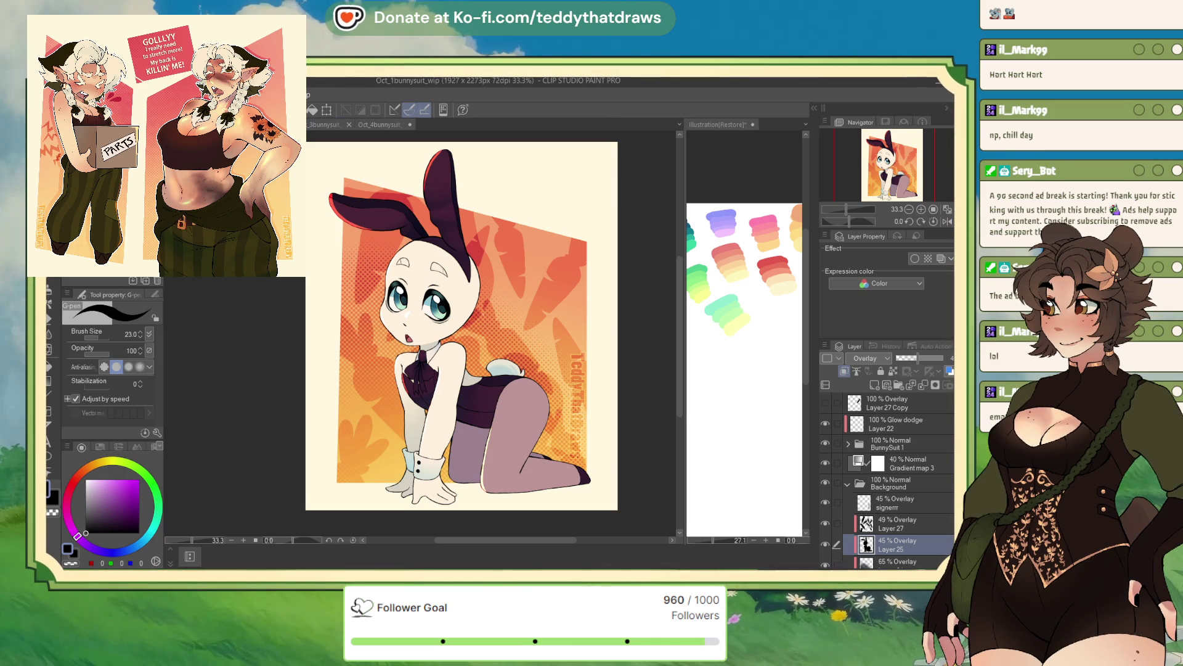
key(ctrl+Tab)
click(326, 125)
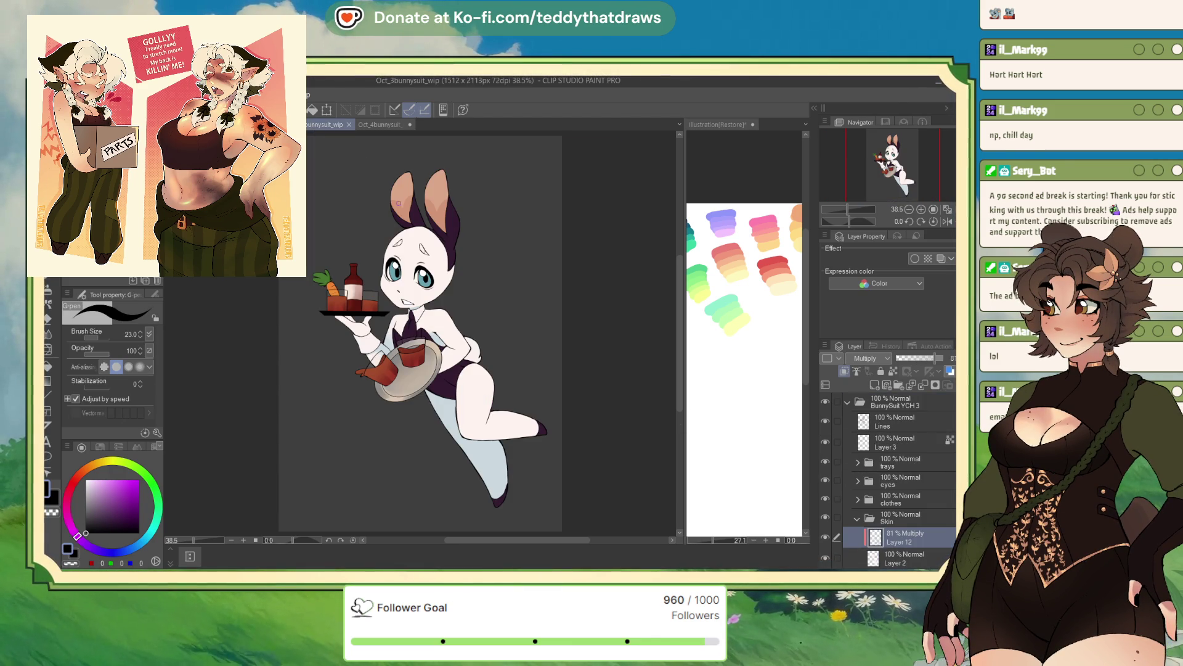
key(ctrl+shift+Tab)
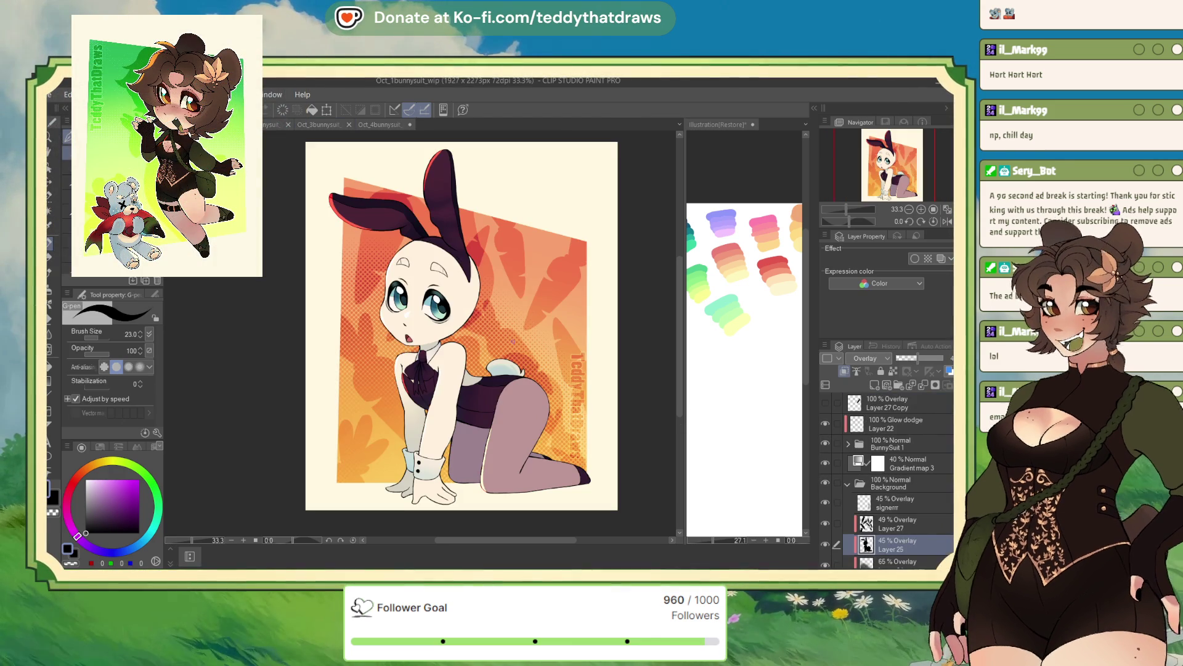
click(825, 463)
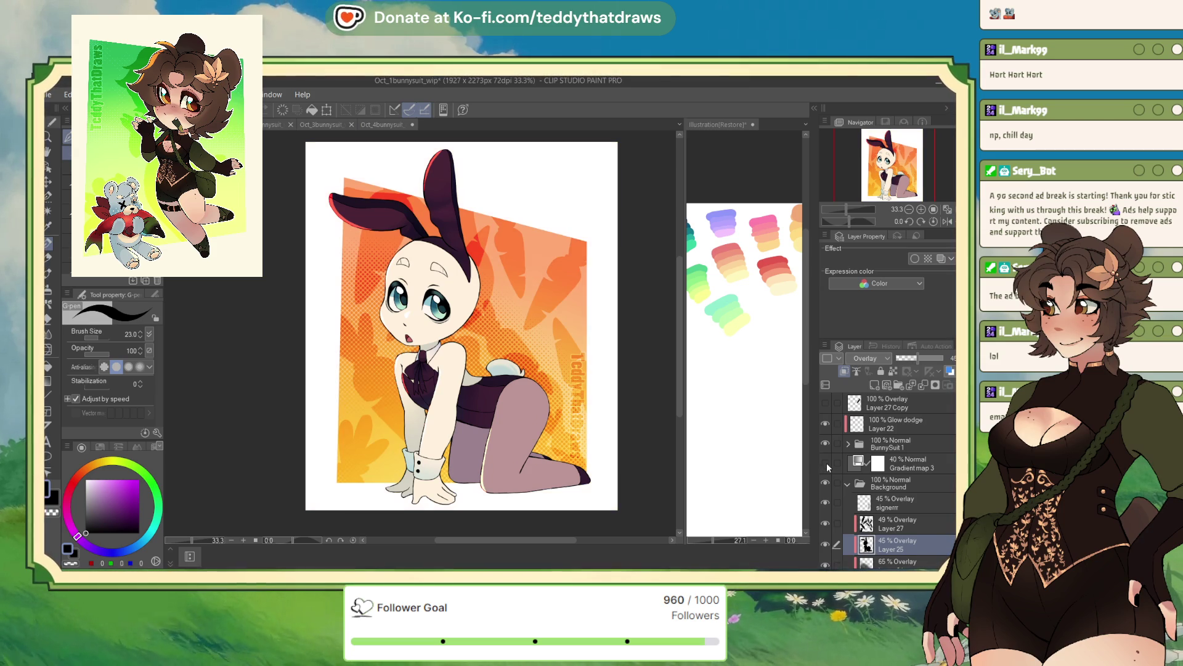
click(826, 463)
Step: Expand the BunnySuit 1 and Skin folders and select the Hard Shading layer
scroll(875, 478, down, 2)
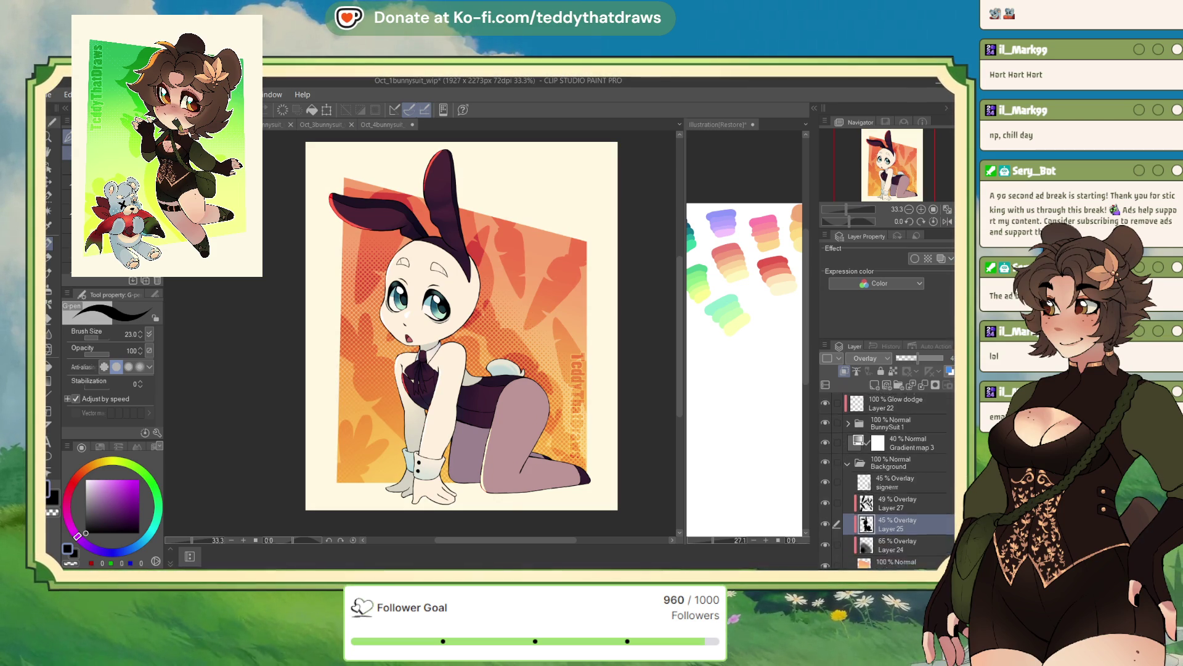
click(848, 439)
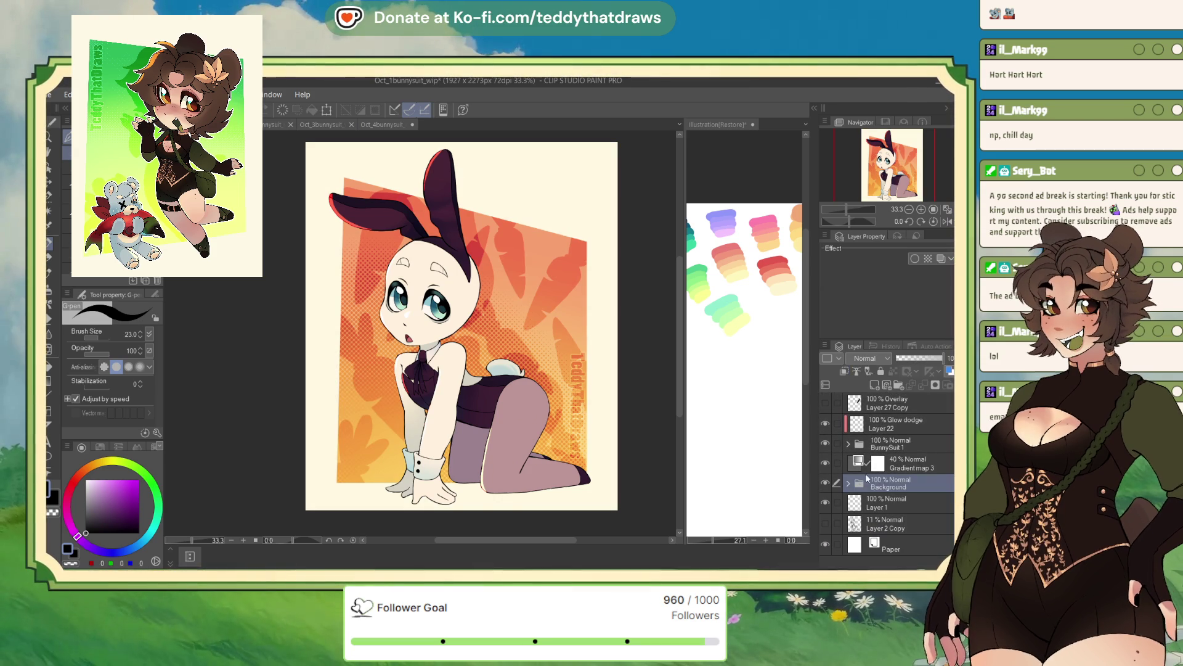
click(894, 441)
scroll(863, 457, down, 5)
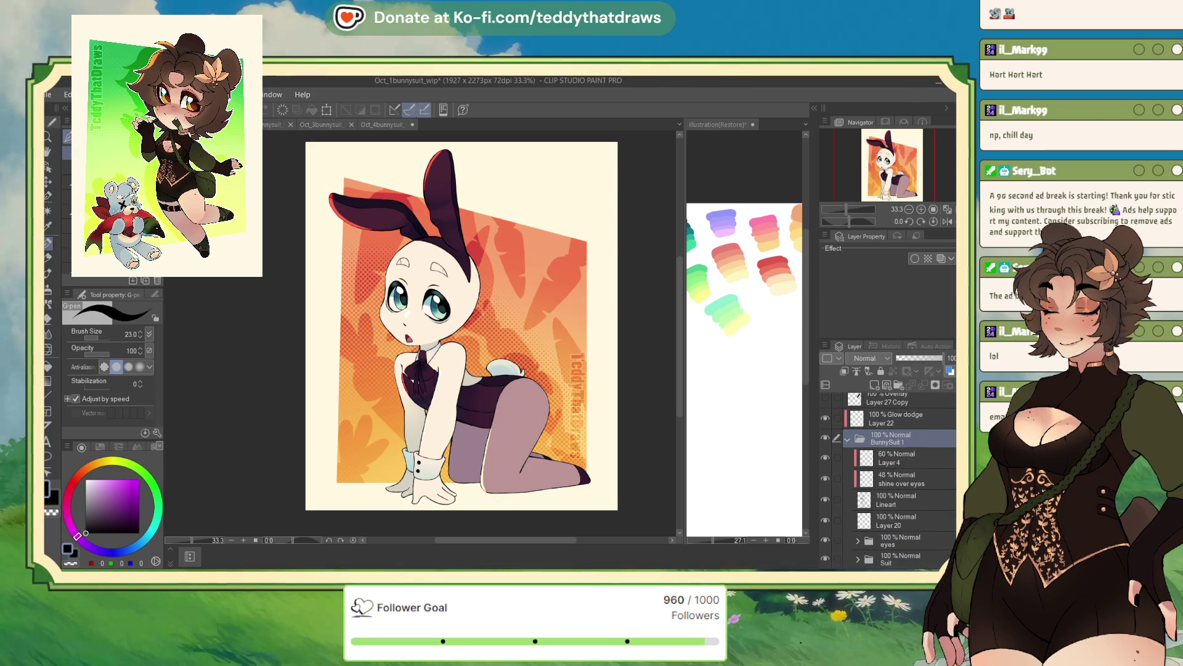
click(859, 457)
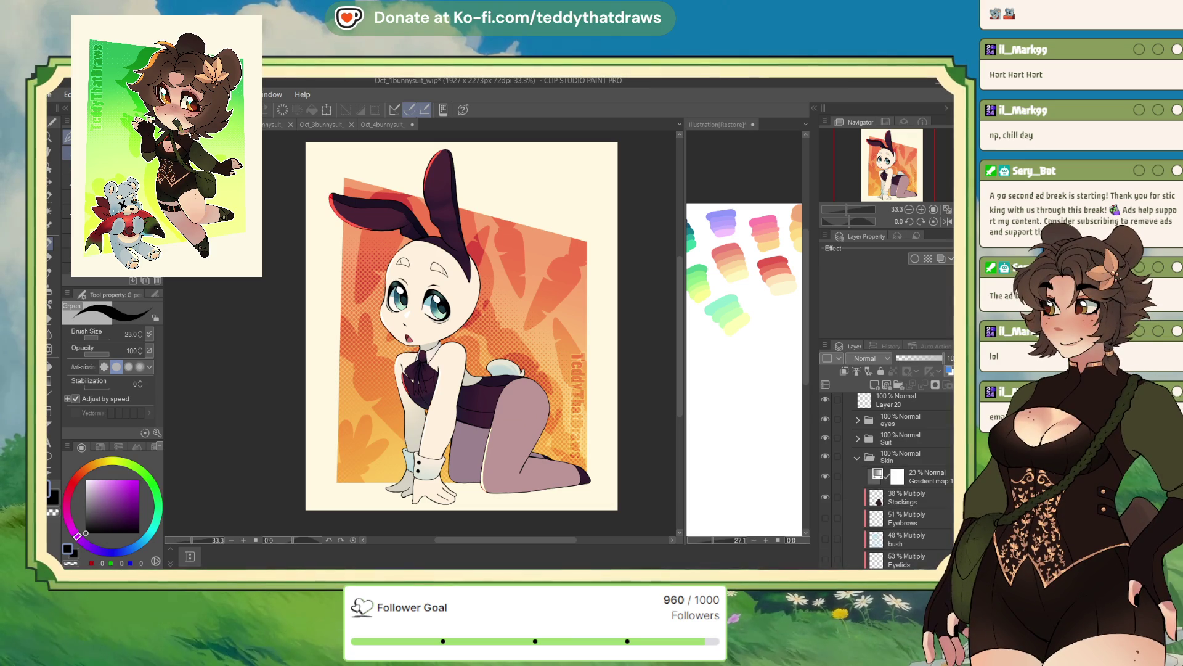
scroll(893, 481, down, 5)
click(906, 491)
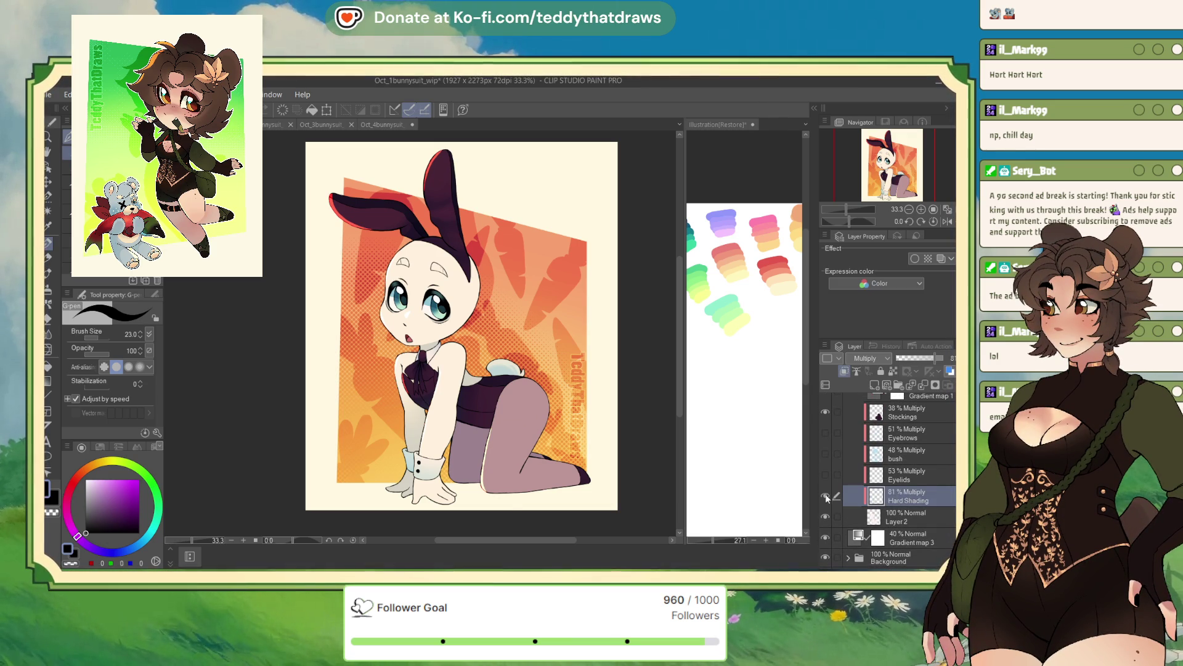
click(905, 479)
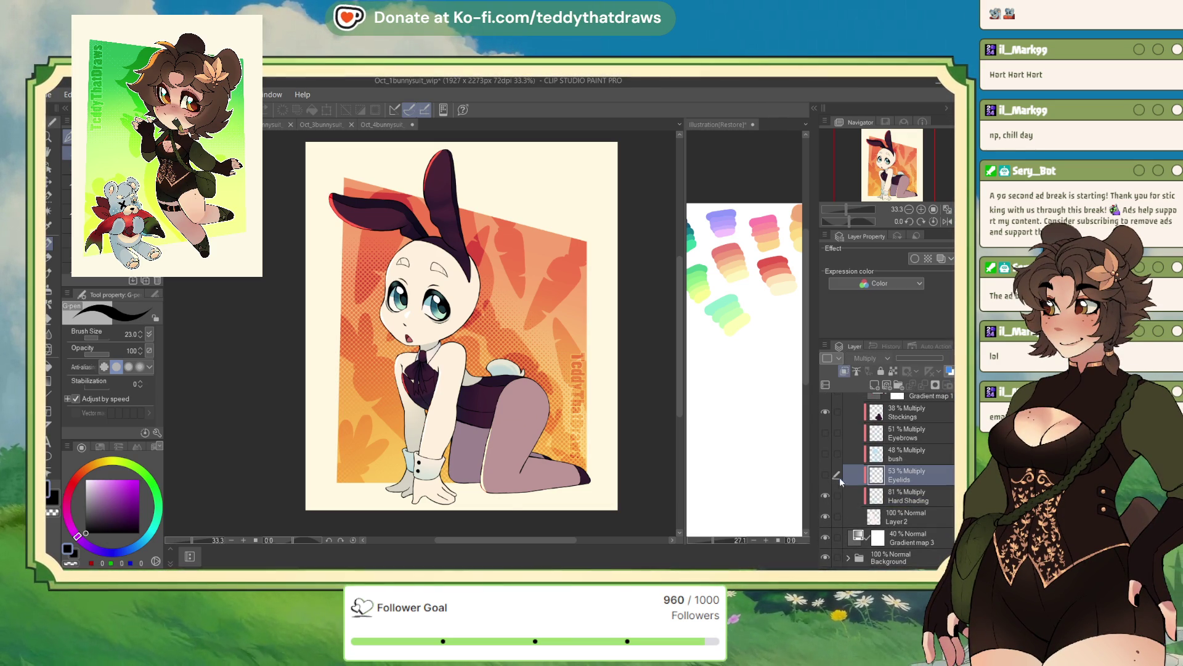
click(885, 493)
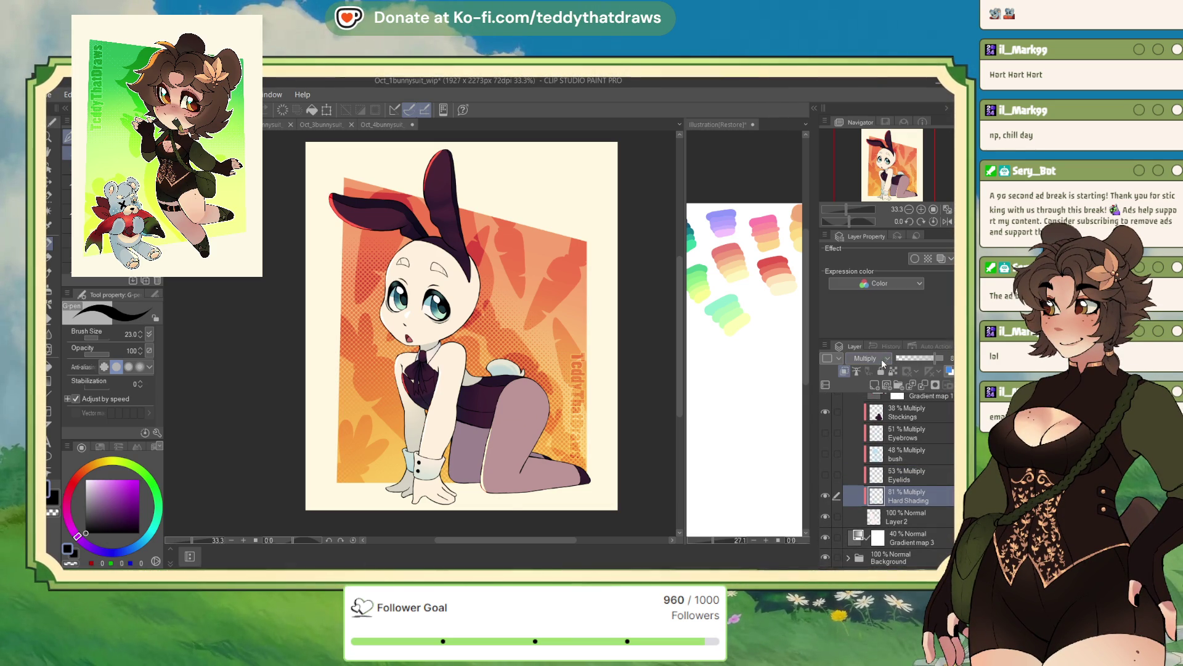
Step: Toggle Hard Shading to Normal and back to Multiply at 81%, sampling neck and collar colours
click(869, 358)
click(866, 370)
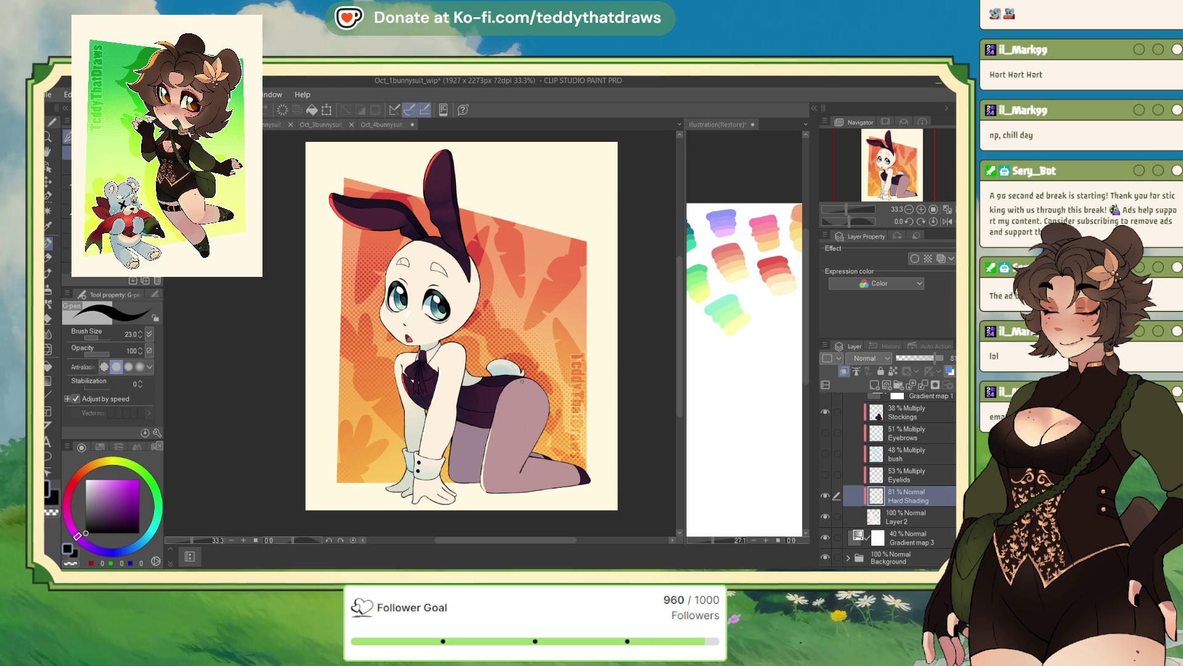
scroll(487, 333, up, 4)
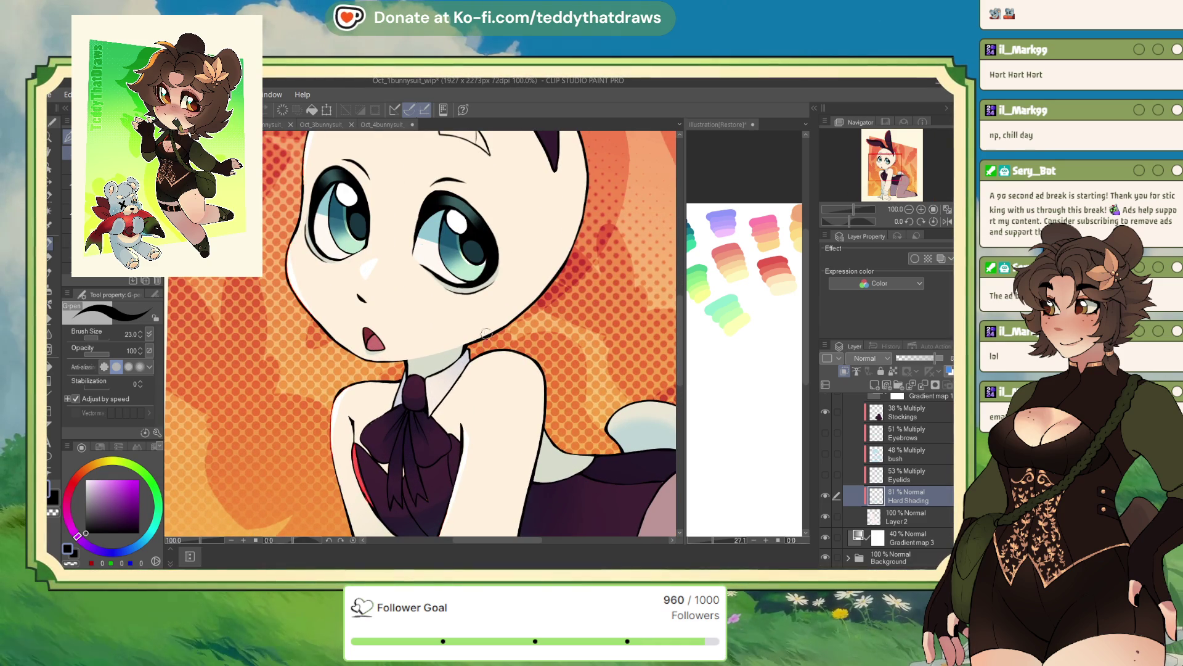
alt+click(436, 367)
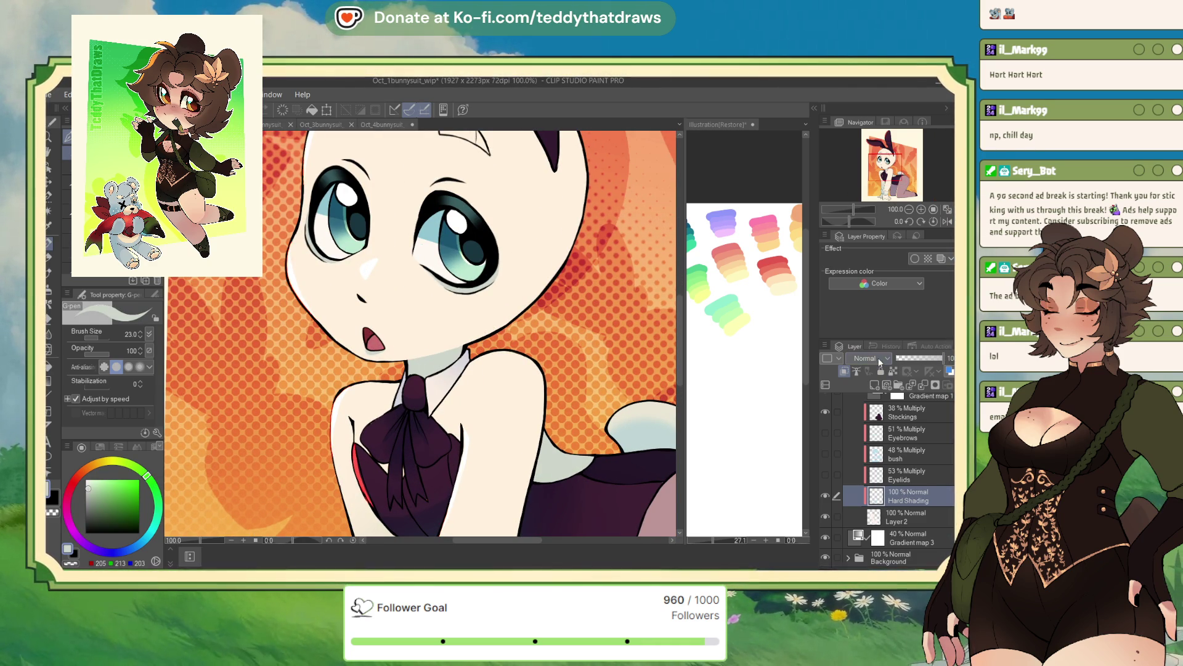
click(869, 358)
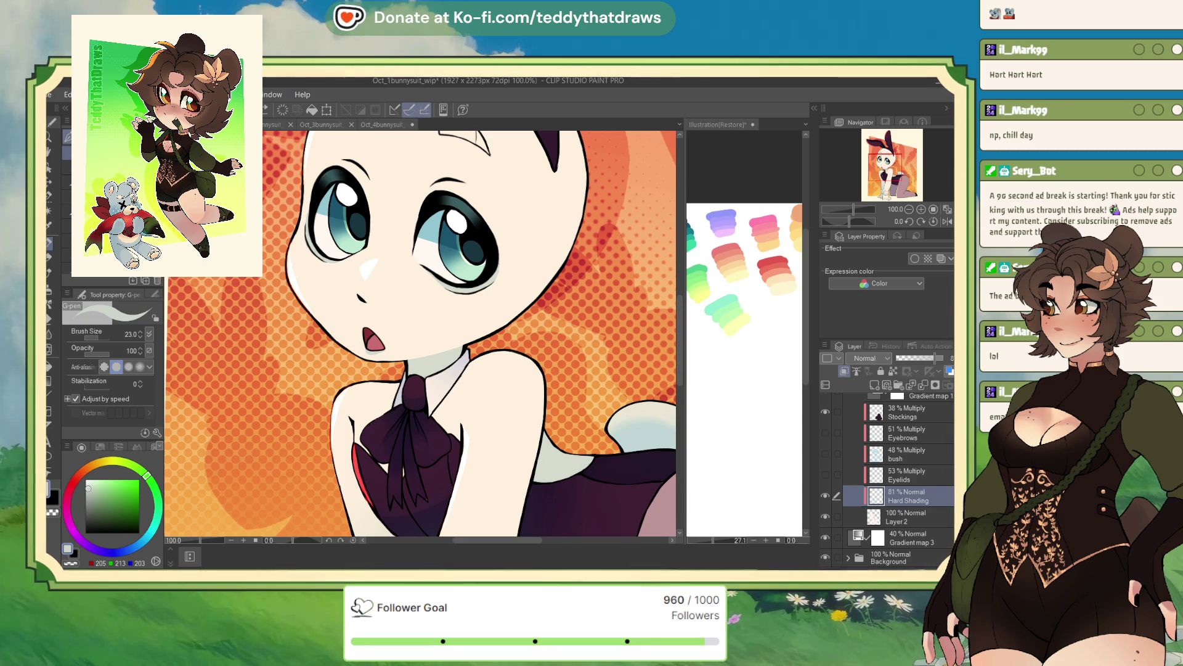
click(869, 385)
drag(943, 359, 934, 358)
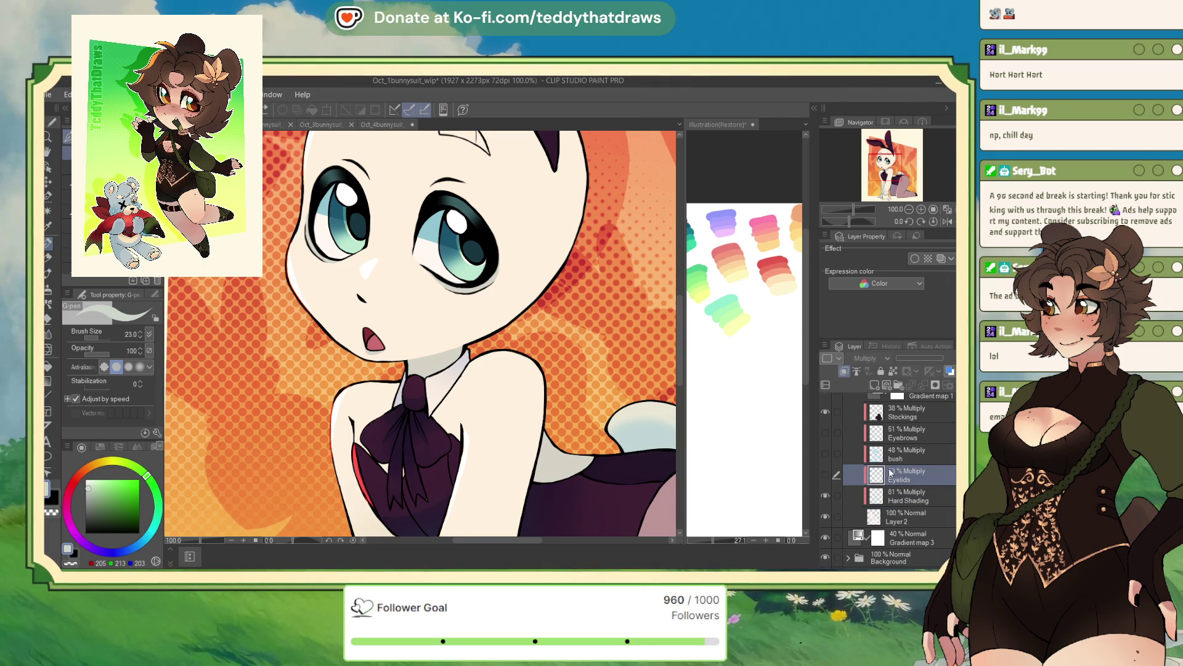
scroll(888, 478, up, 1)
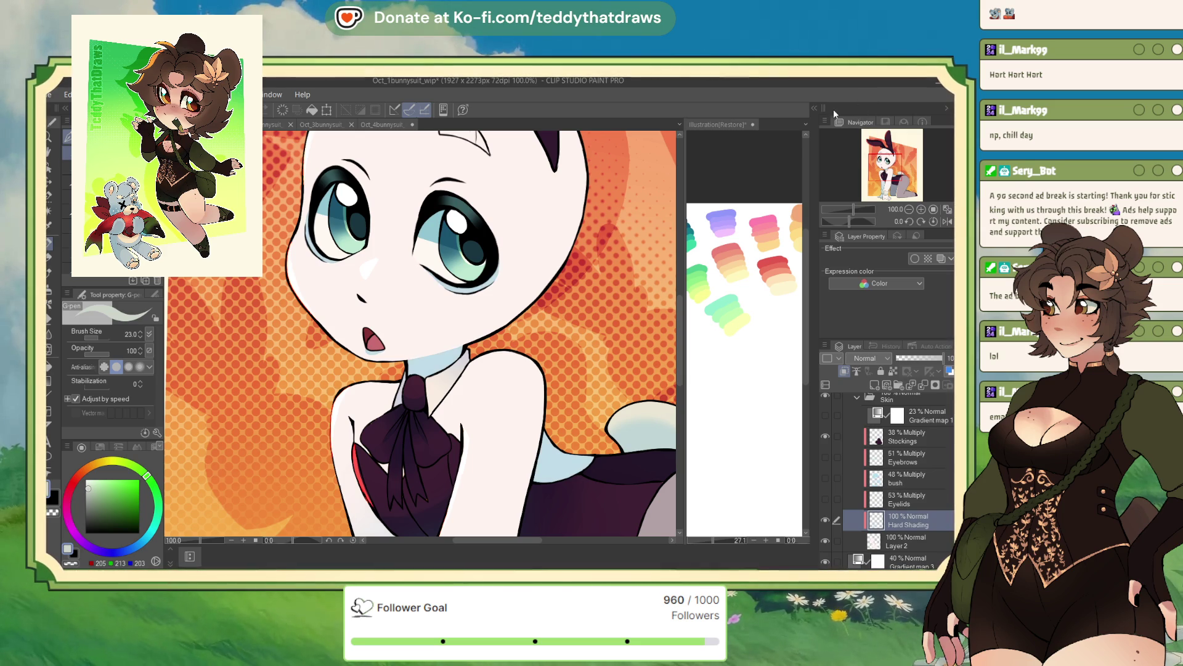
alt+click(440, 362)
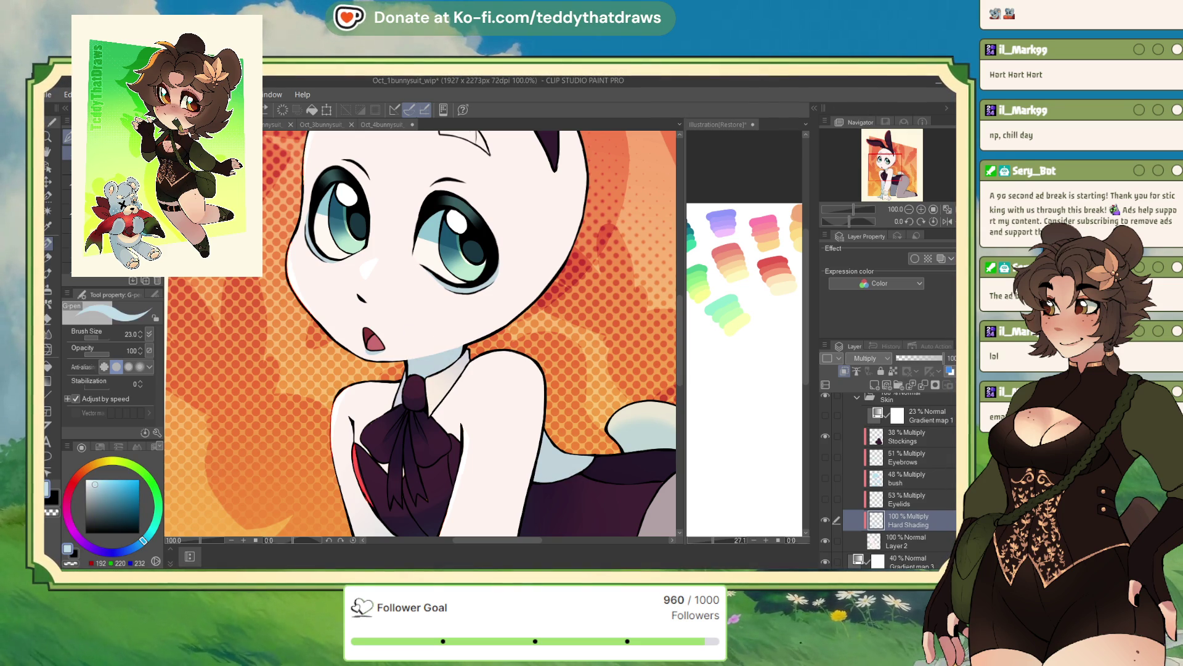
drag(942, 357, 934, 357)
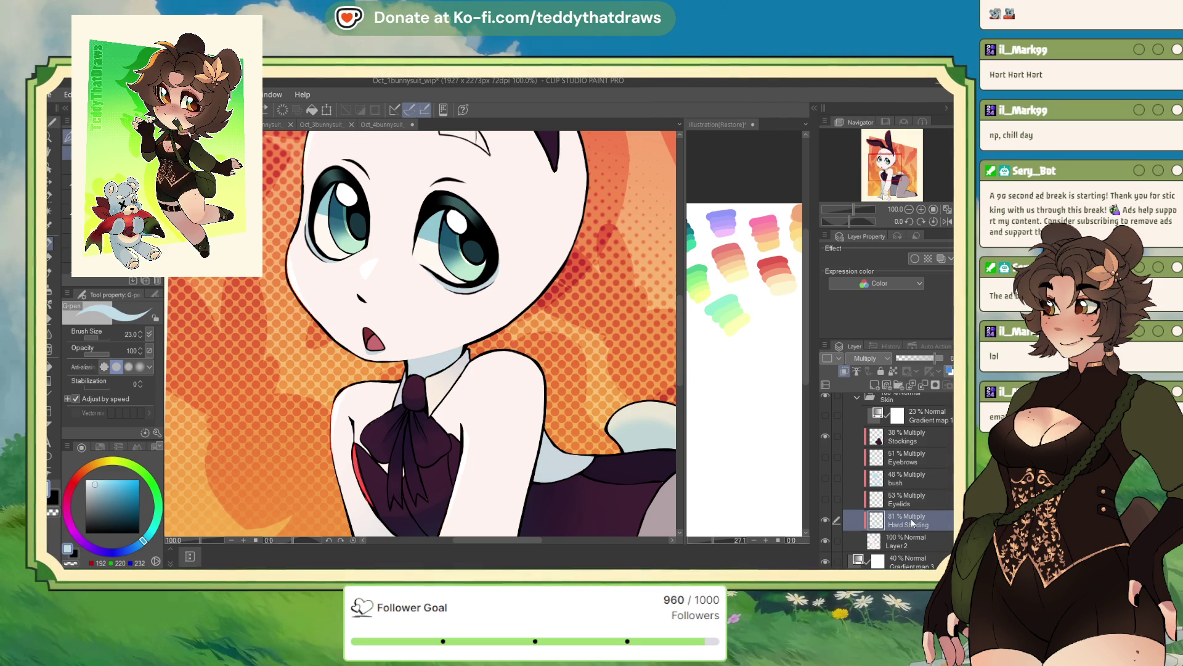
click(274, 124)
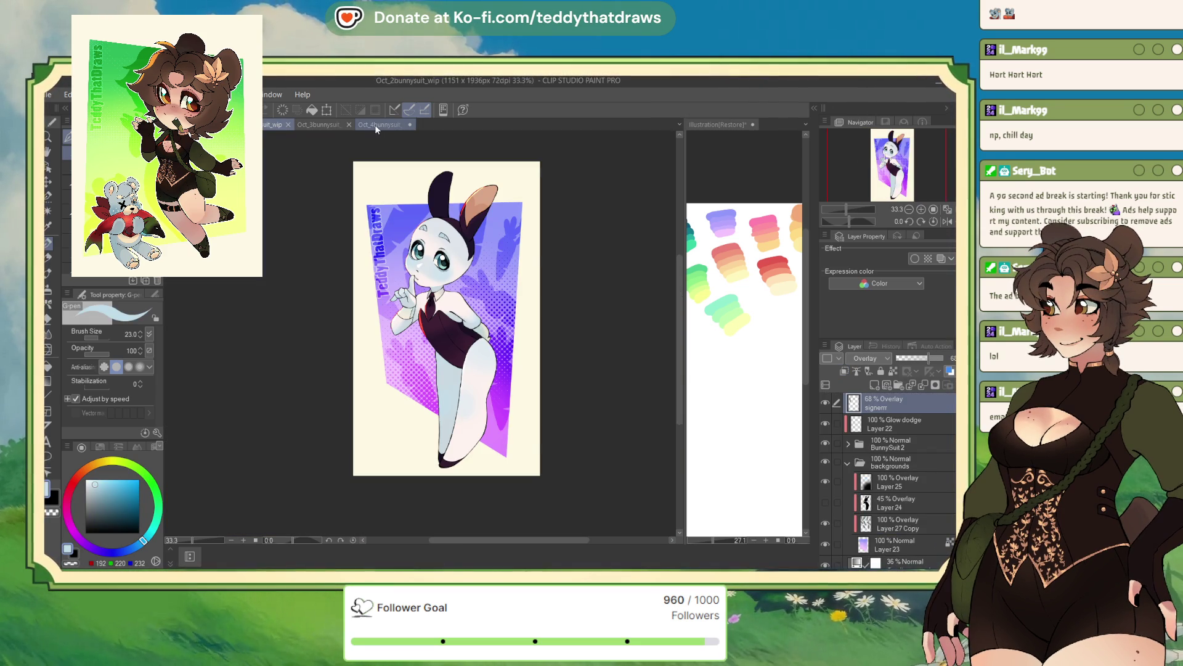
Step: Make Layer 12 the reference layer in Oct_3bunnysuit_wip after comparing other tabs
click(375, 124)
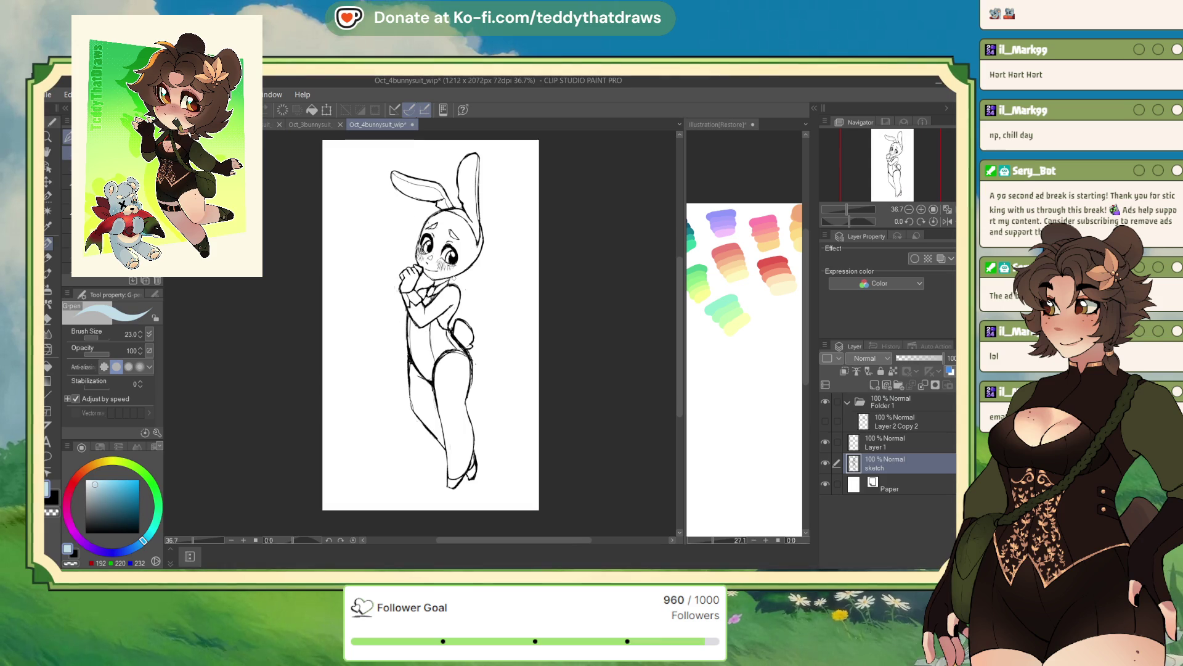
click(325, 126)
scroll(401, 278, up, 5)
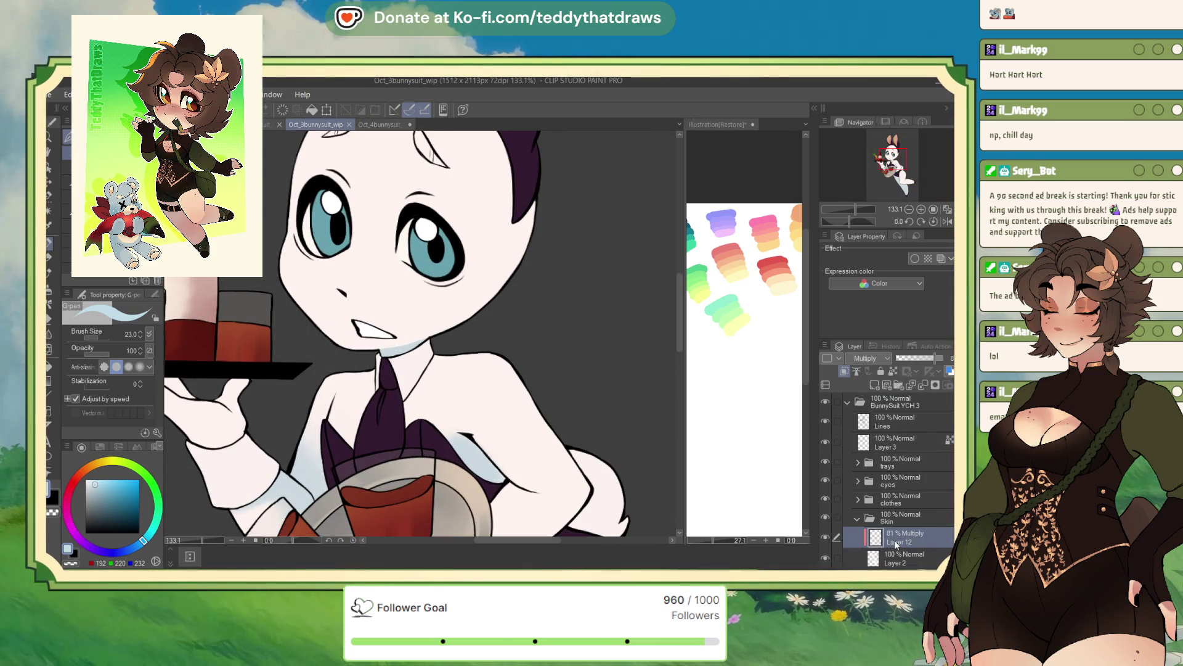
click(895, 371)
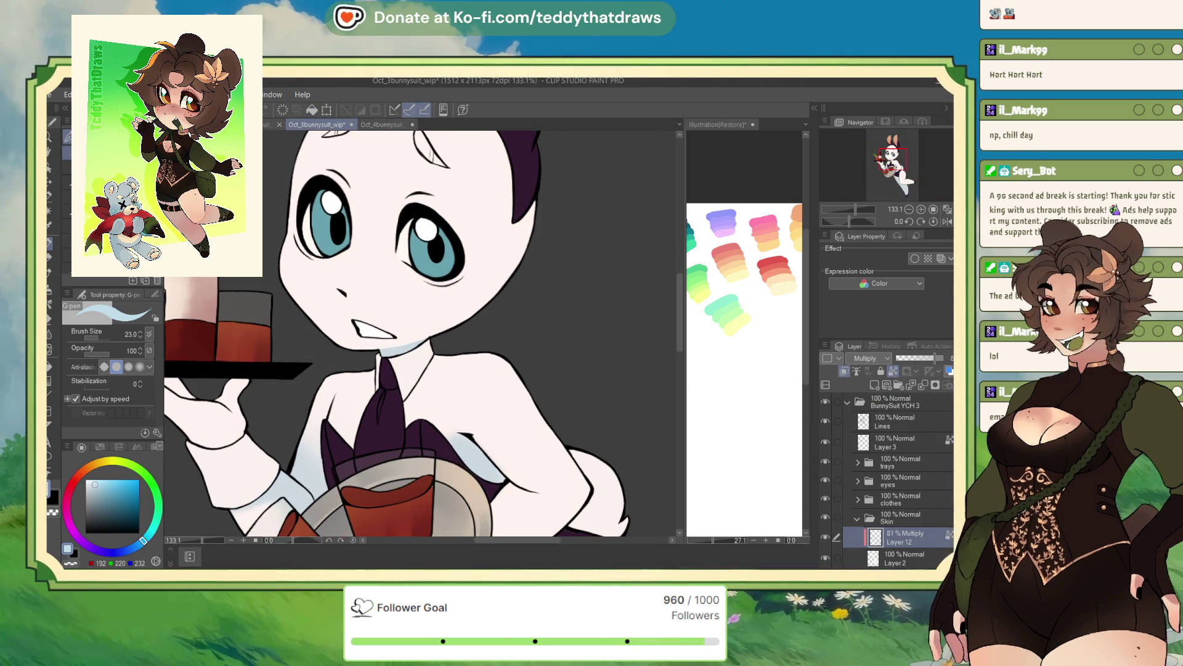
click(270, 124)
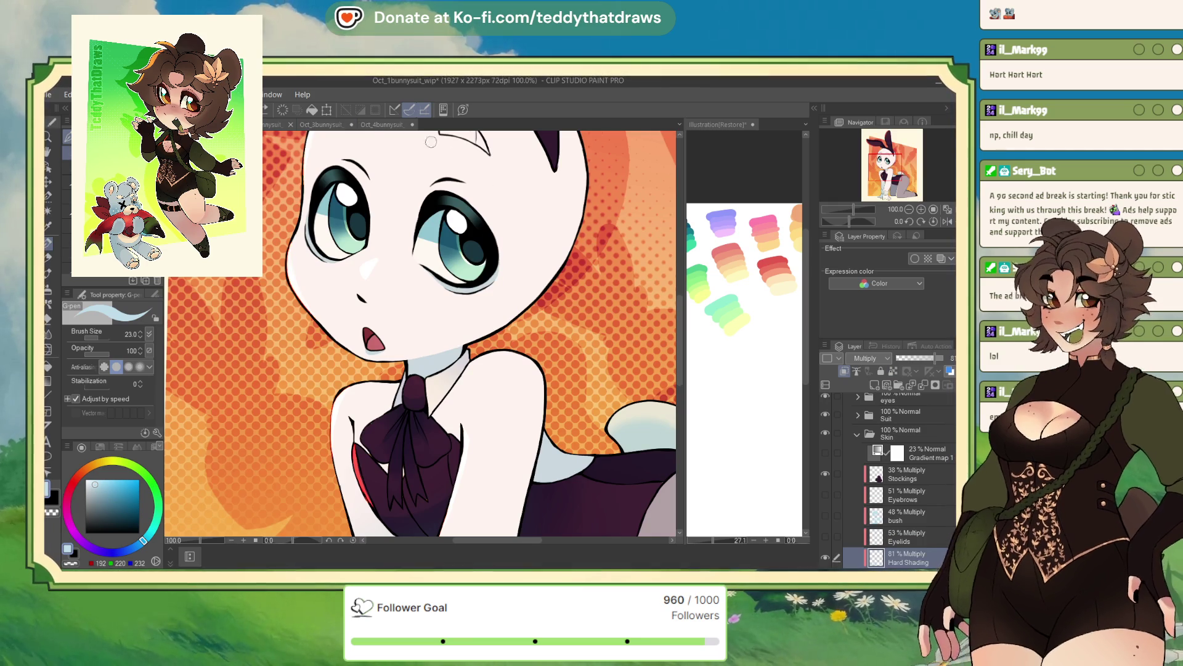
key(ctrl+Tab)
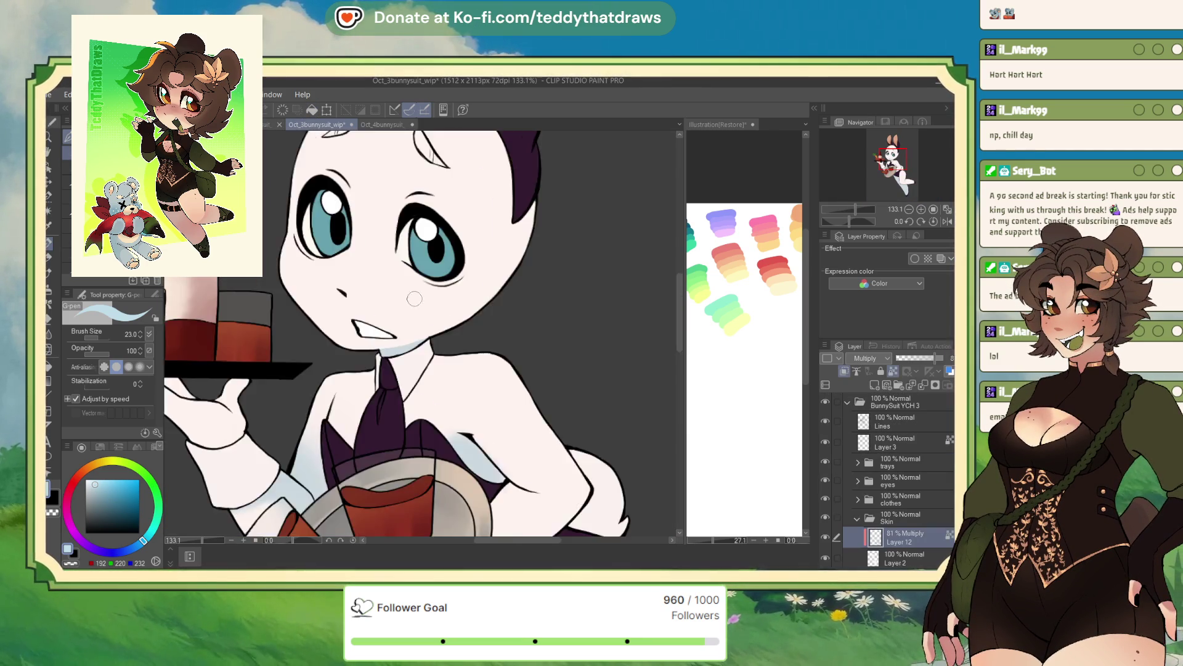
scroll(414, 298, down, 4)
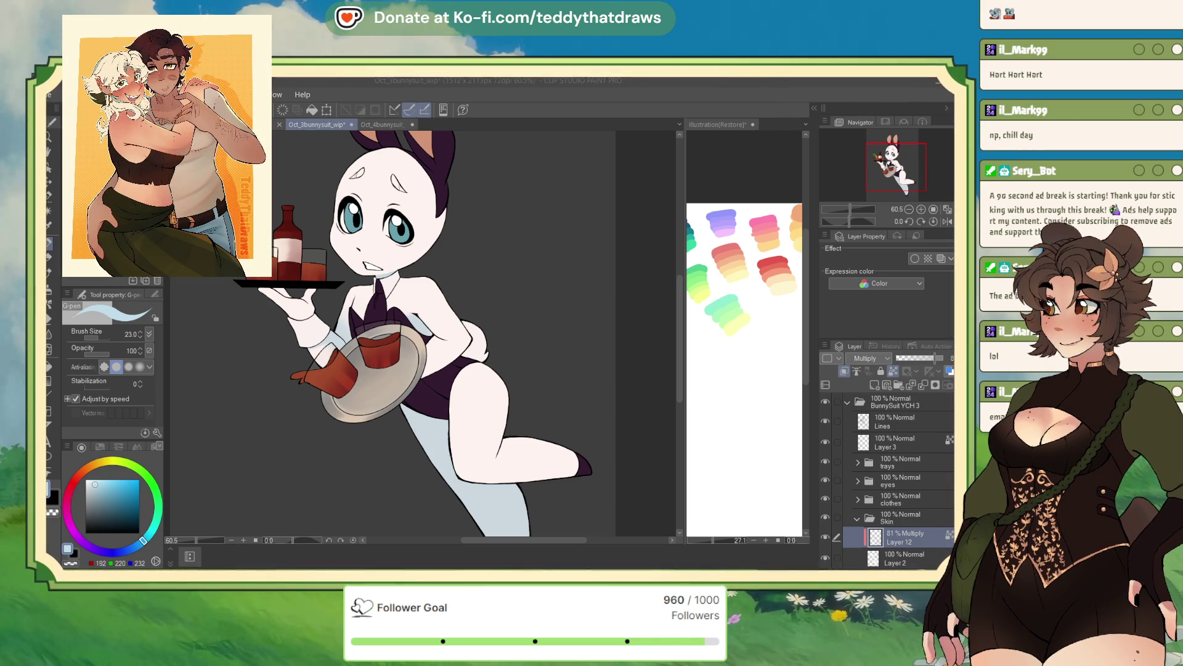
Step: With a soft watercolour brush and view rotated 44°, shade the knee and left thigh
key(b)
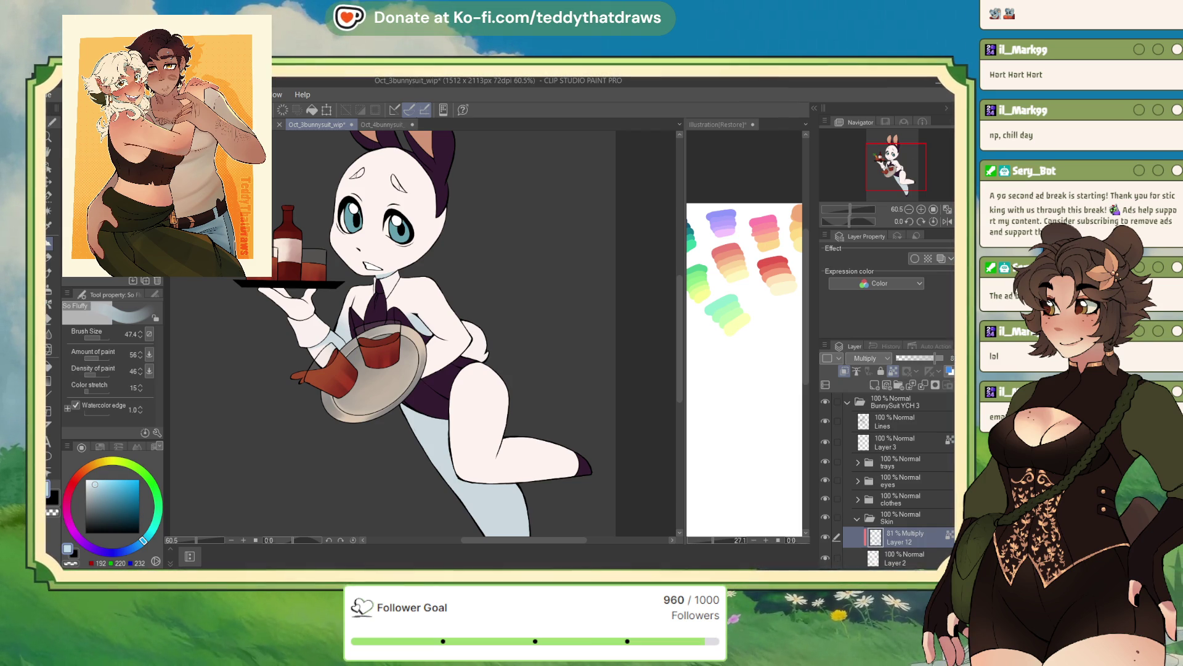
scroll(410, 249, down, 2)
scroll(527, 425, up, 1)
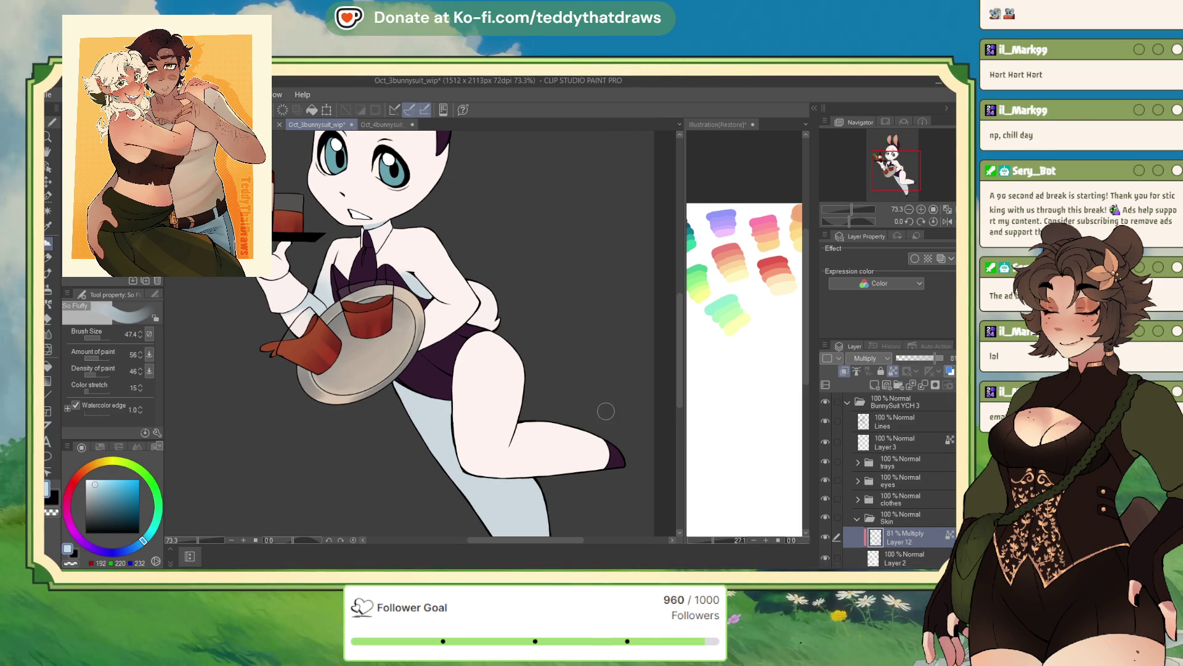
drag(850, 220, 843, 221)
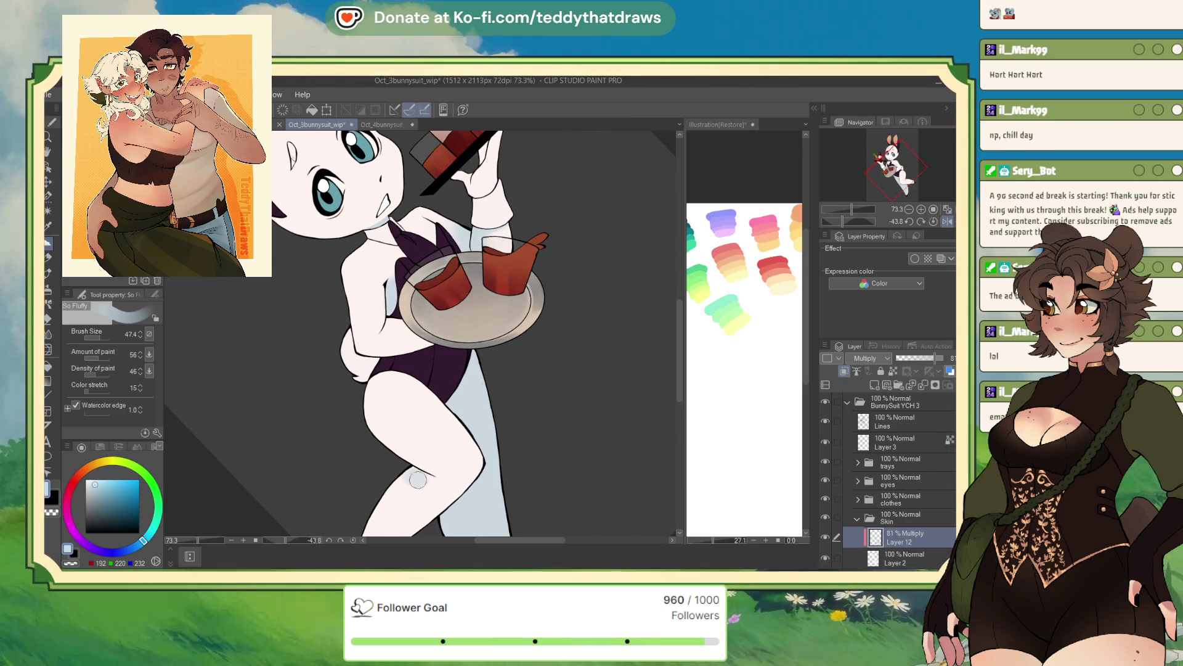
mouse_move(410, 479)
mouse_down()
mouse_move(429, 486)
mouse_move(373, 525)
mouse_up()
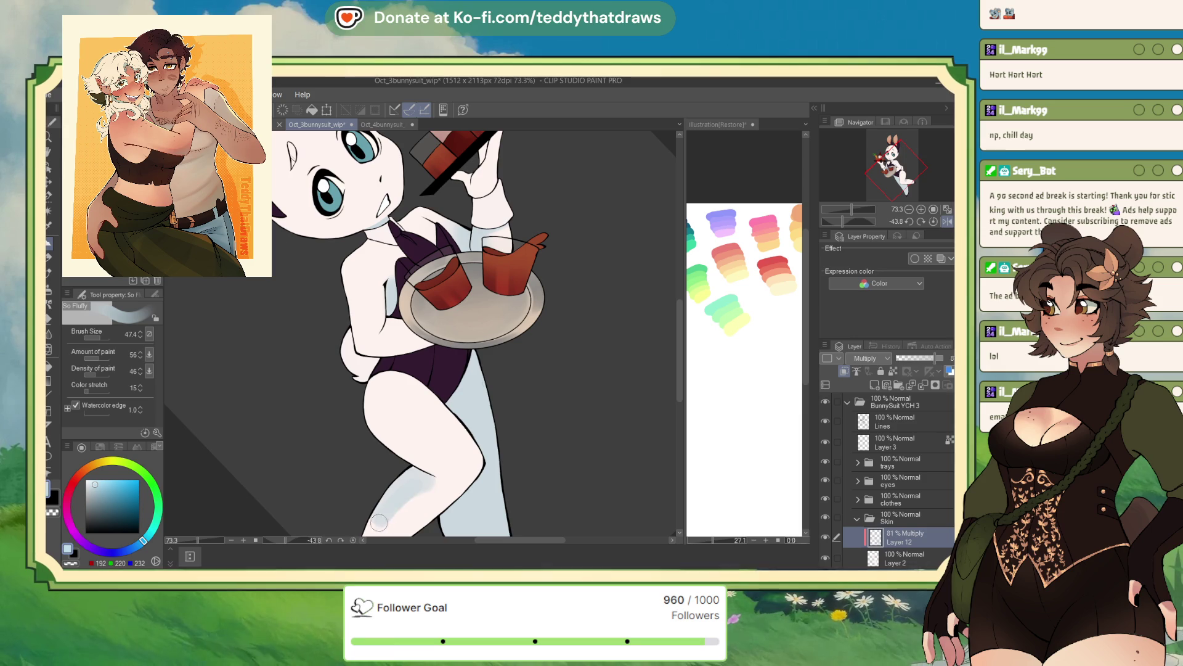
drag(404, 436, 395, 454)
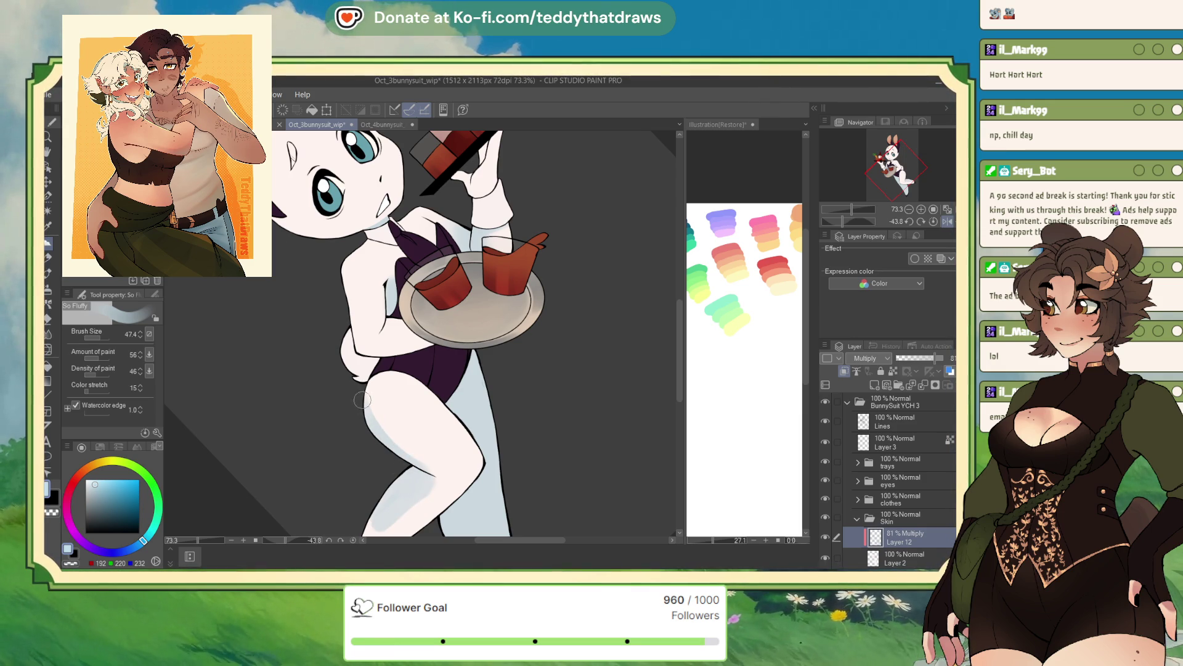
drag(362, 400, 400, 463)
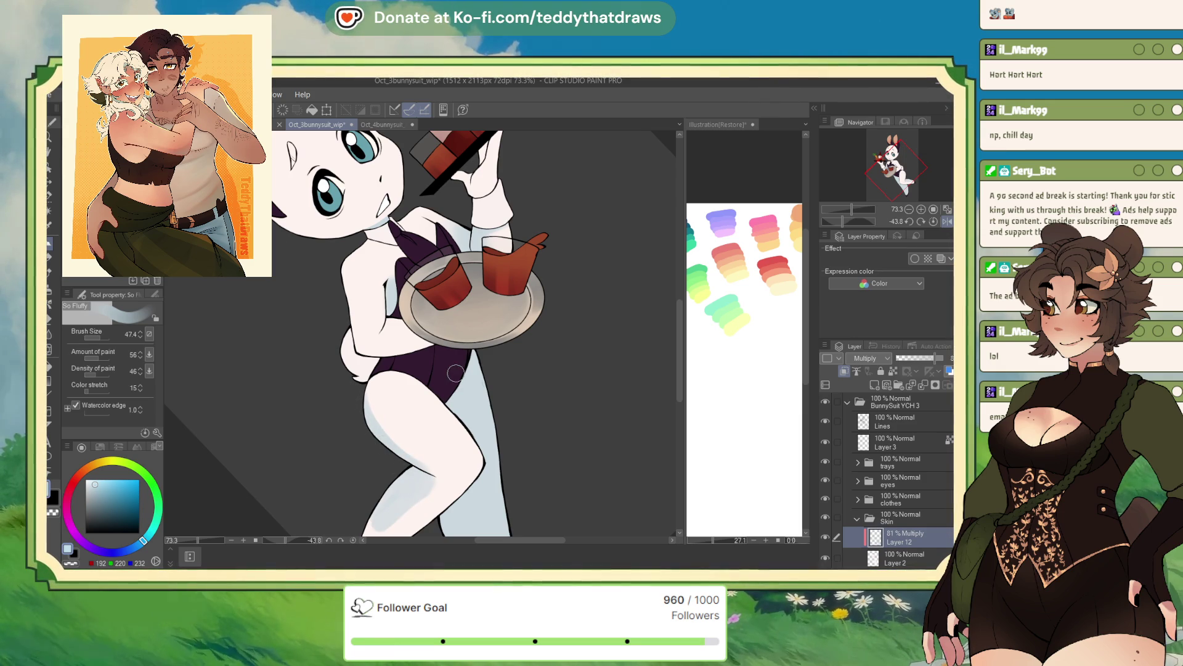
Step: Brighten the thigh and lower leg with soft pink strokes, undoing a stray stroke below the knee
click(943, 220)
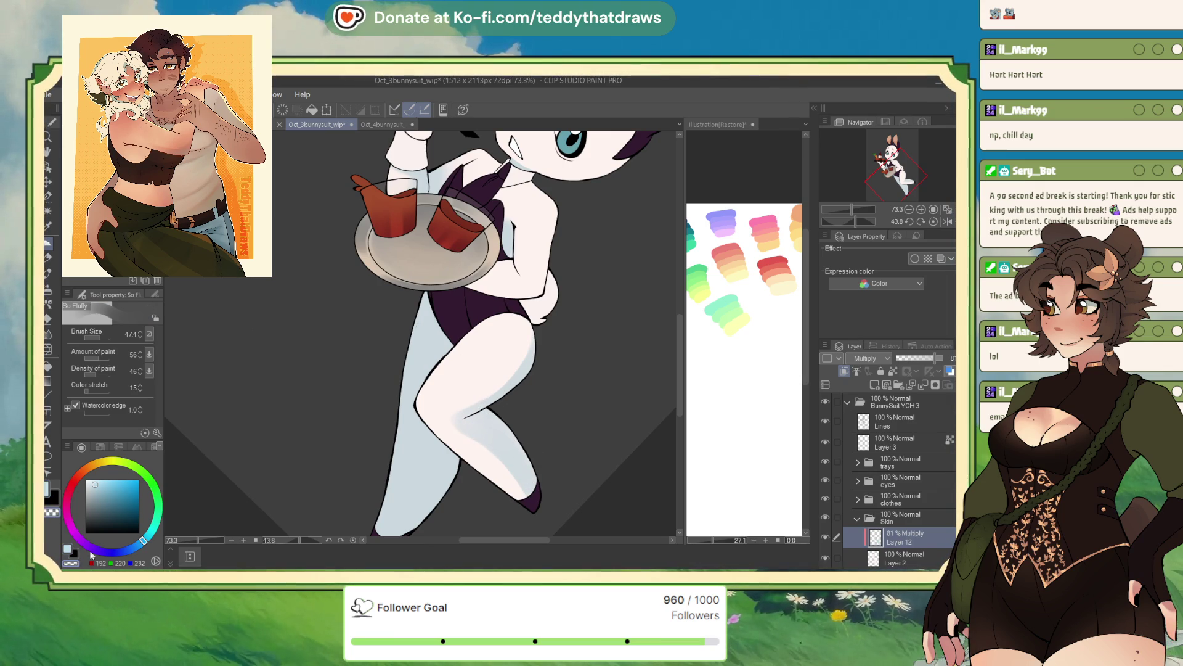
click(949, 222)
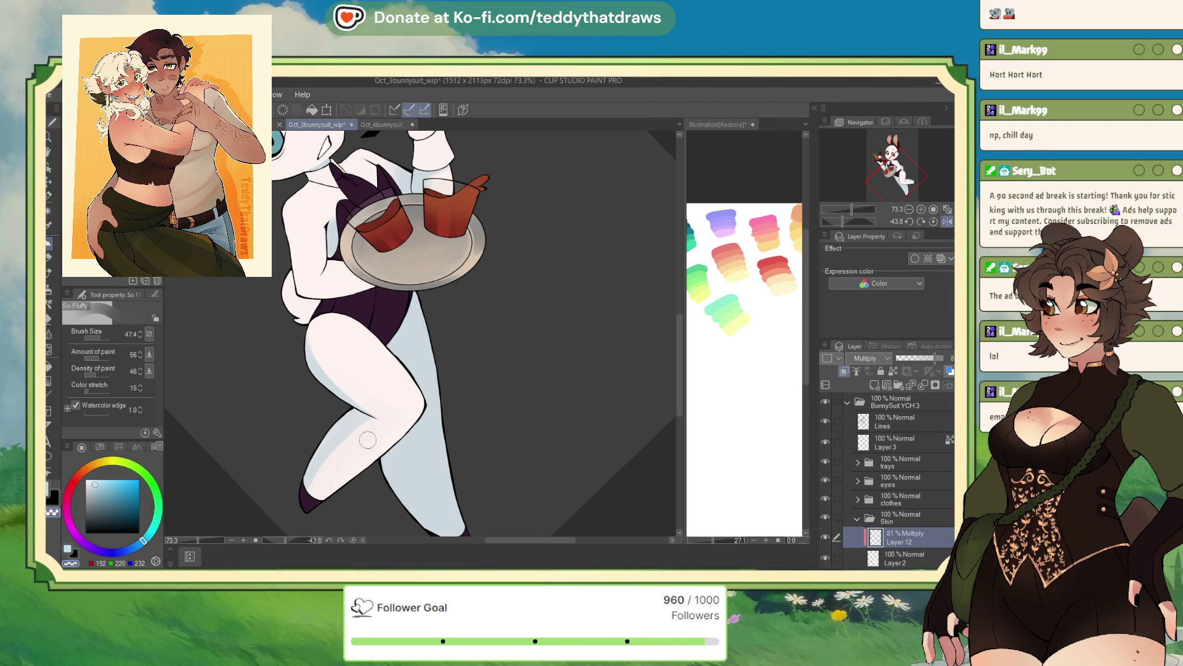
drag(314, 352, 320, 382)
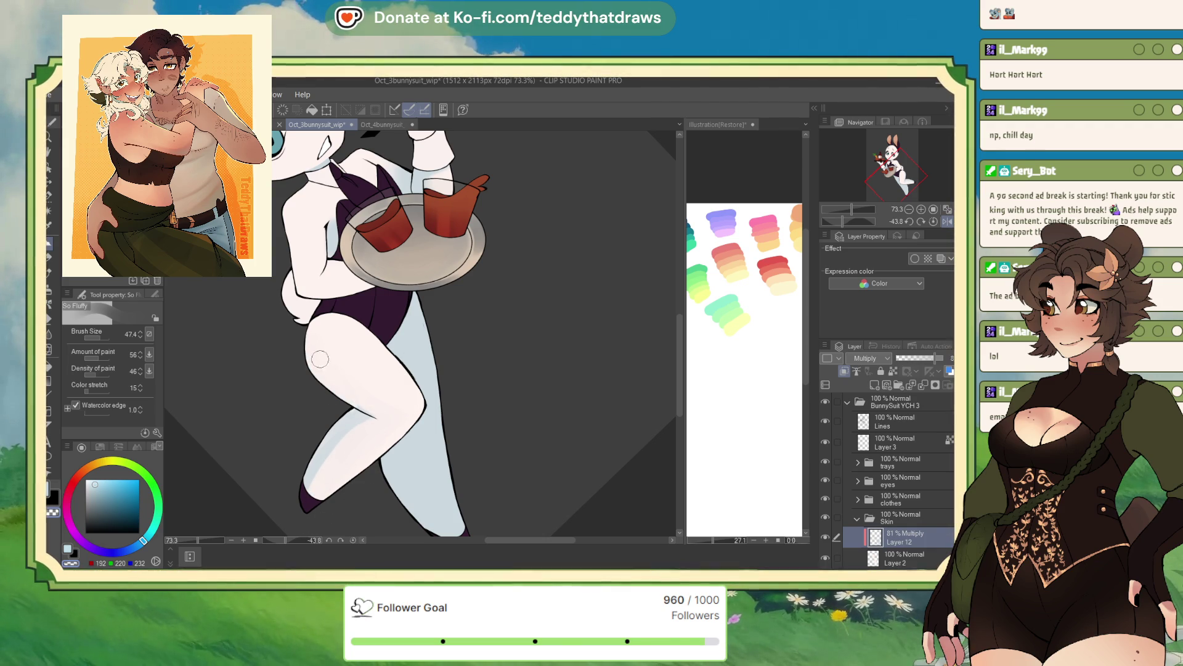
drag(342, 425, 308, 481)
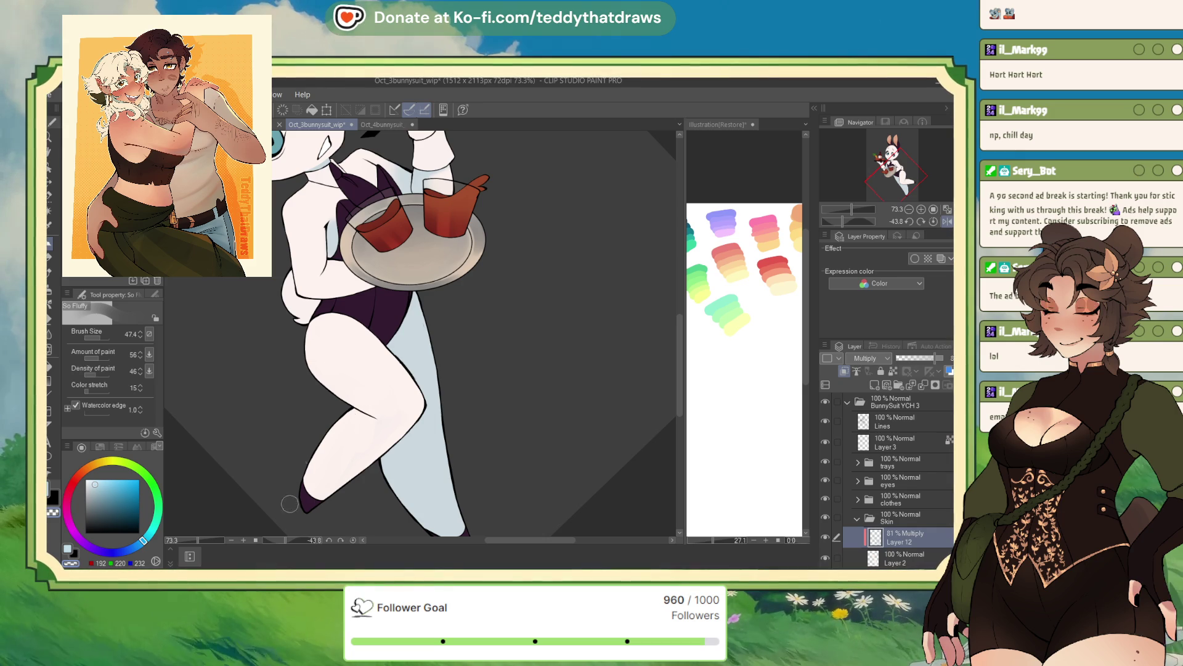
scroll(319, 356, down, 1)
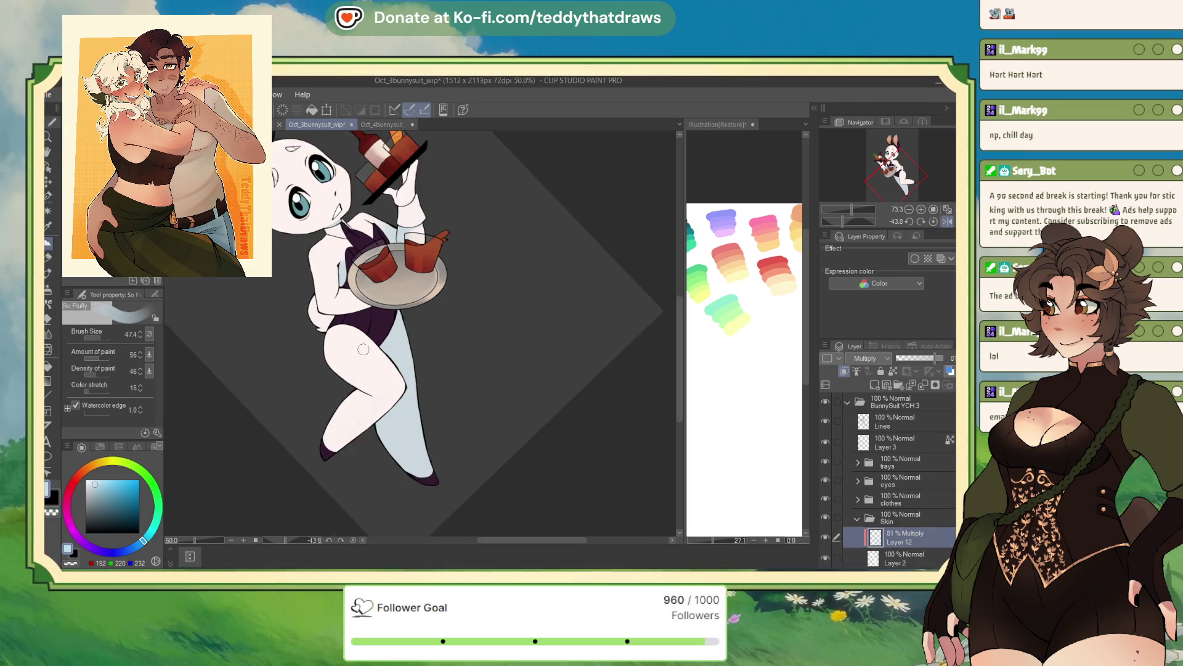
drag(423, 393, 425, 394)
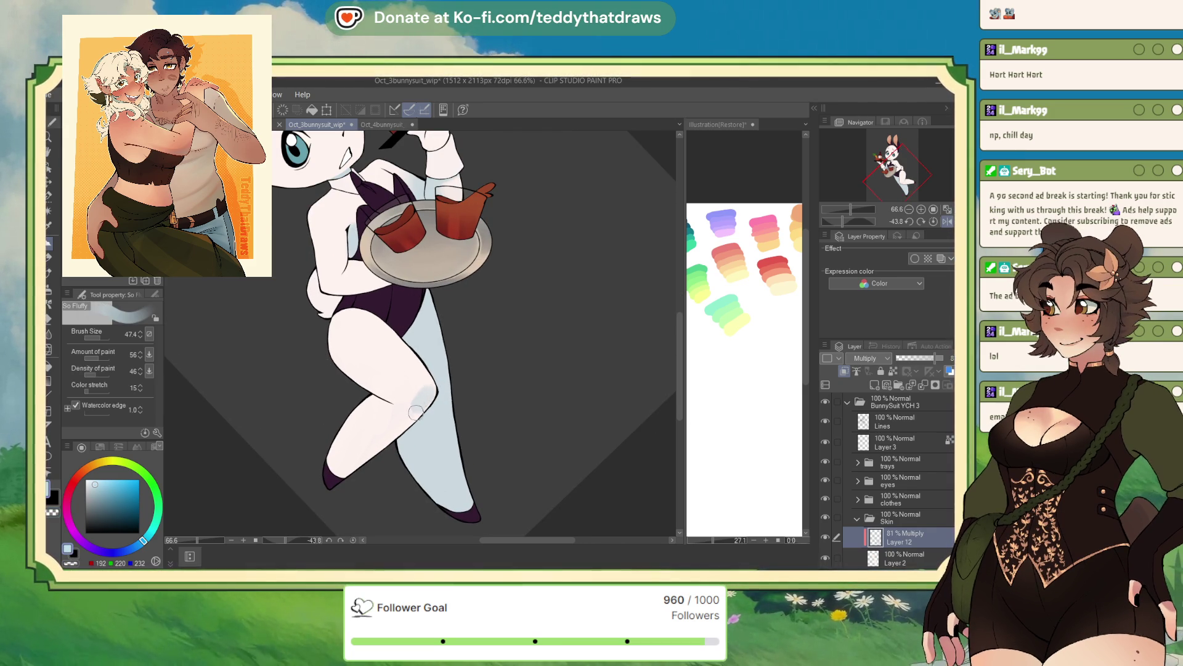
key(ctrl+z)
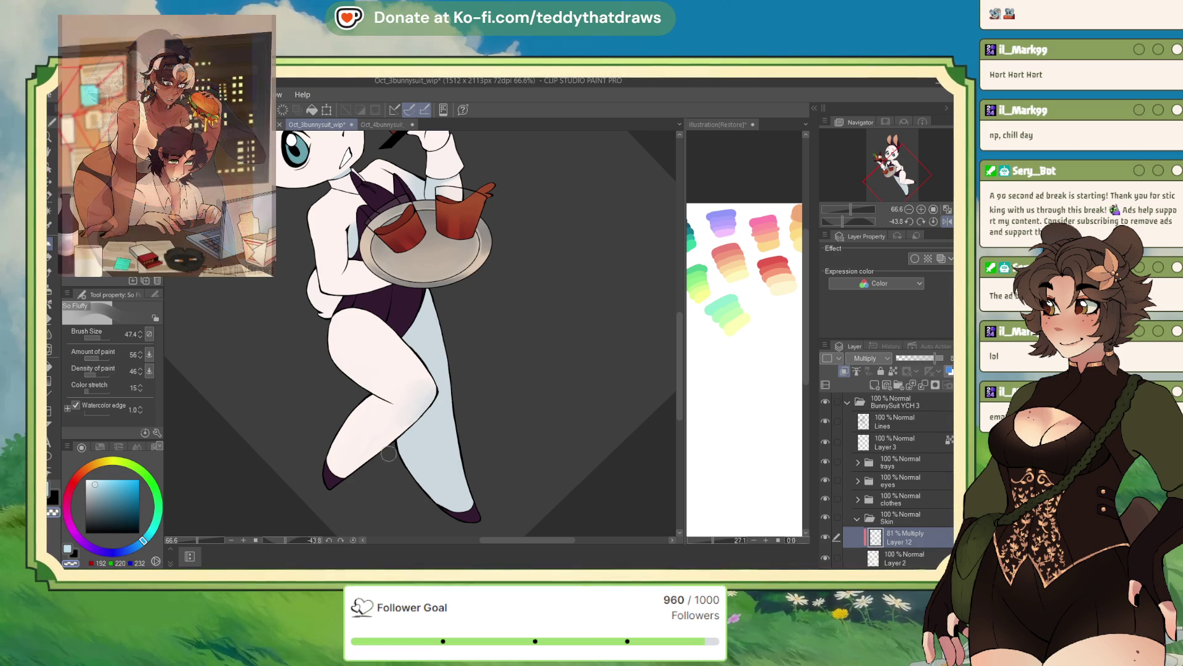
click(944, 222)
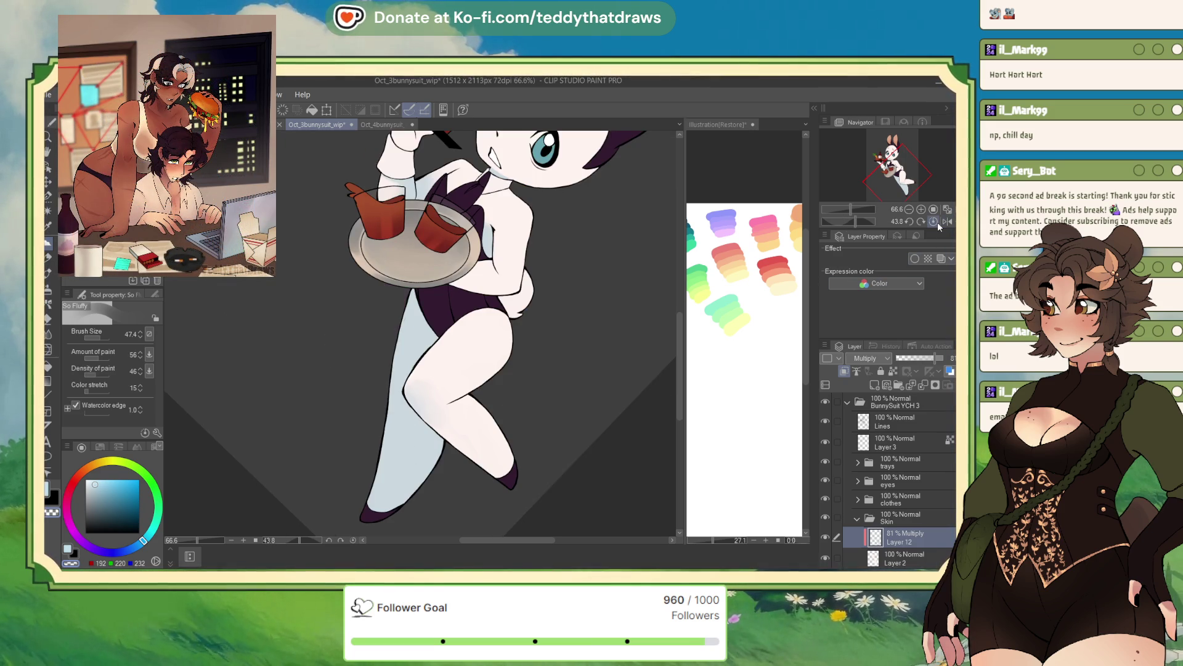
Step: Try Auto Select on the glove area, then clear the selection
scroll(478, 311, down, 3)
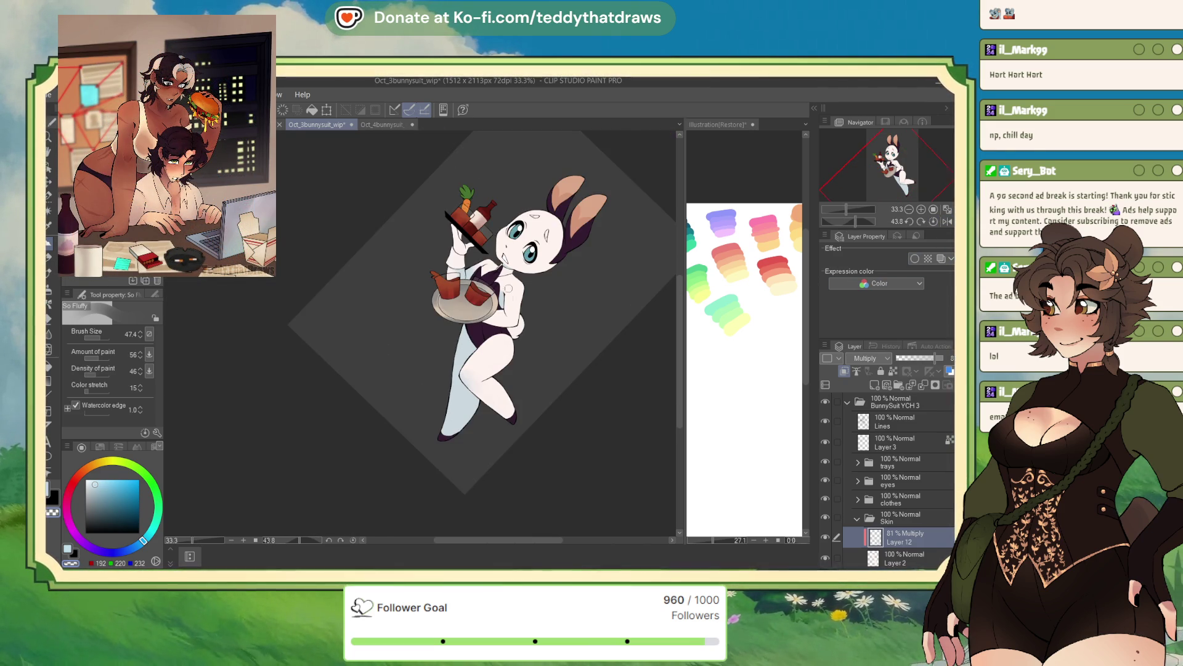
scroll(380, 204, up, 4)
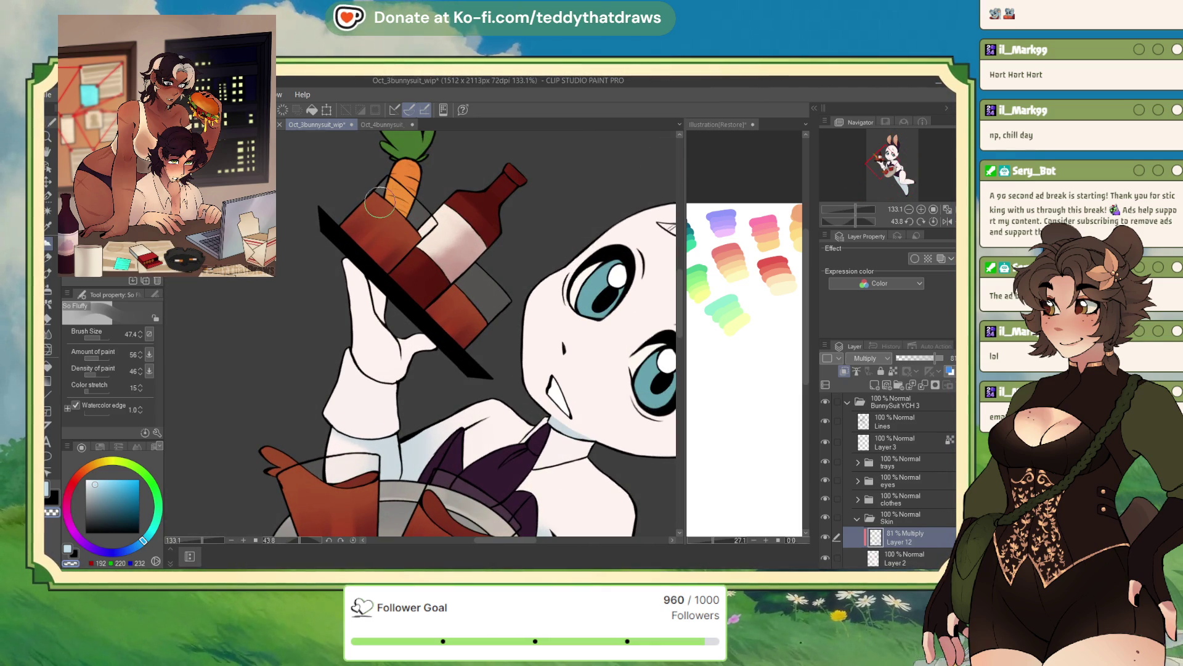
key(w)
click(375, 297)
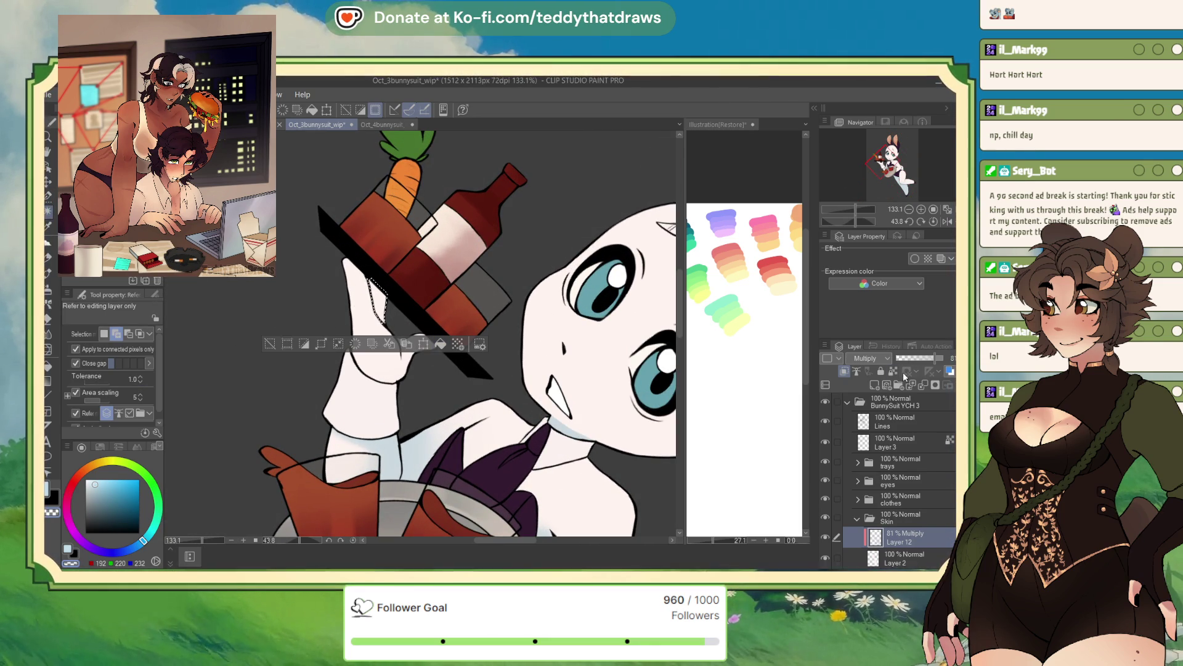
click(947, 222)
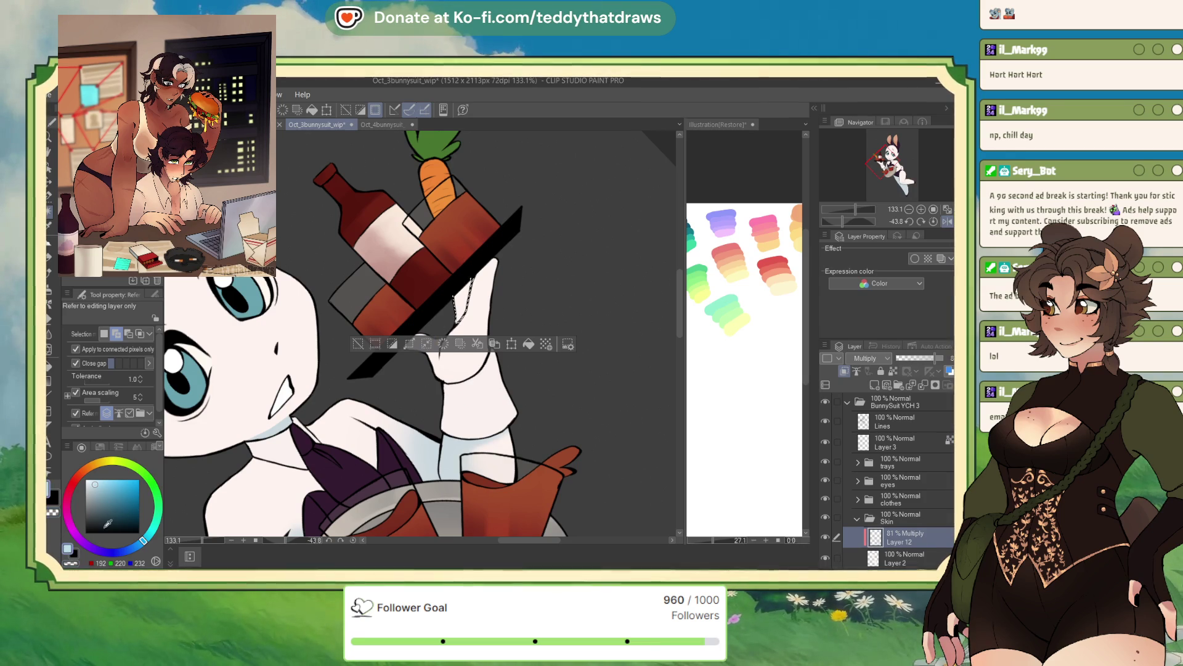
key(ctrl+d)
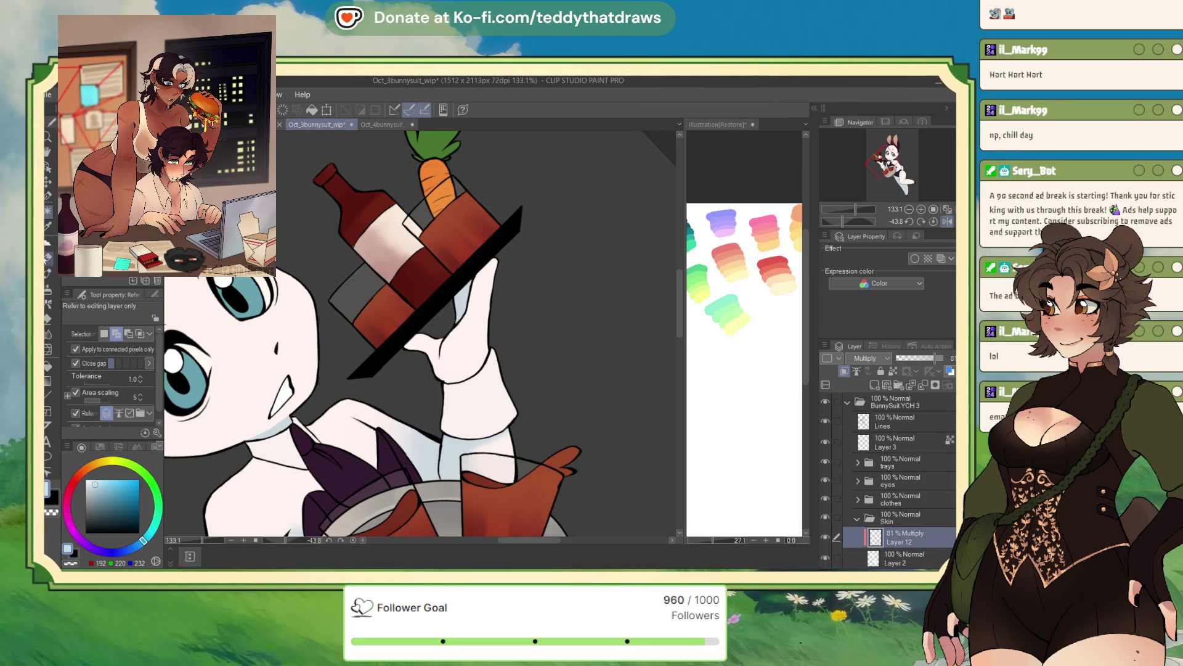
Step: Switch to the hard-edged pen and reset the canvas rotation so the bunny stands upright
click(48, 243)
key(p)
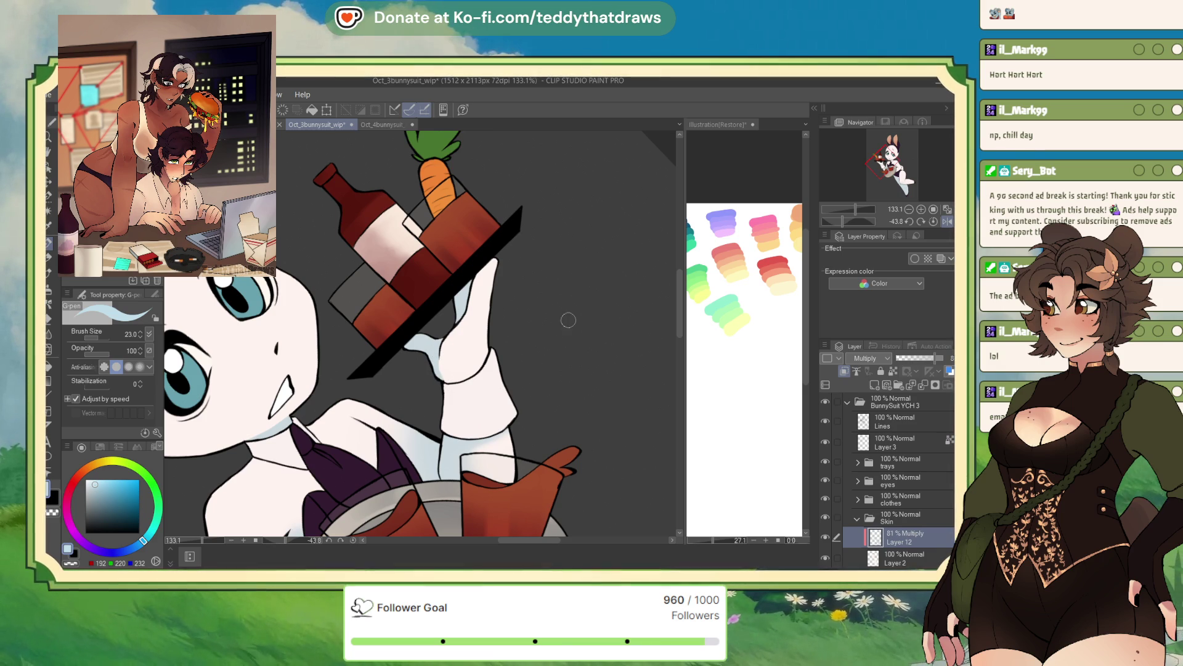
scroll(568, 294, down, 5)
scroll(524, 263, up, 3)
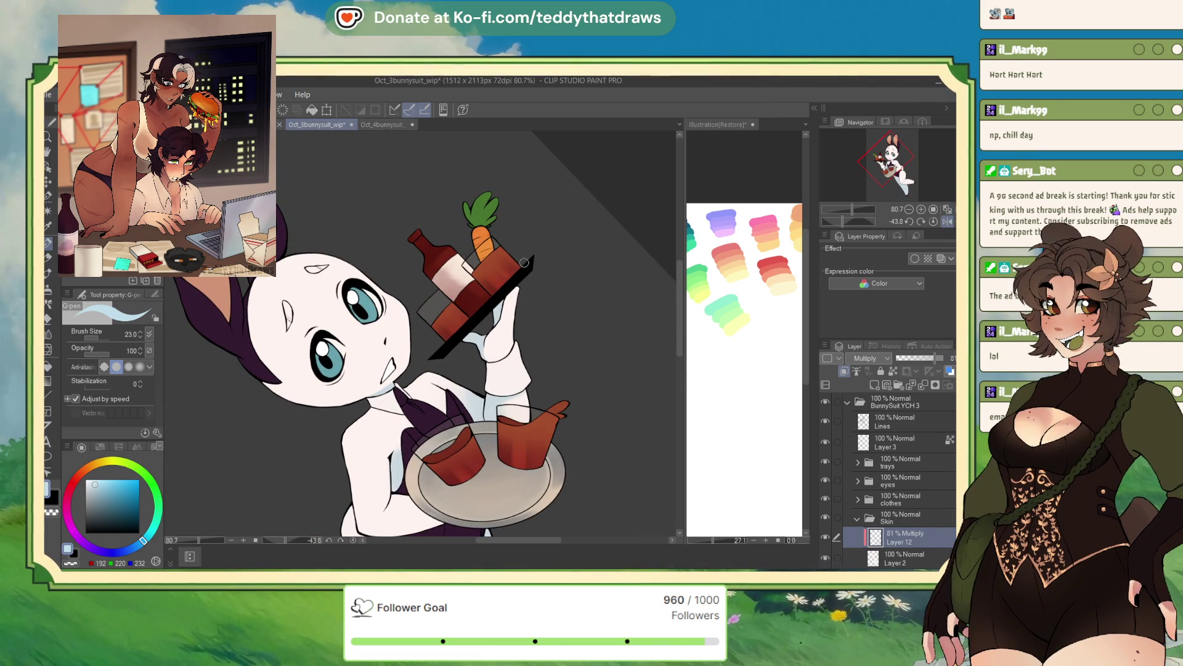
click(933, 222)
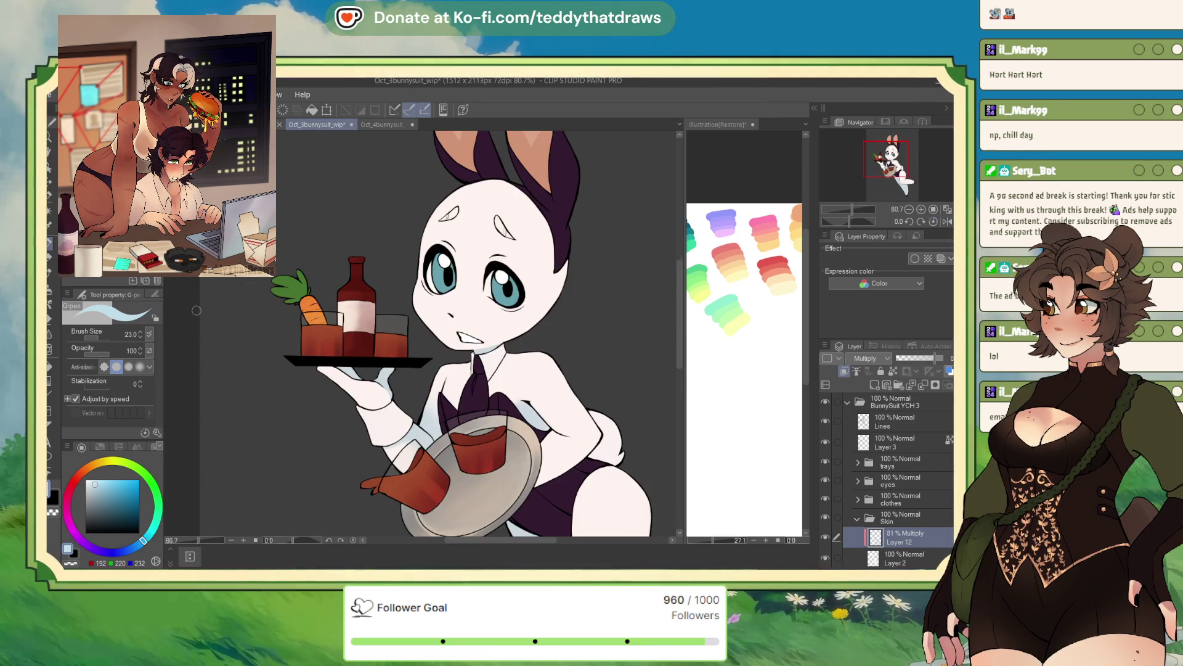
scroll(348, 257, up, 4)
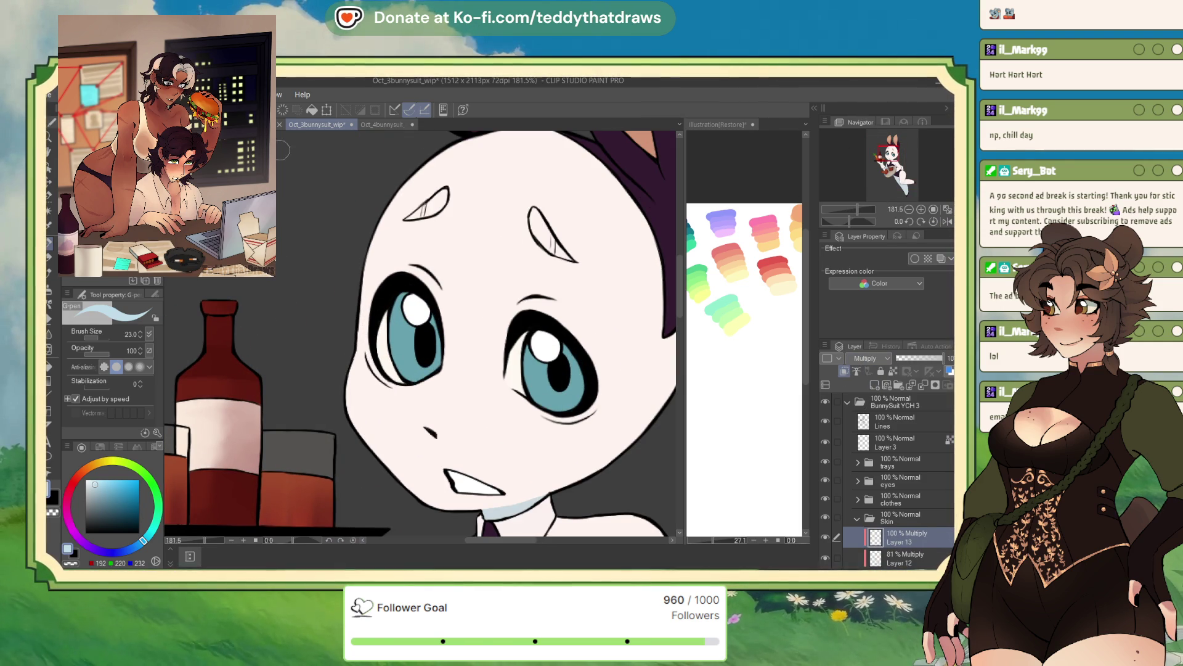
Step: Check the Eyelids layer in the earlier bunny illustration for reference, then return
key(ctrl+shift+Tab)
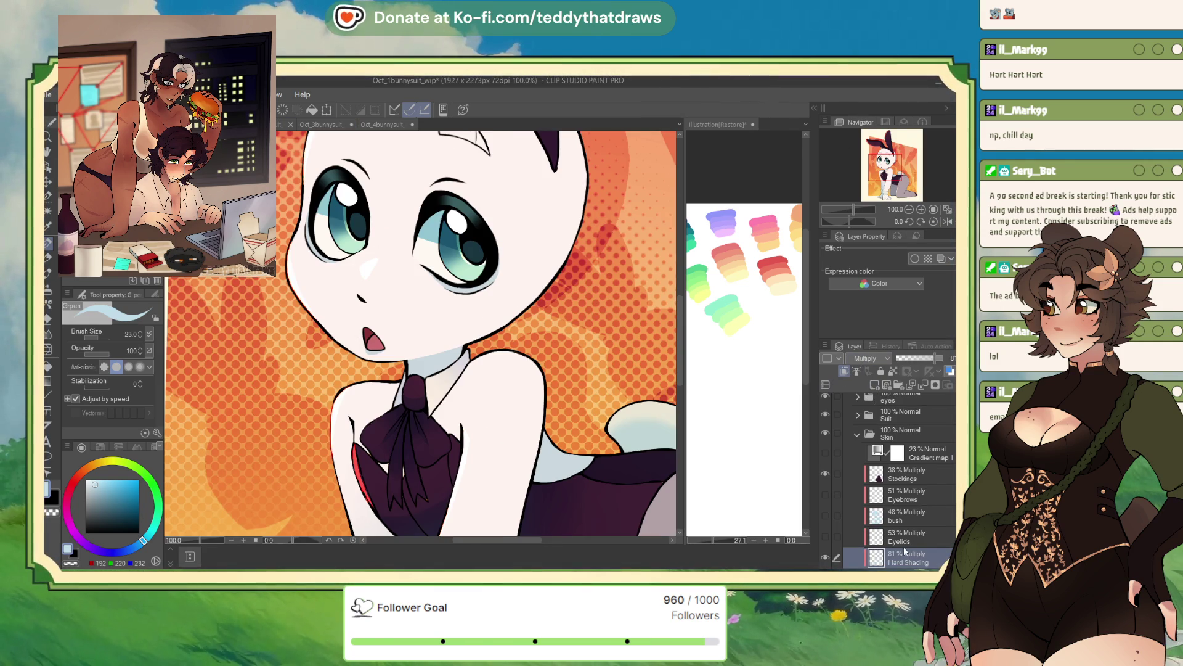
click(838, 537)
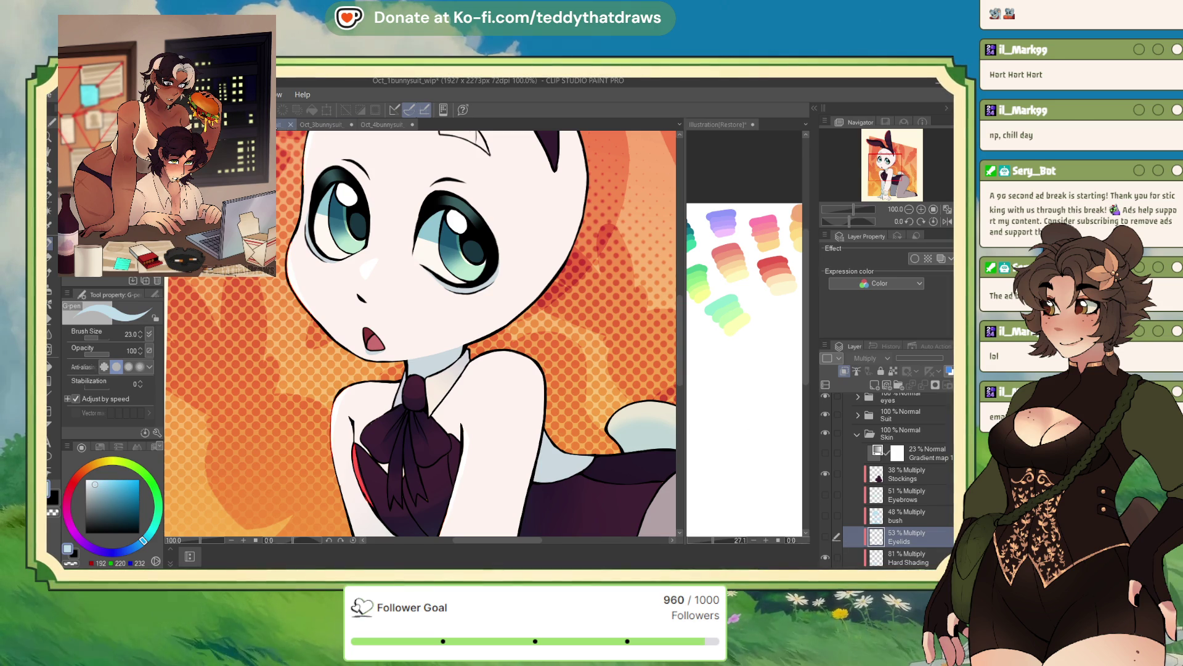
key(ctrl+Tab)
key(ctrl+Tab)
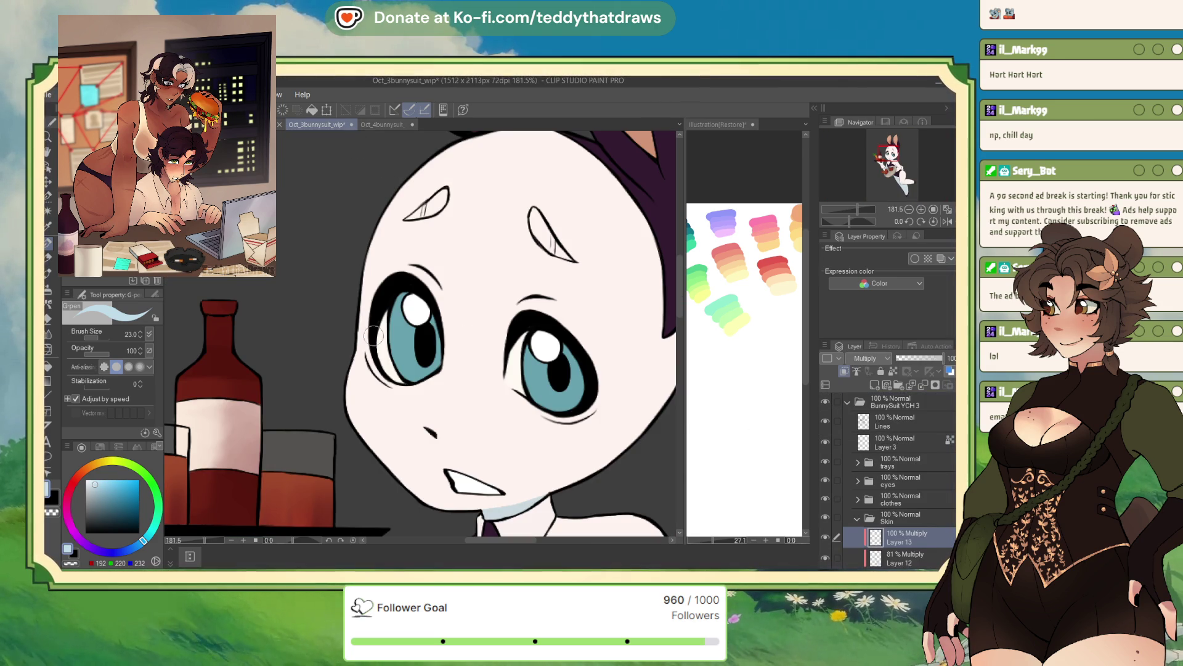
Step: Shade the lower irises of both eyes and the right eye's lower rim light blue
drag(373, 352, 388, 383)
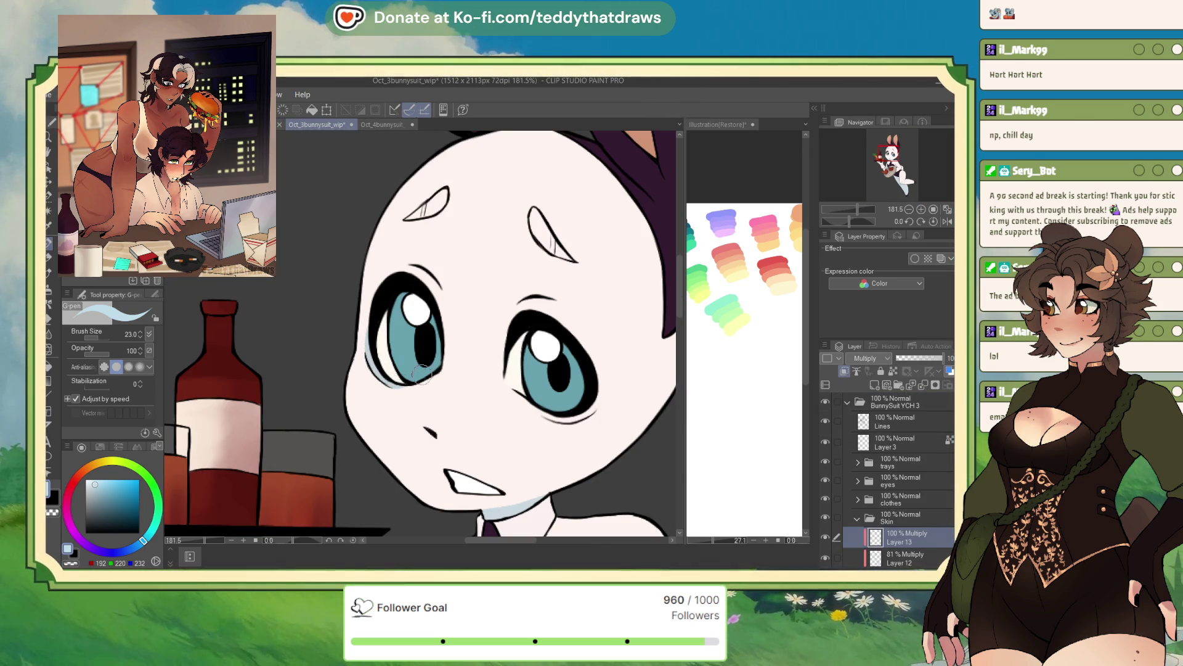
drag(515, 363, 527, 371)
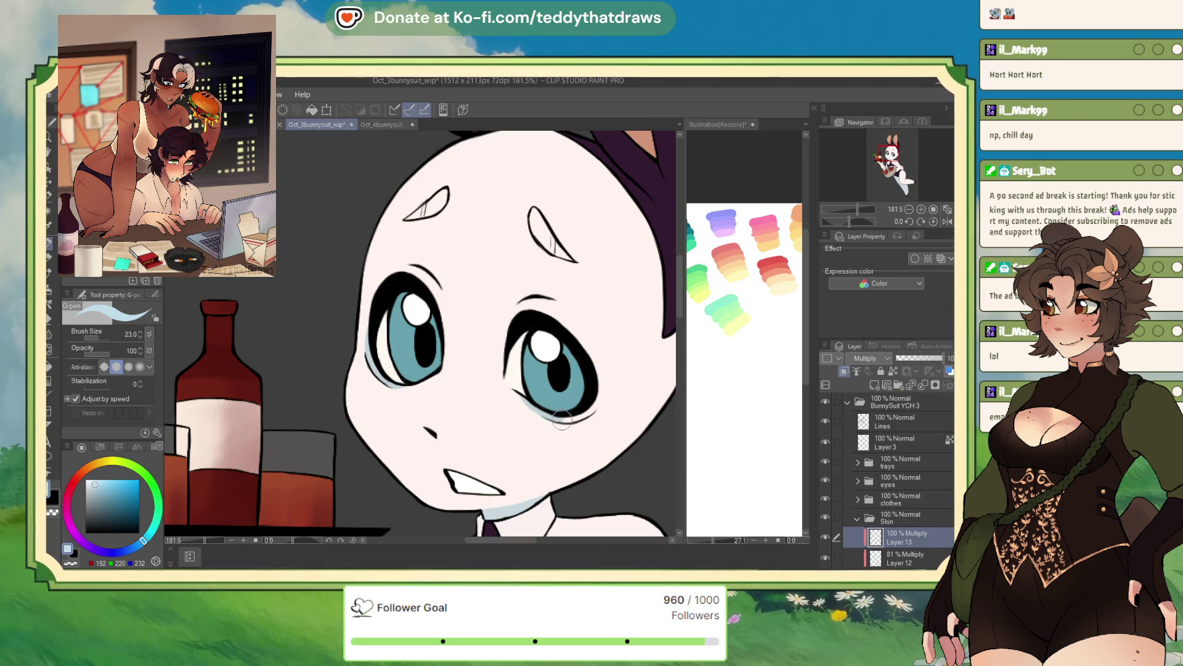
drag(561, 419, 595, 397)
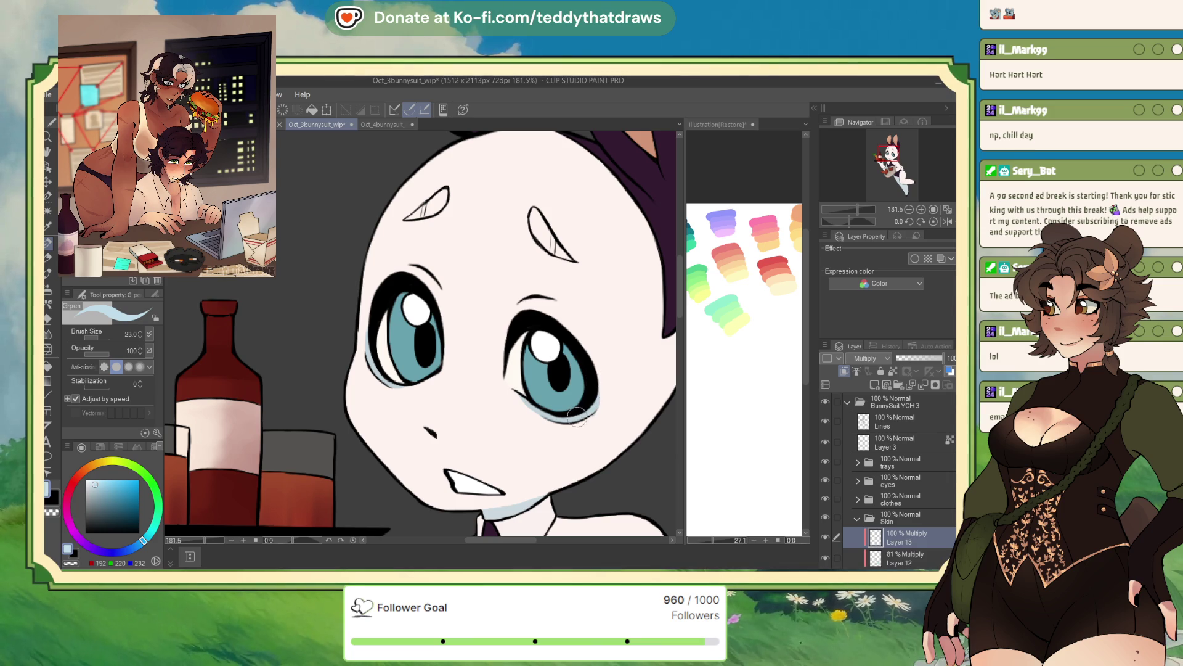
scroll(609, 370, down, 3)
scroll(634, 285, up, 3)
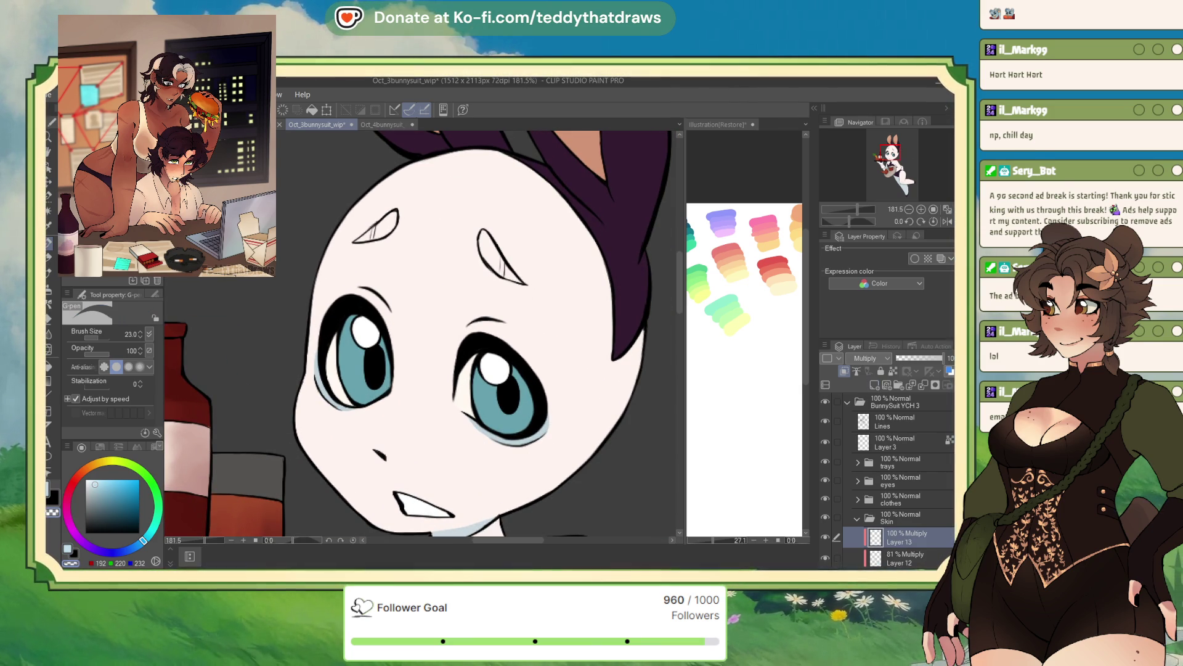
scroll(913, 474, down, 3)
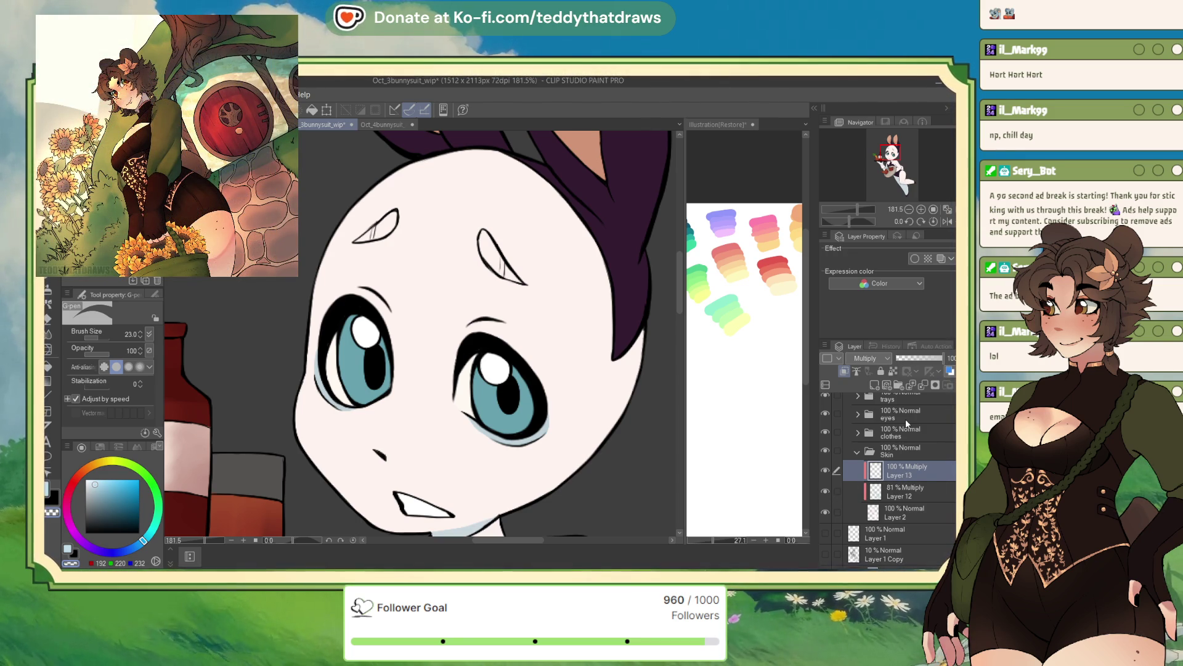
Step: Lower Layer 13 to 81% opacity, try merging it into Layer 12, then undo and restore the shading
drag(942, 357, 934, 358)
key(ctrl+0)
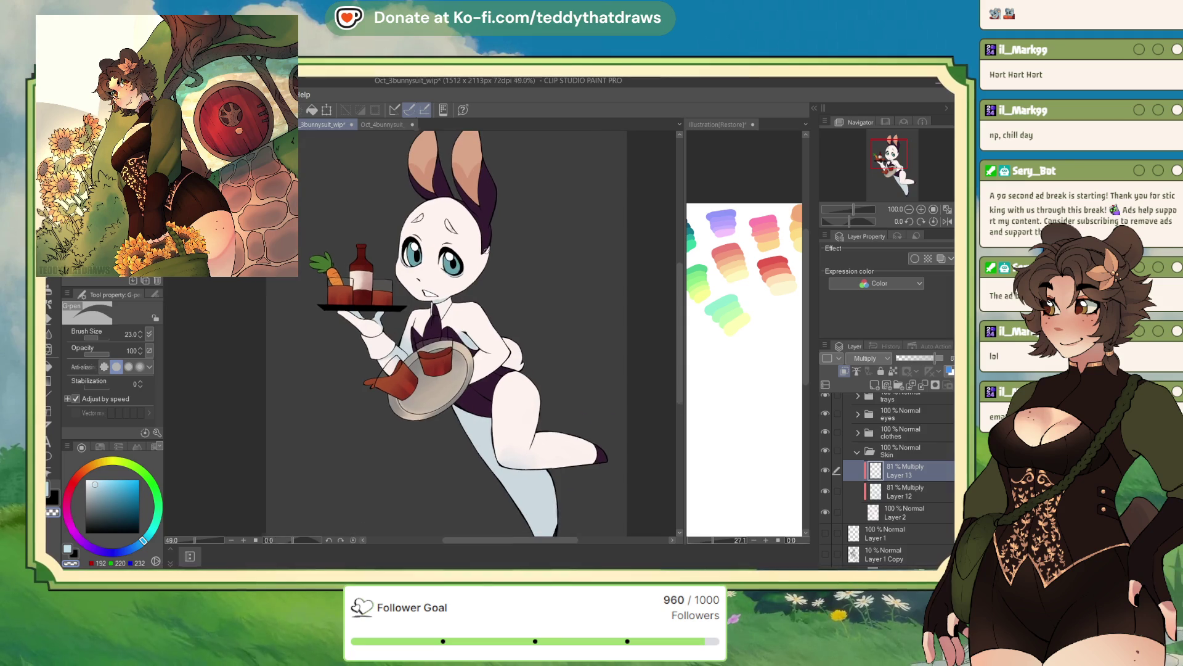
click(924, 384)
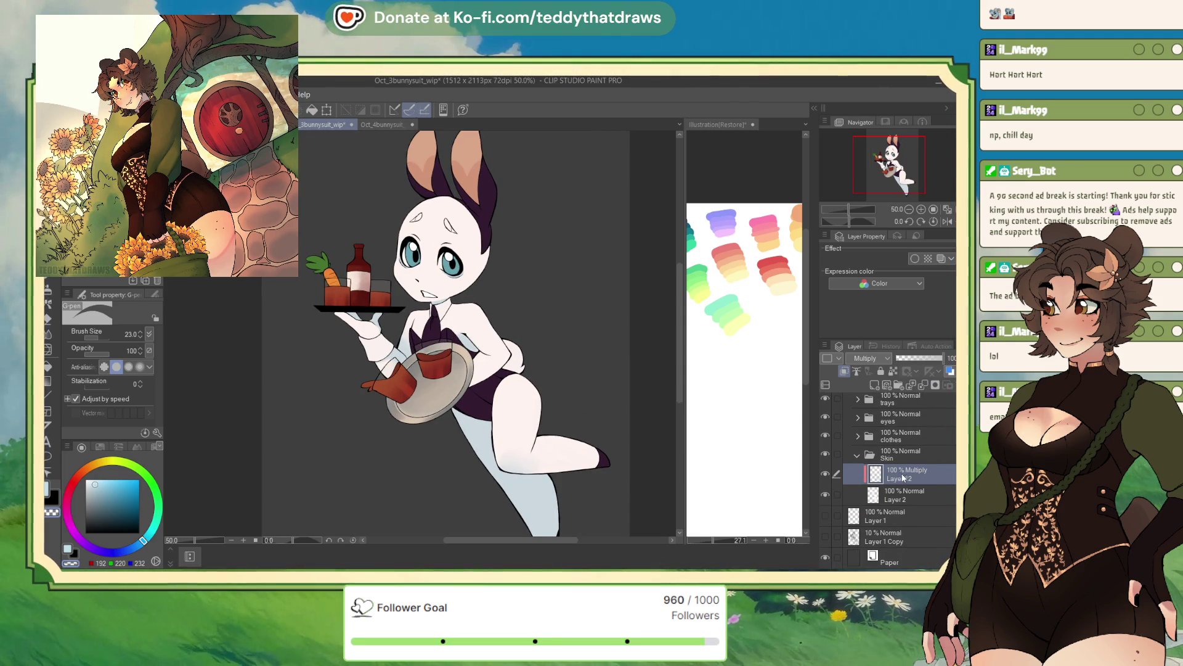
click(313, 109)
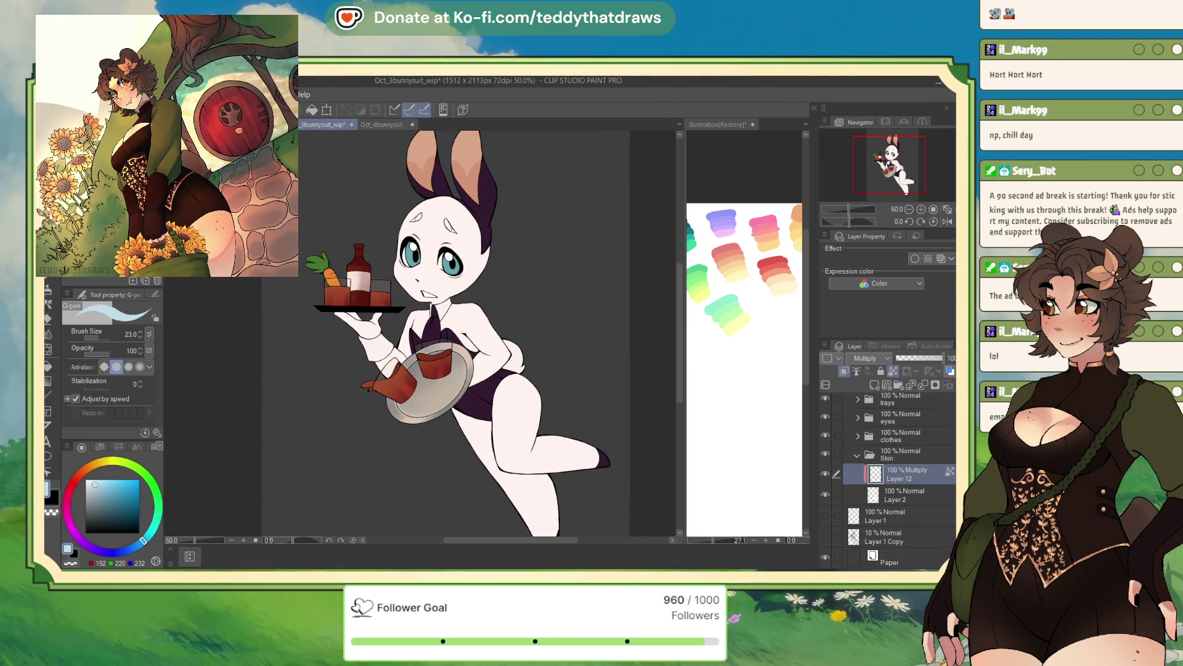
key(ctrl+y)
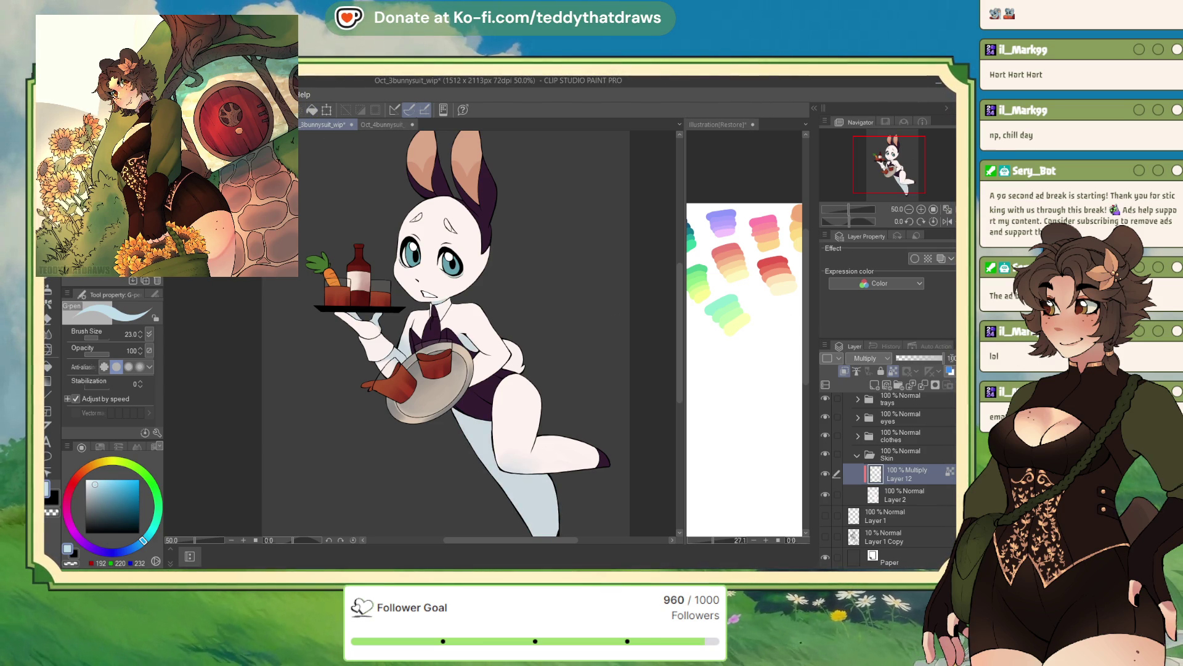
Step: Lower Layer 12's opacity slightly, add a new layer above it, and switch to Oct_1bunnysuit_wip
drag(943, 357, 934, 357)
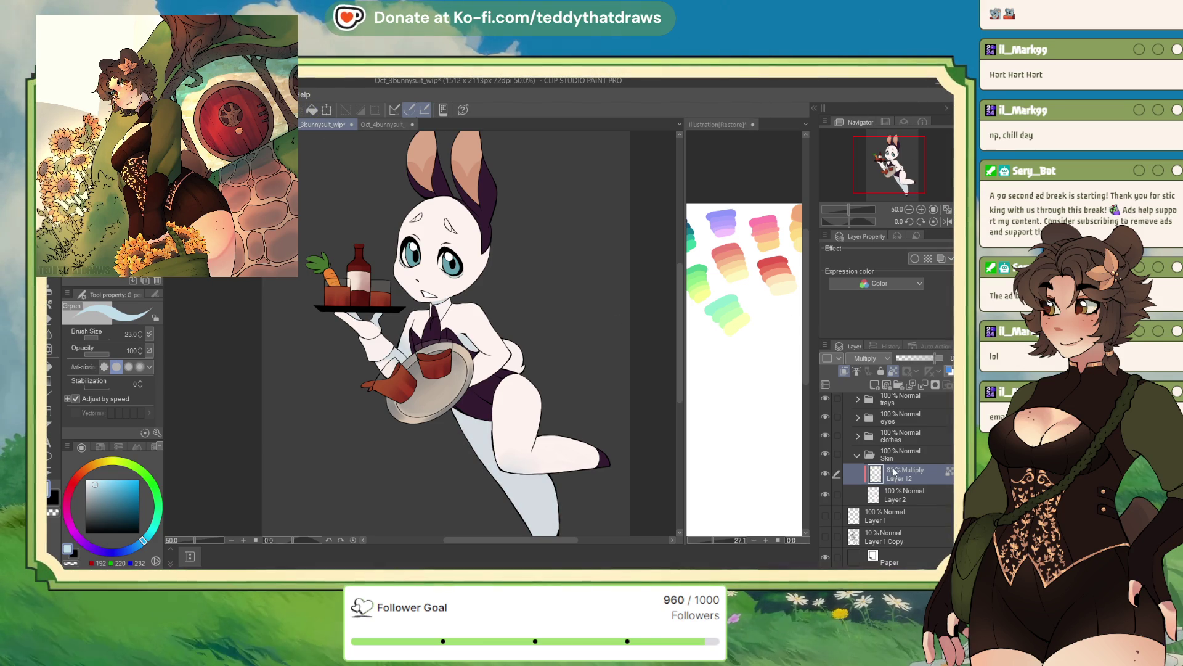
scroll(490, 299, up, 5)
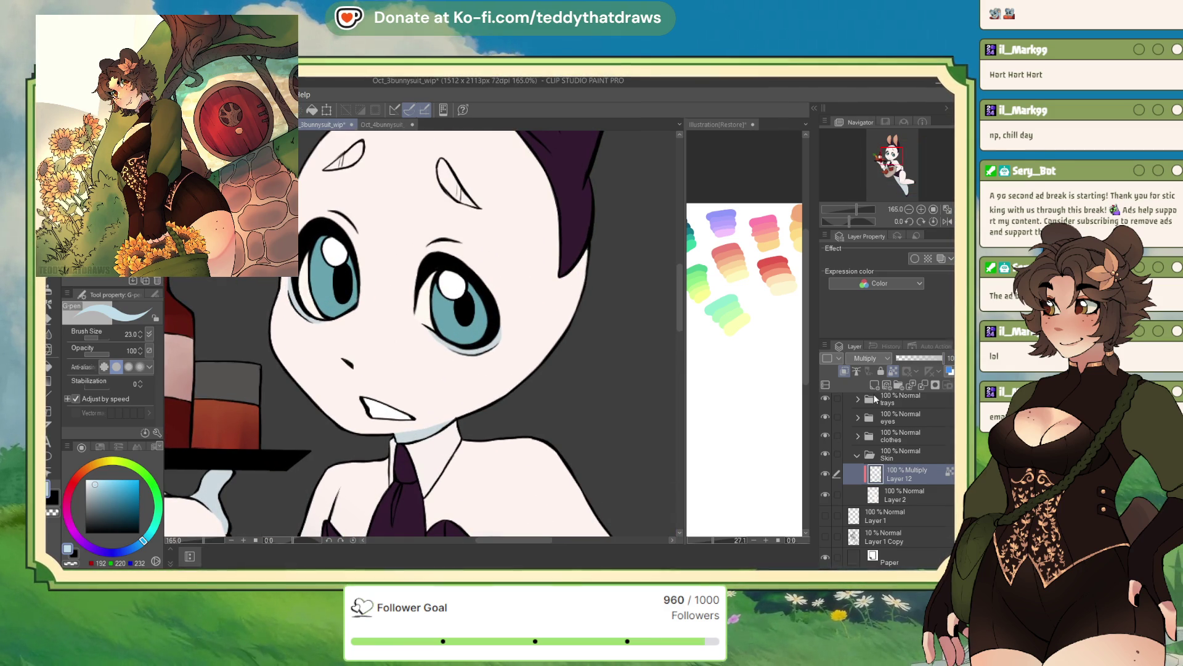
click(874, 385)
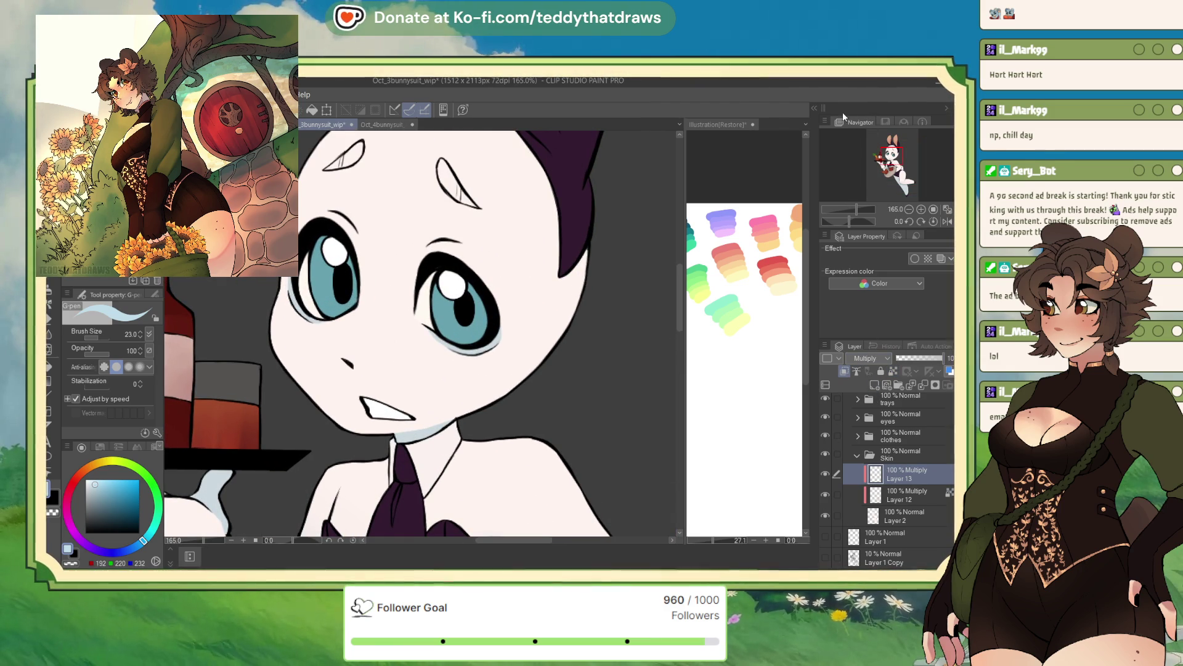
key(ctrl+Tab)
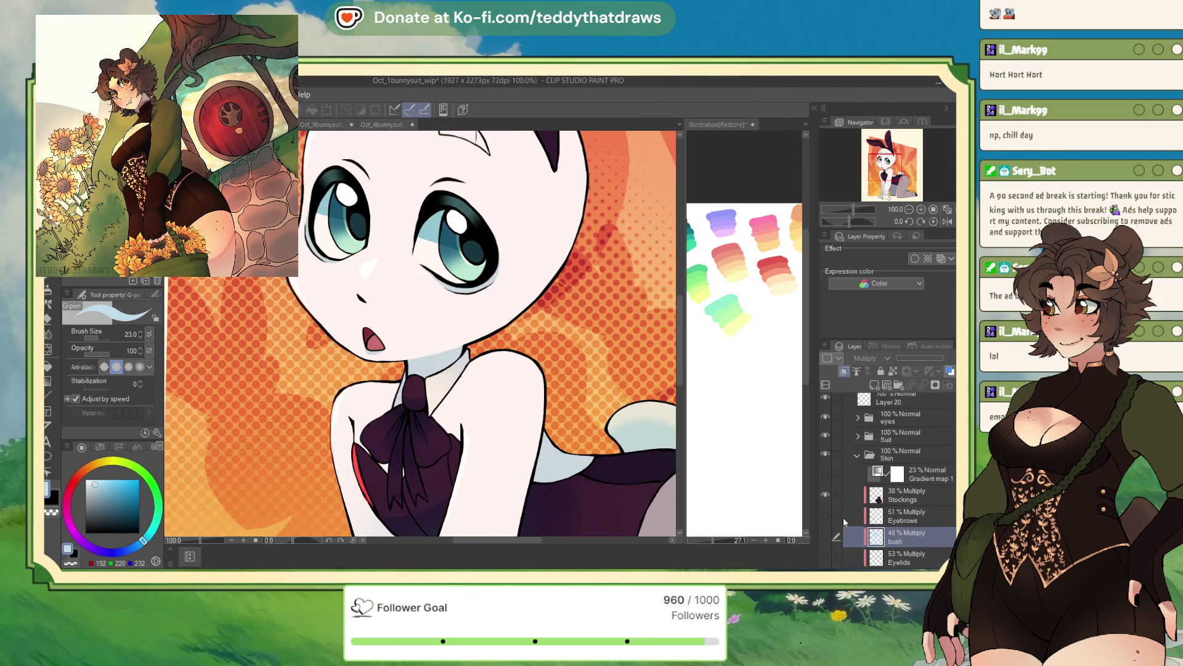
Step: Preview the earlier bunny's Eyelids layer at 100% Normal, undo, then move on to Oct_4bunnysuit_wip
scroll(832, 499, down, 3)
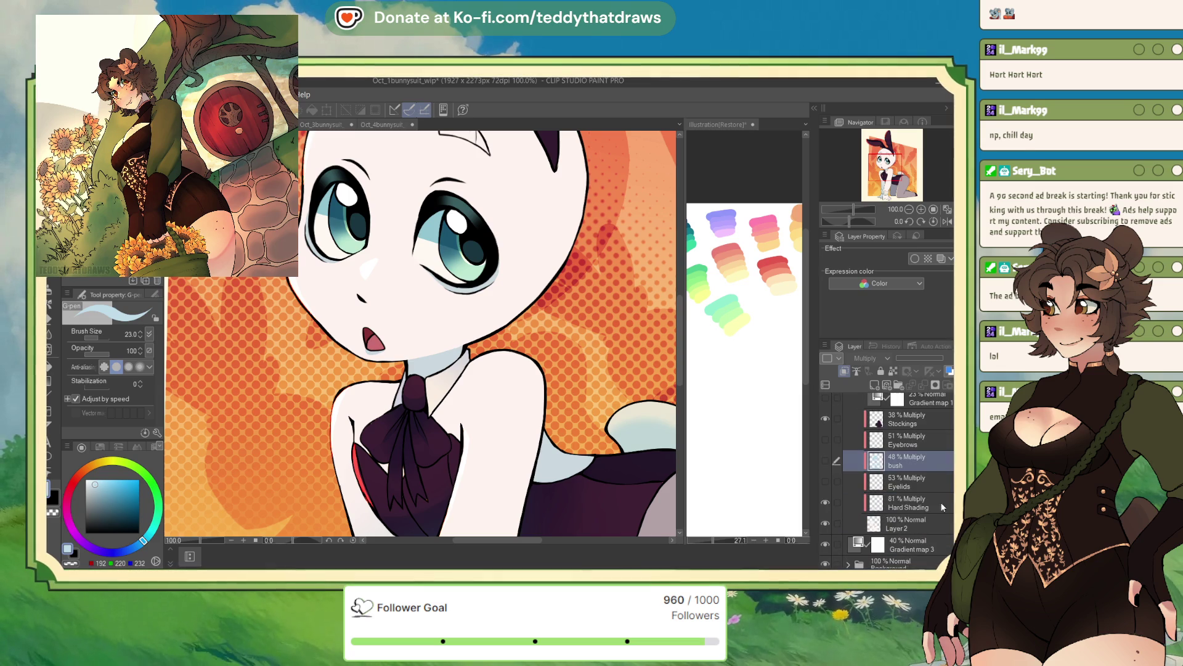
click(825, 481)
click(906, 481)
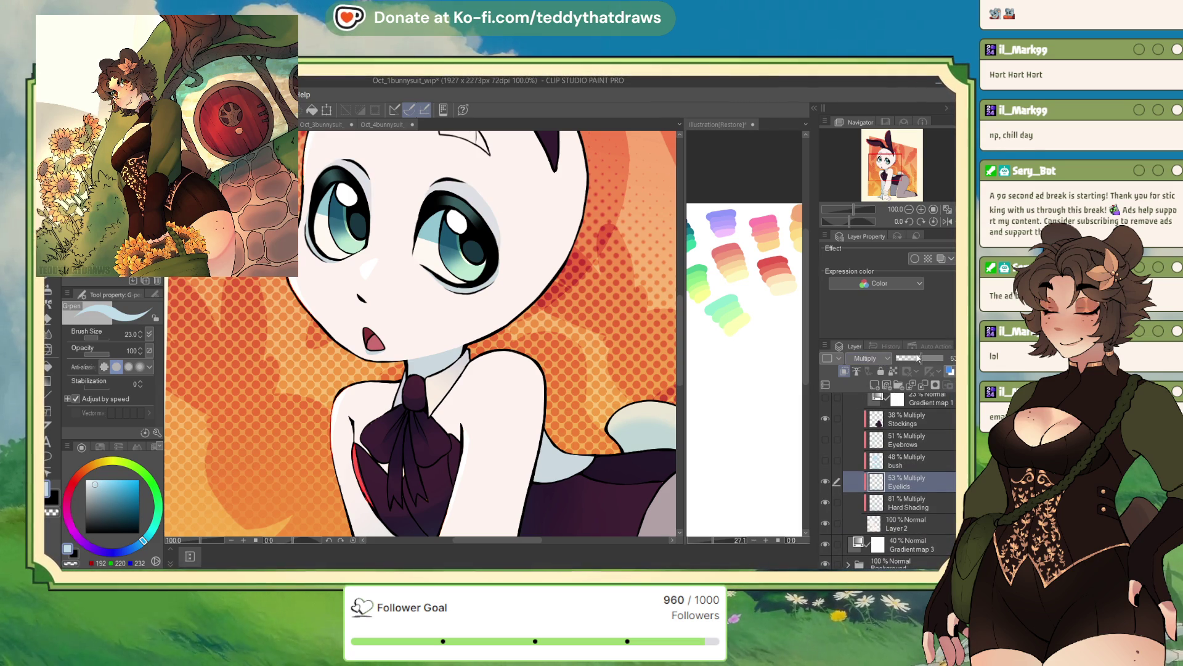
drag(917, 358, 943, 358)
click(866, 358)
click(865, 370)
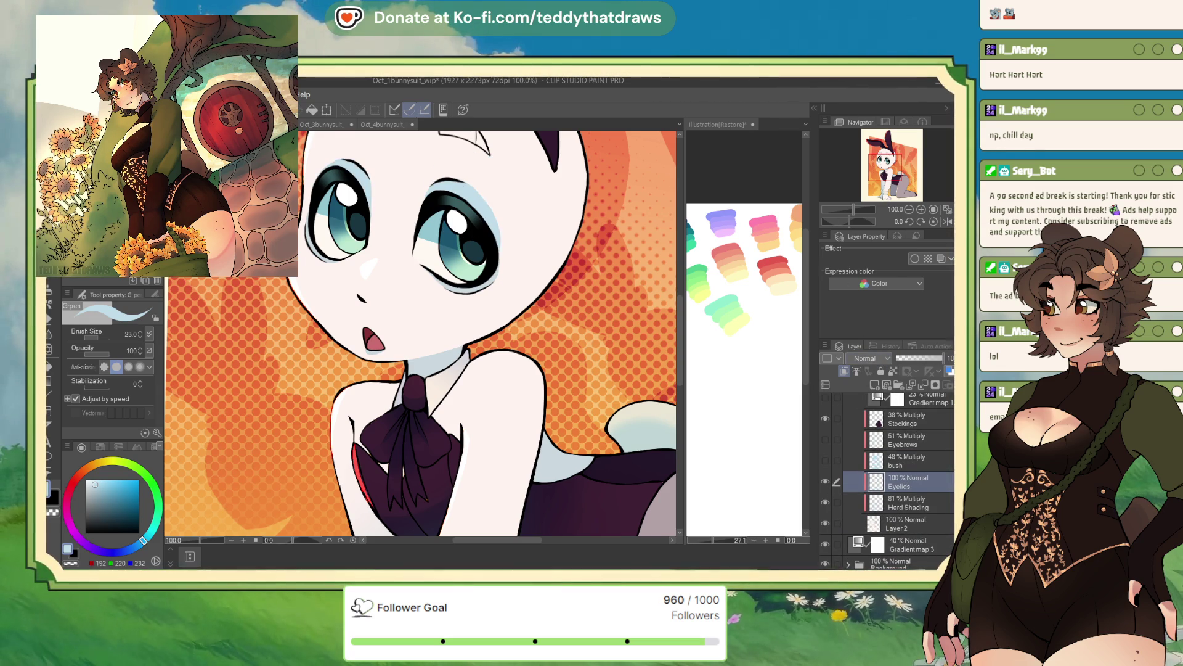
key(ctrl+z)
key(ctrl+z)
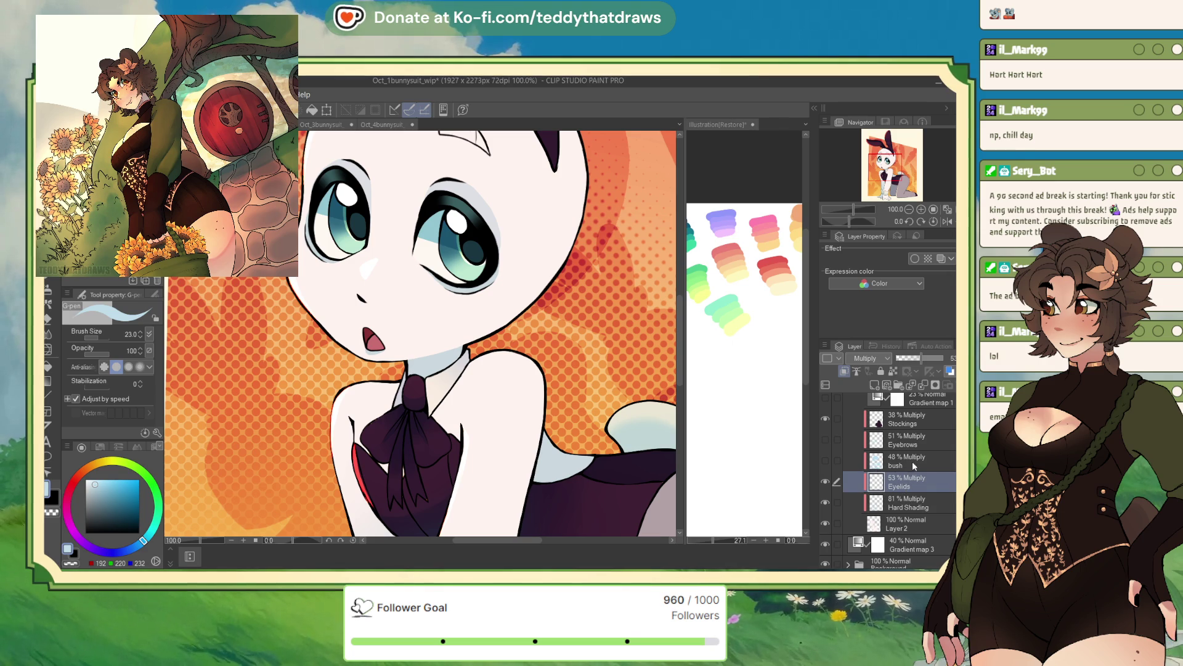
key(ctrl+Tab)
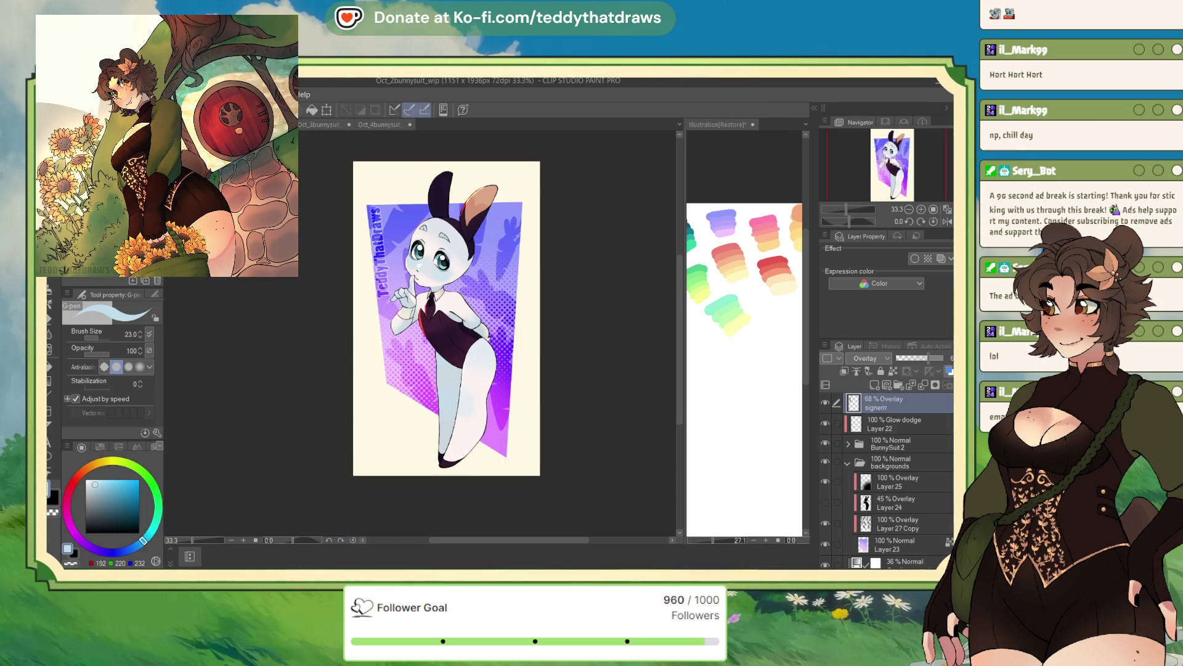
click(328, 124)
Step: In Oct_3bunnysuit_wip, rename Layer 13 to 'eyelids' and Layer 12 to 'Hardlight'
click(379, 124)
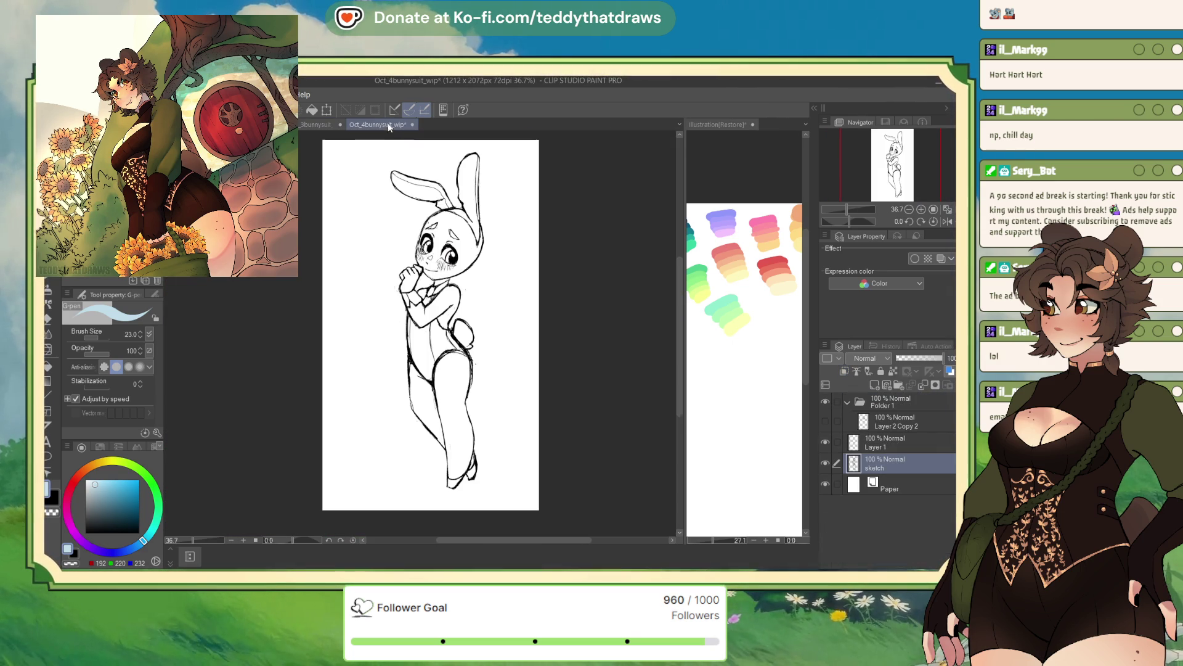
click(318, 125)
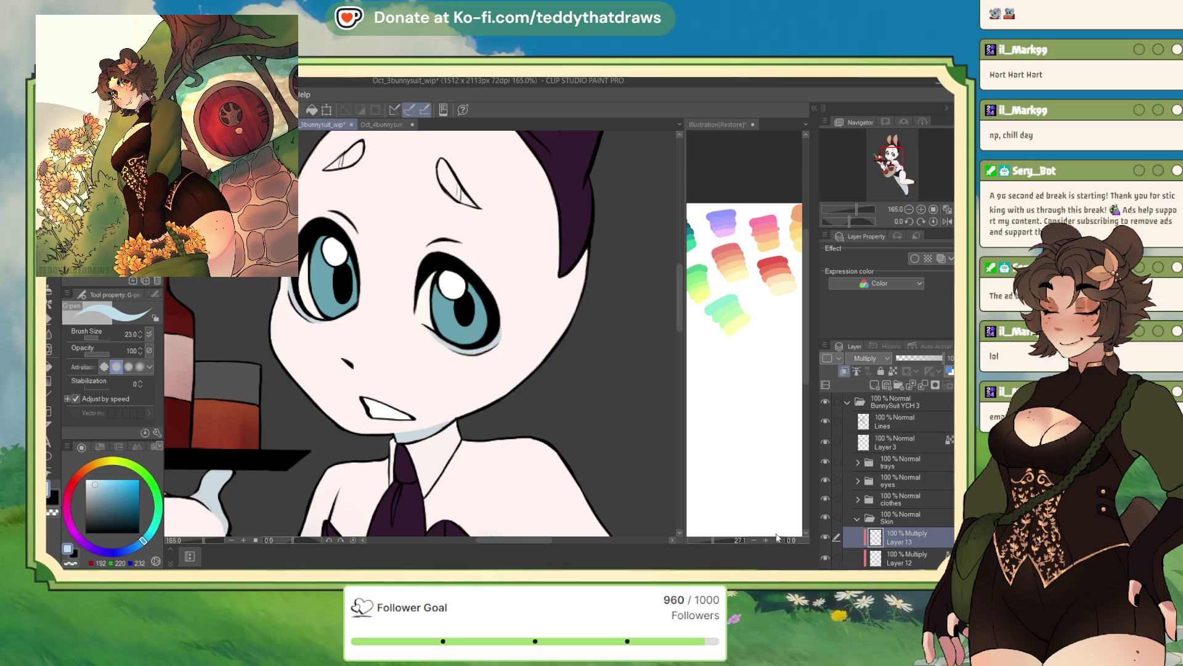
double_click(900, 542)
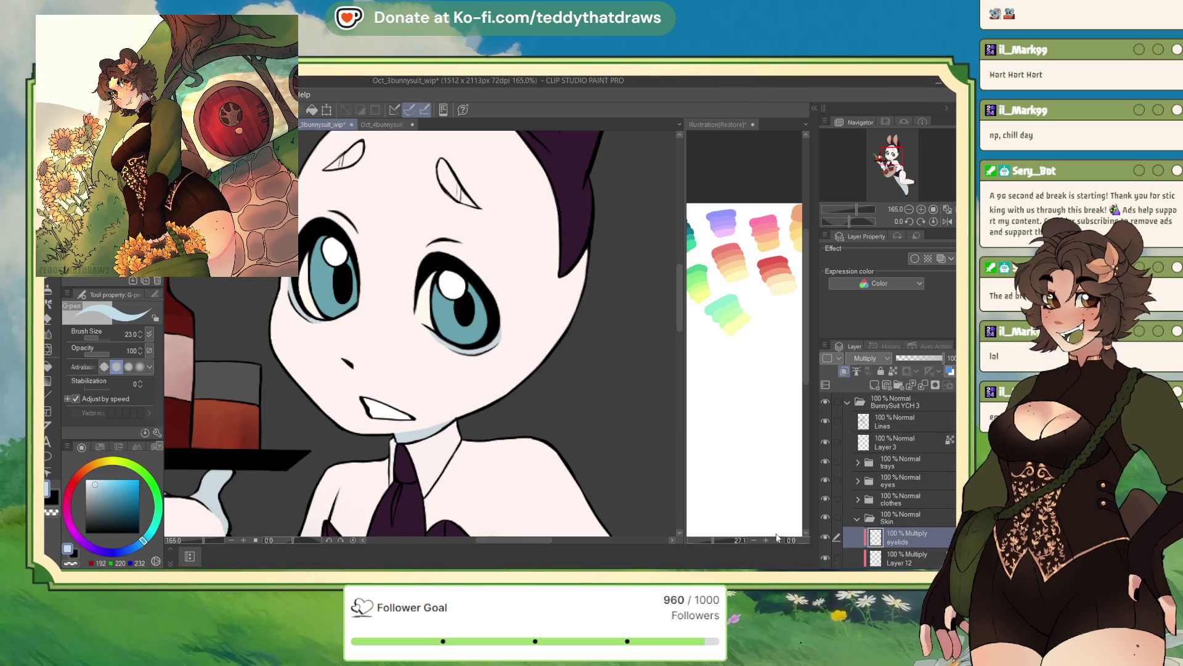
text(eyelids)
click(903, 556)
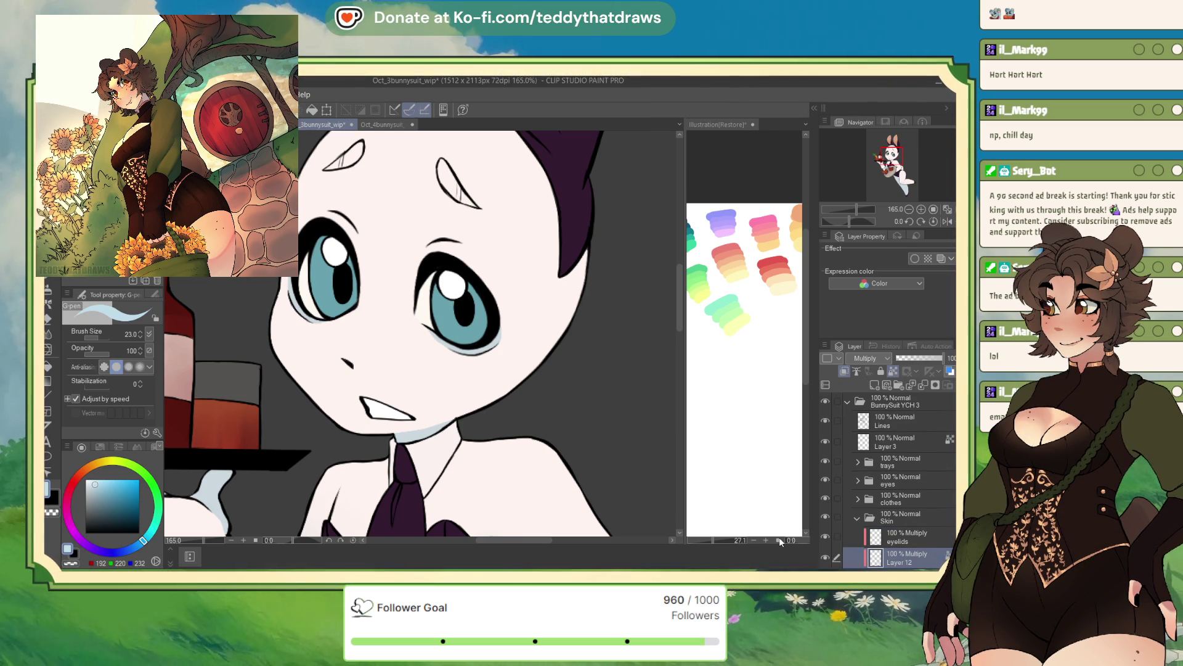
double_click(899, 562)
text(Hardlight)
key(Return)
Step: Enlarge the G-pen to 60.7 and make the eyelids layer the painting target
scroll(907, 481, down, 2)
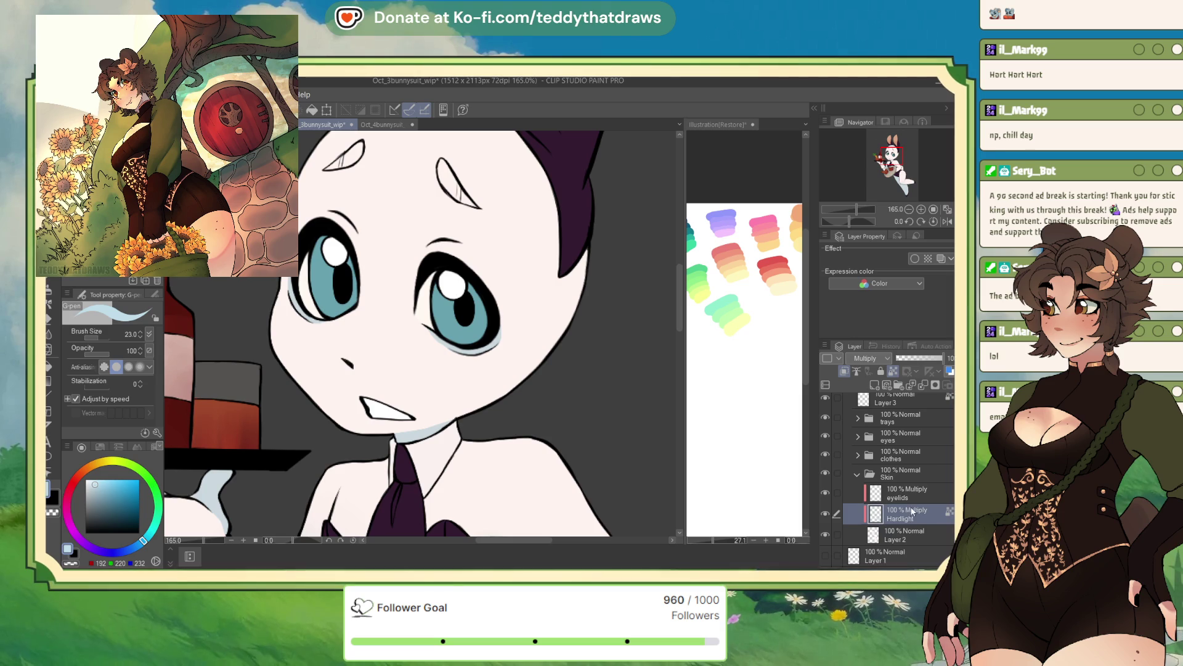
click(128, 326)
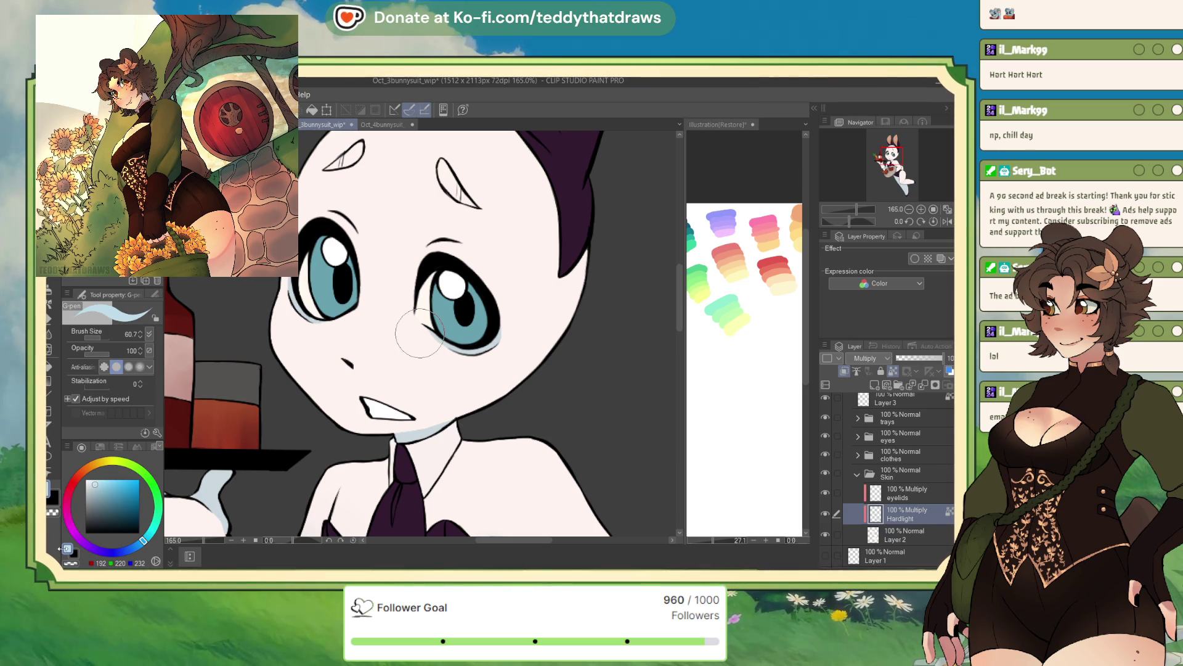
click(909, 497)
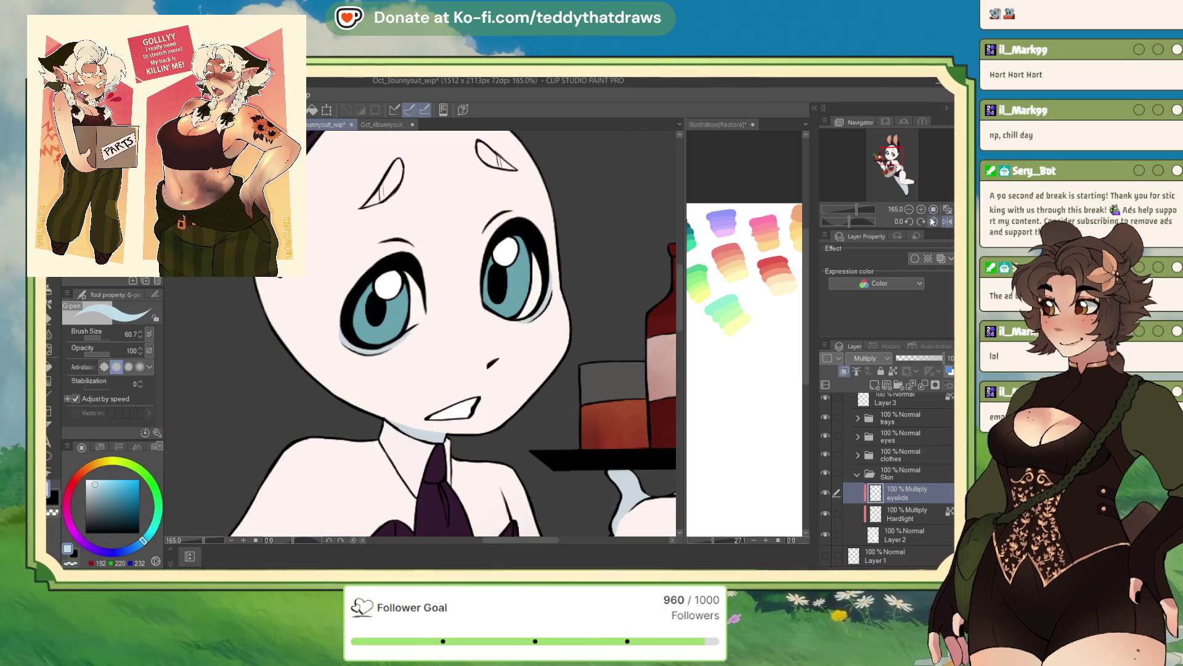
Step: On a rotated view, paint bluish shadow along the lower eye edge, then reset the rotation
drag(468, 369, 370, 321)
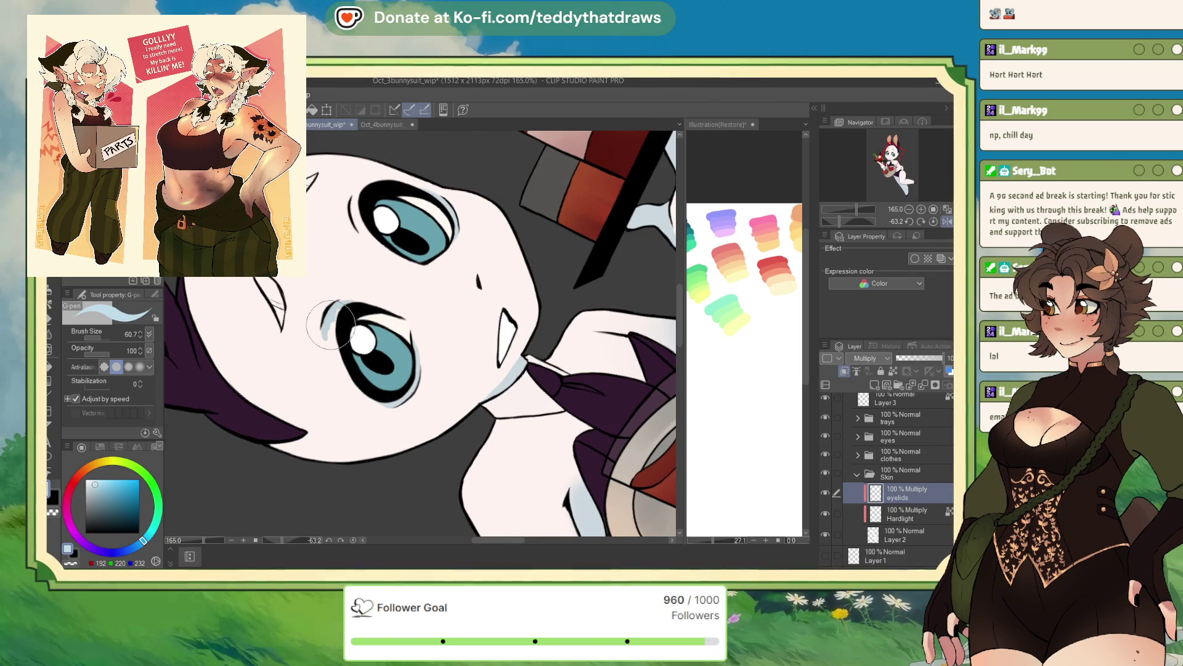
drag(335, 343, 339, 354)
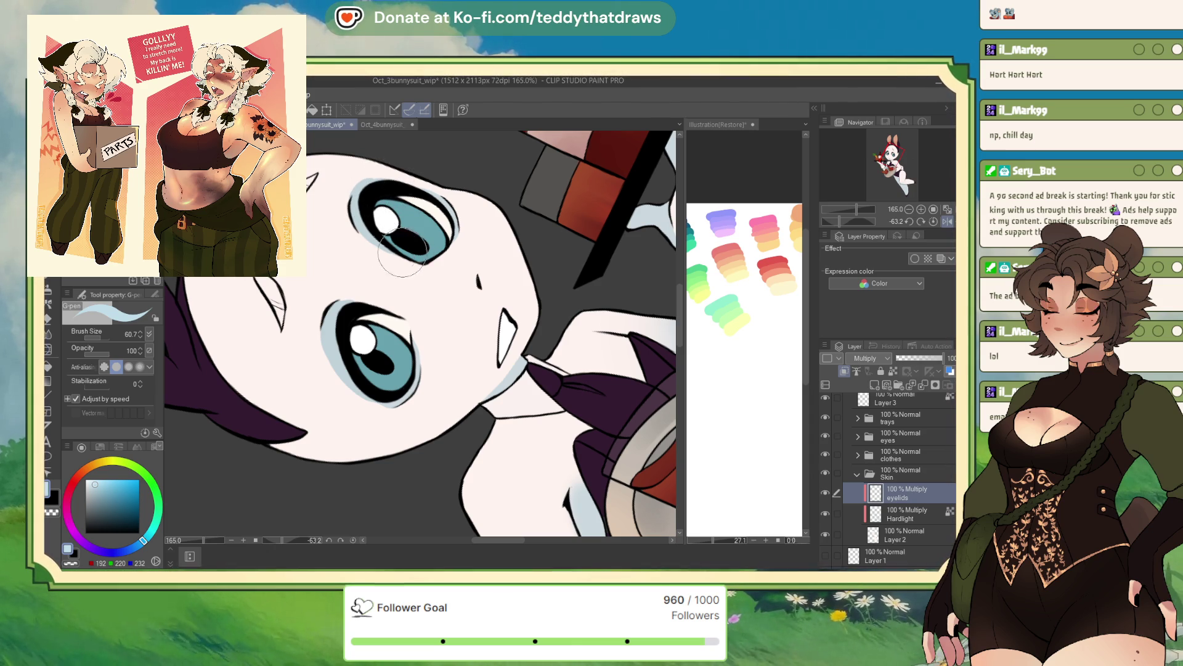
click(935, 222)
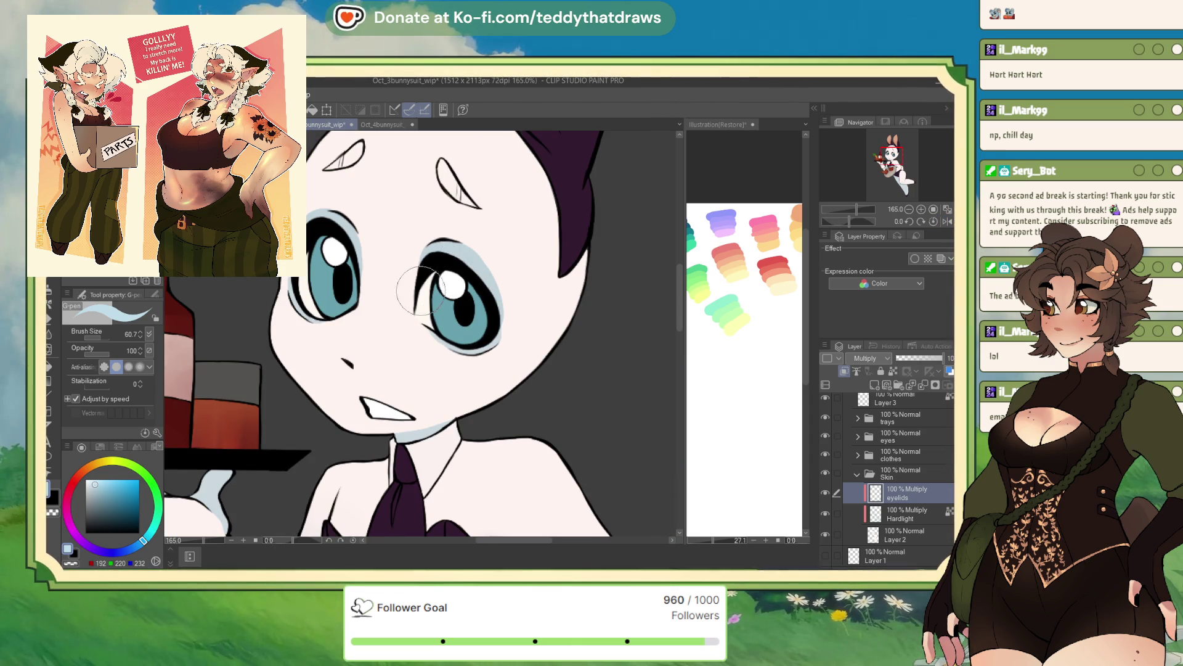
scroll(391, 283, down, 5)
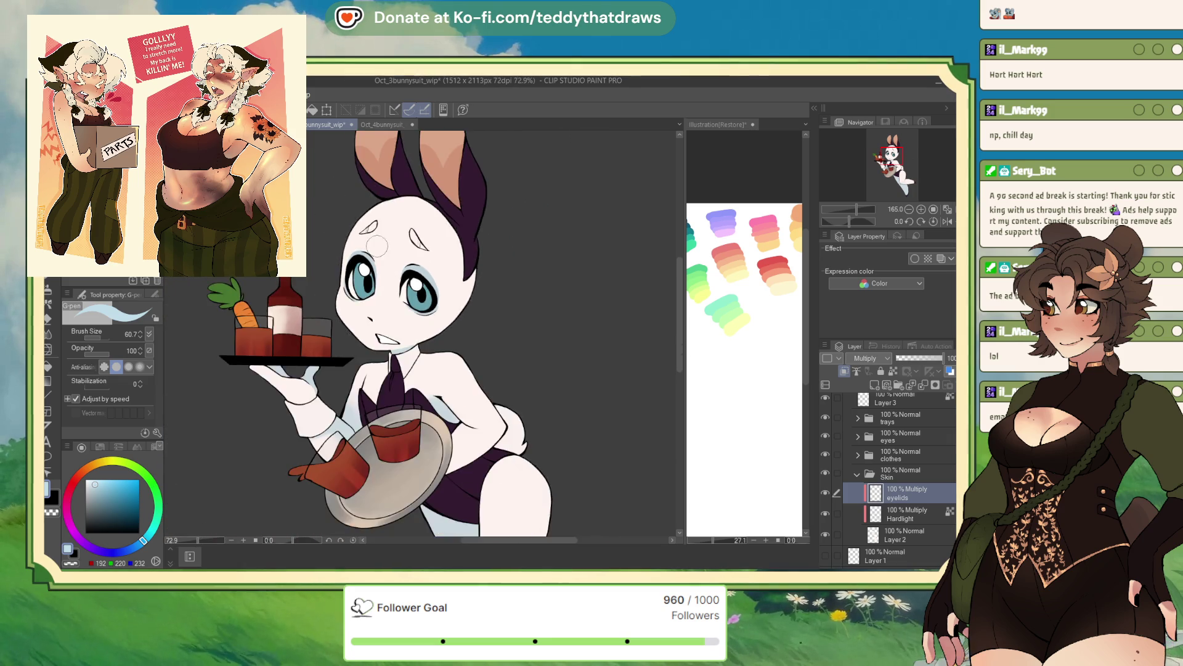
scroll(429, 262, up, 4)
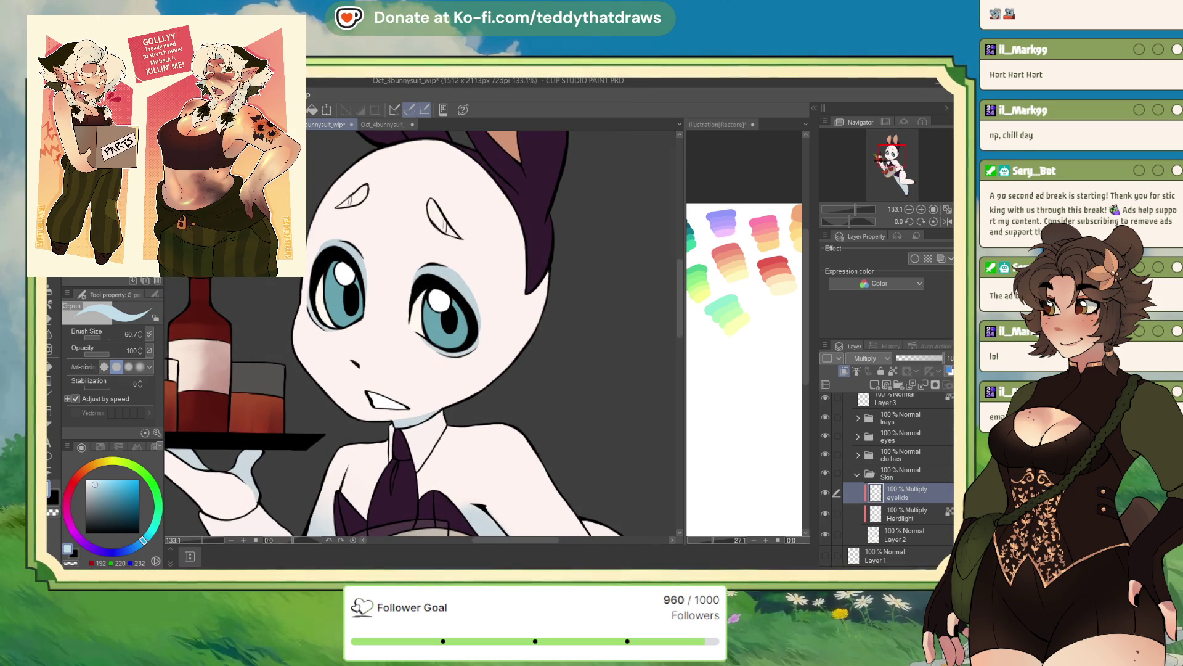
key(ctrl+shift+Tab)
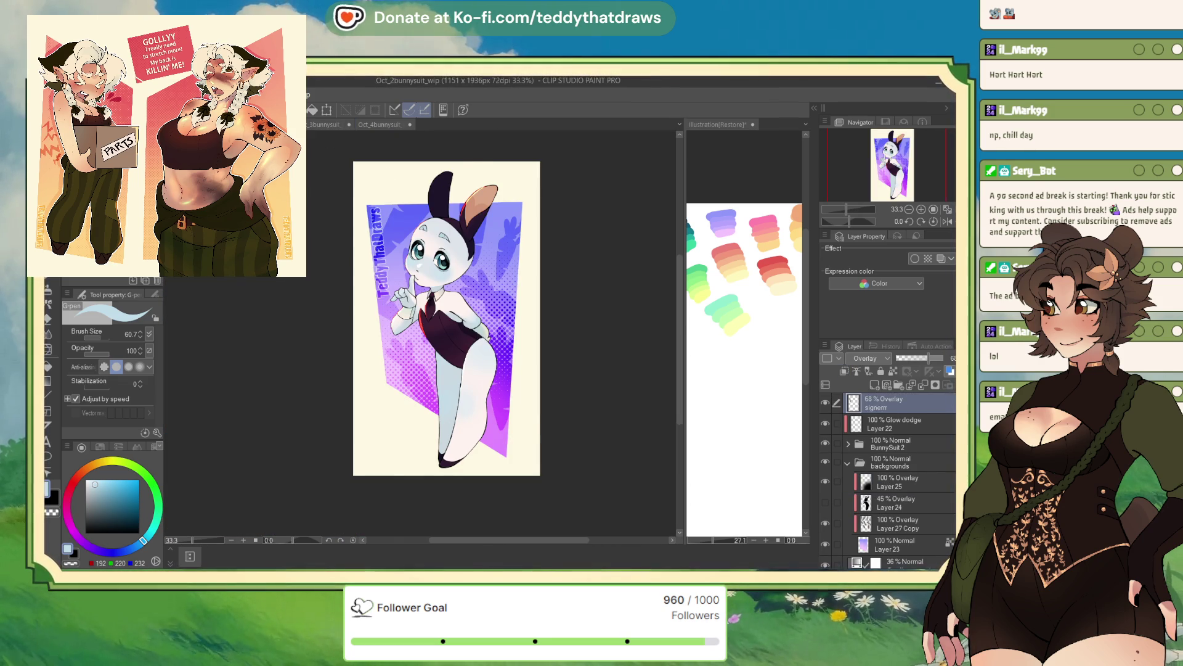
Step: In Oct_3bunnysuit_wip, lower the eyelids layer to 53% opacity and add a new layer above it
key(ctrl+shift+Tab)
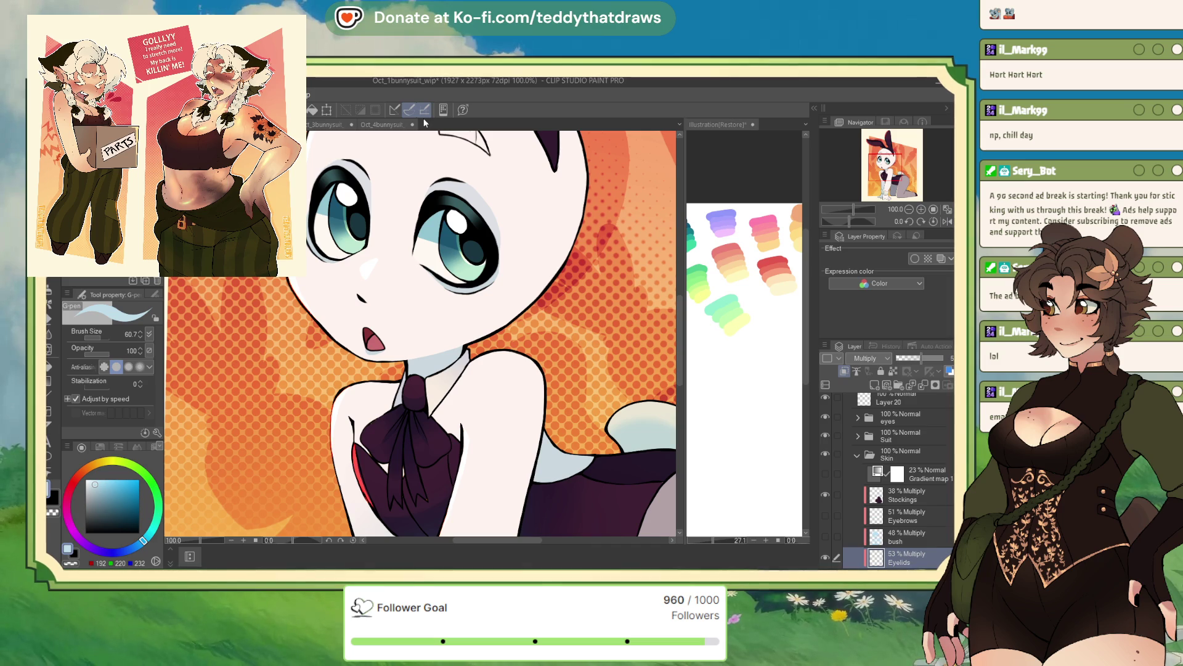
click(325, 126)
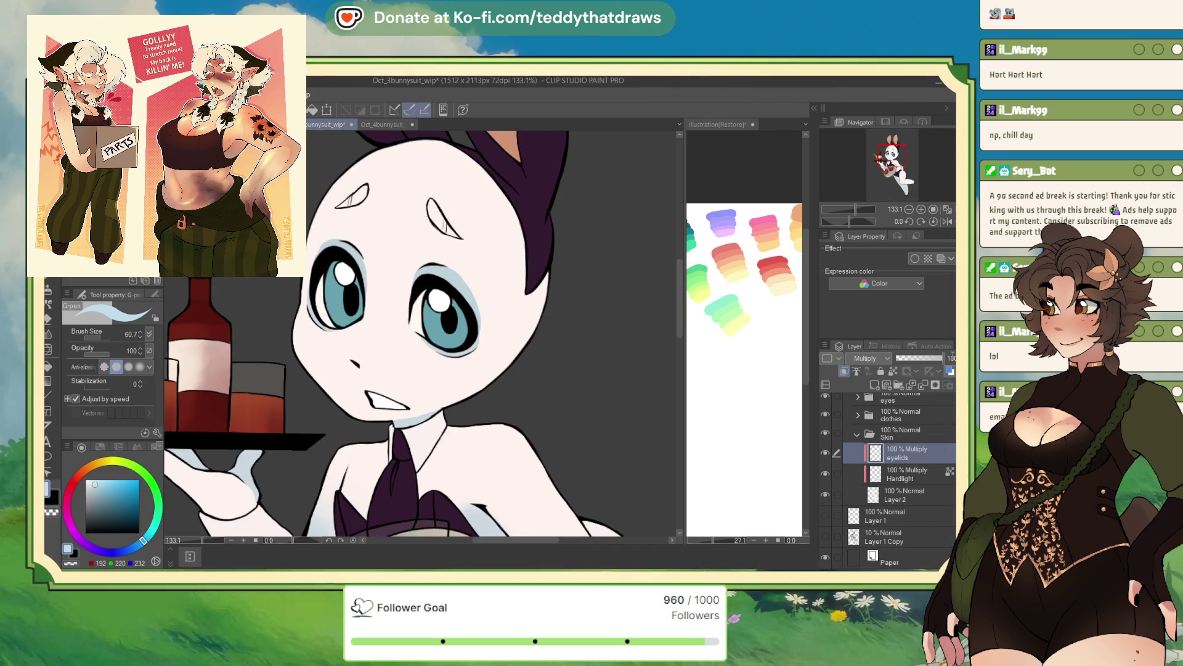
click(920, 358)
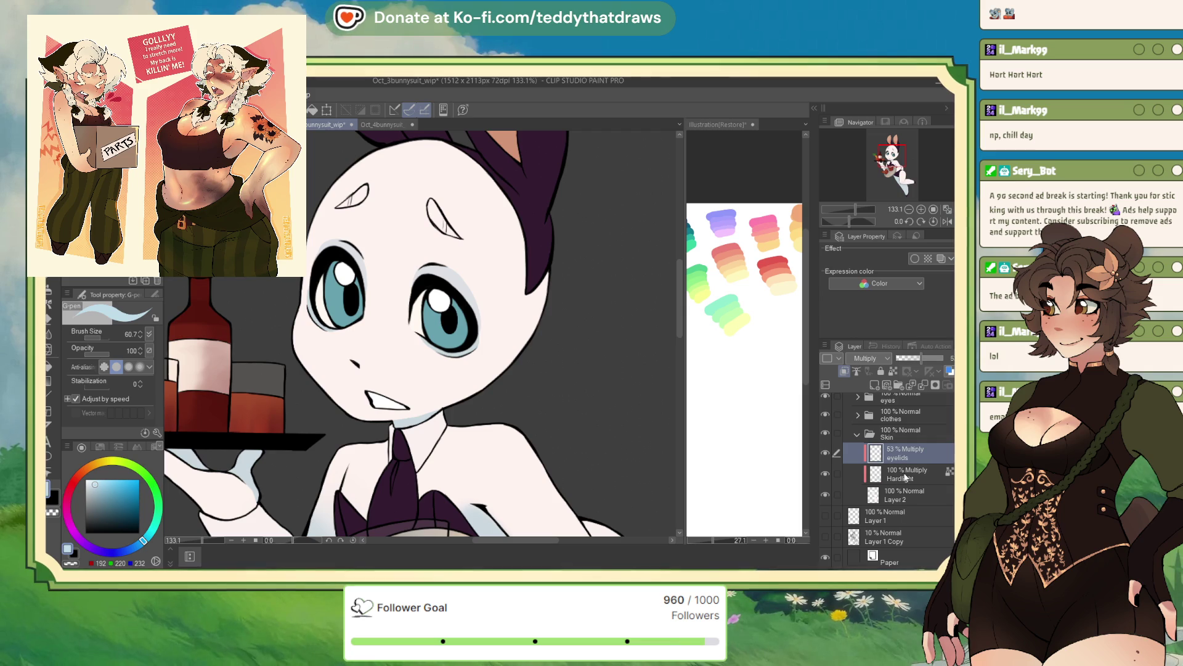
click(875, 385)
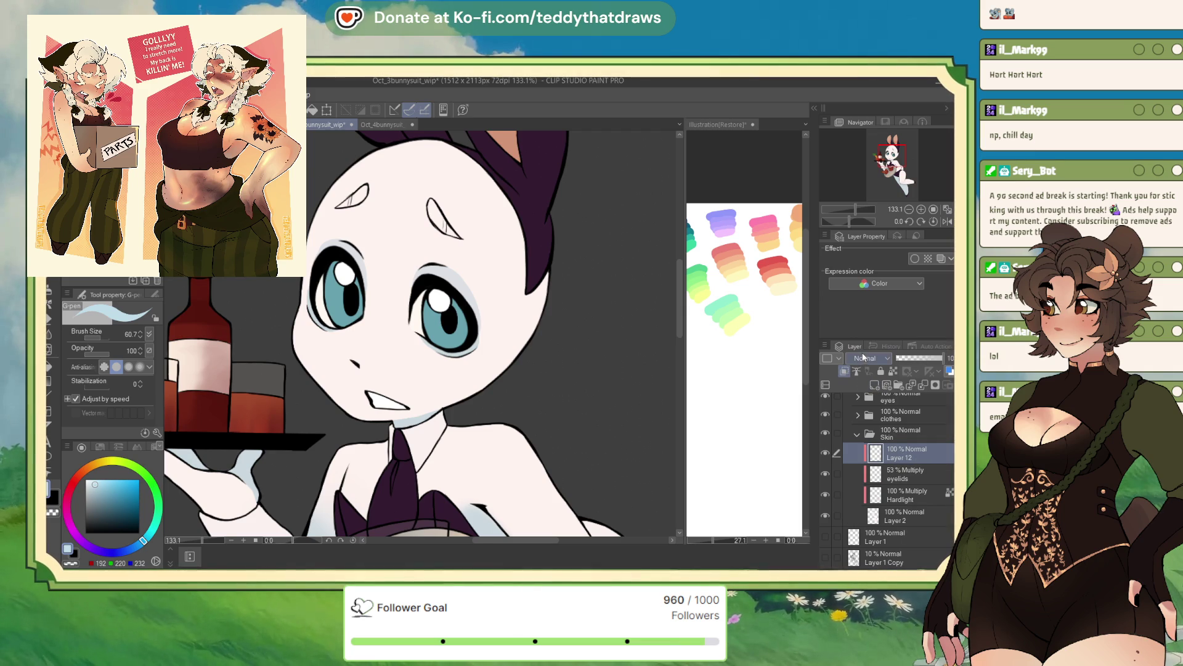
click(277, 124)
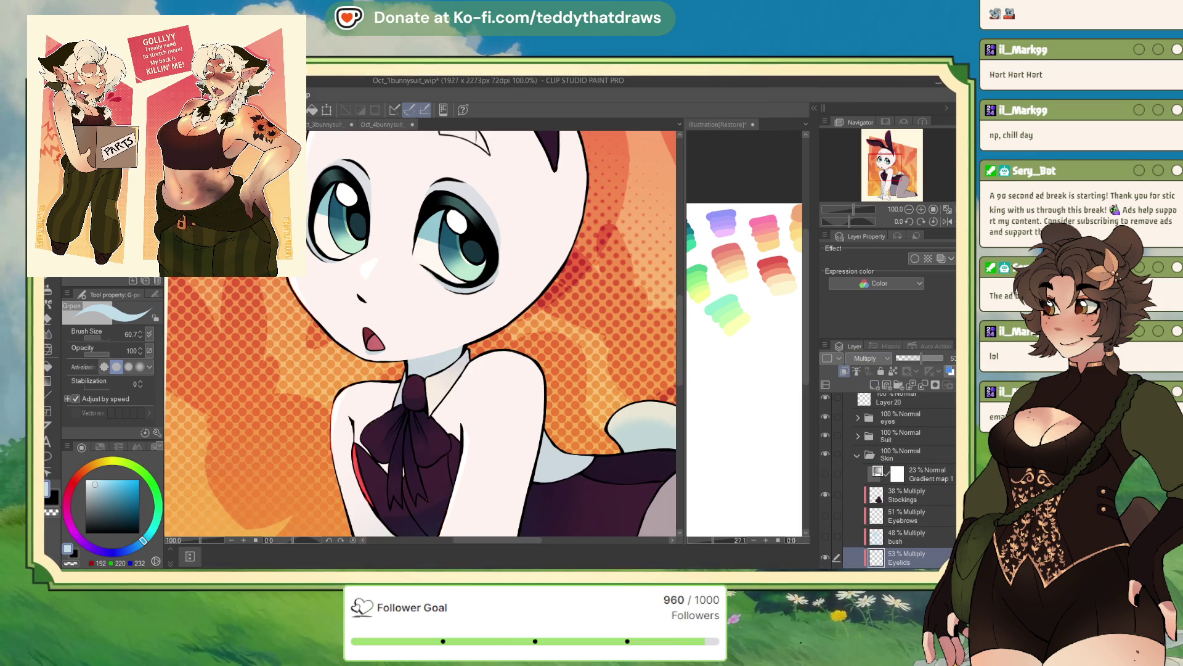
Step: In Oct_1bunnysuit_wip, sample the blue blush with bush at 100% Normal, then restore it to Multiply 48%
click(890, 537)
click(825, 535)
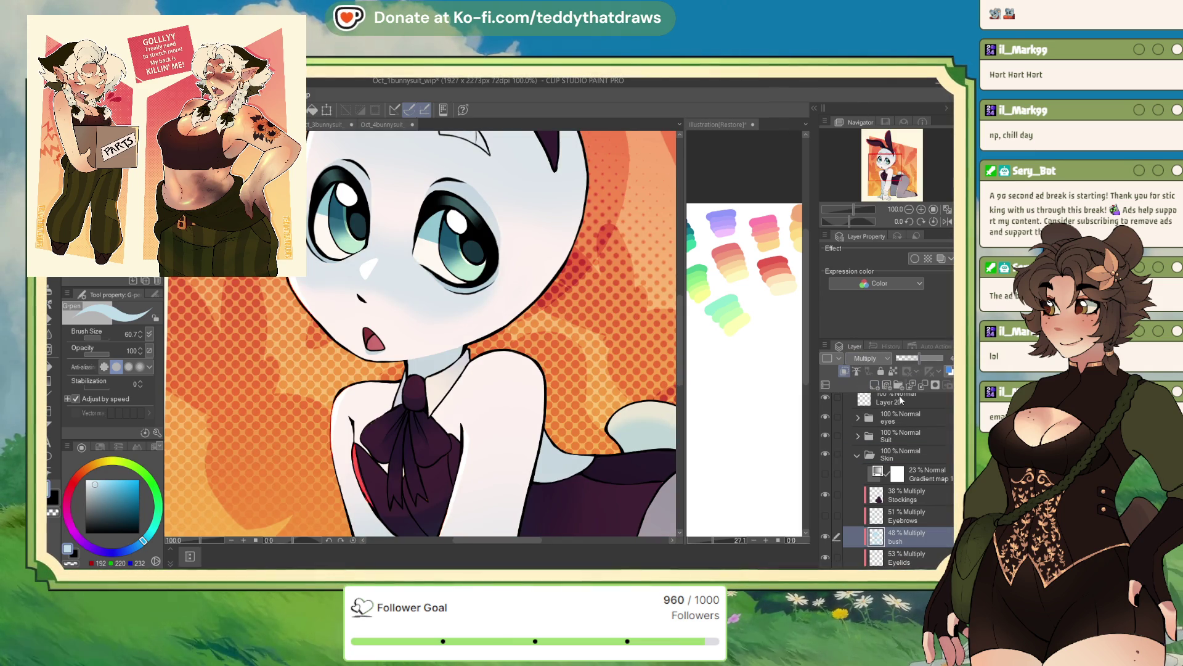
drag(922, 360, 946, 358)
click(869, 358)
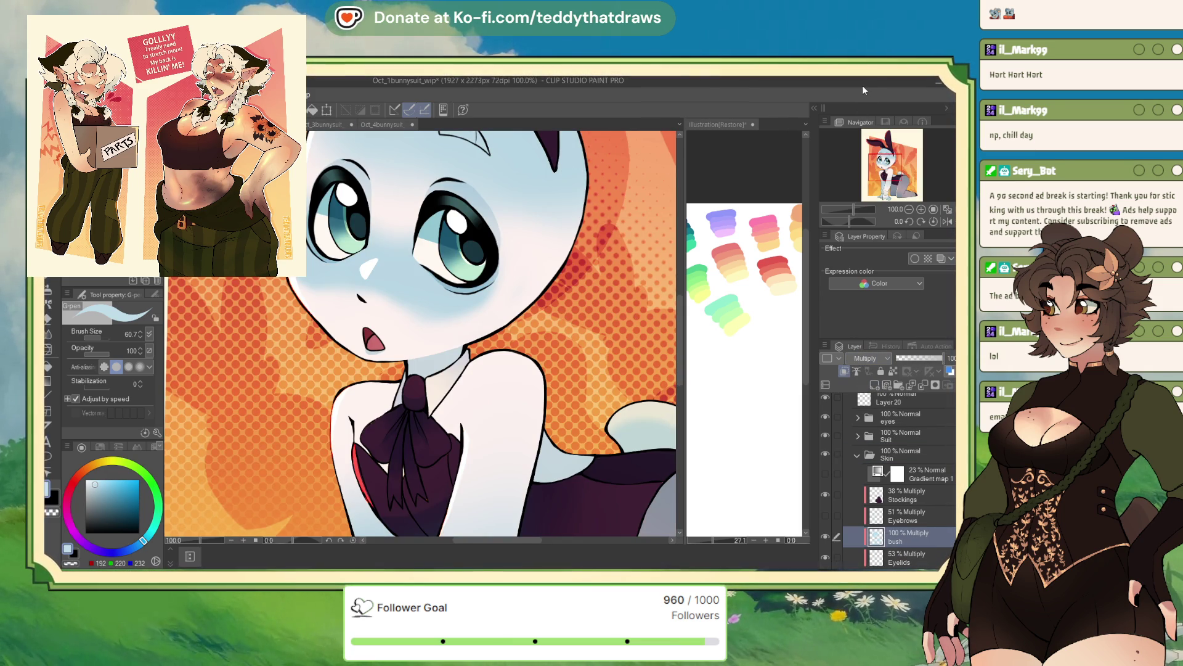
click(866, 370)
alt+click(370, 219)
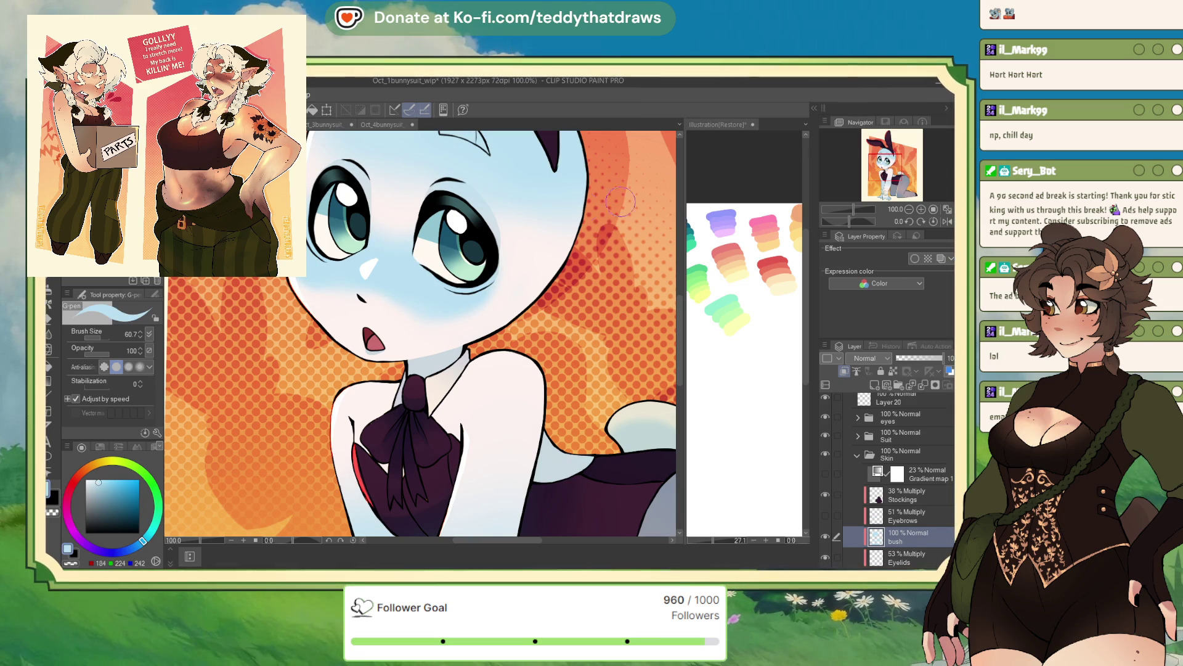
click(869, 358)
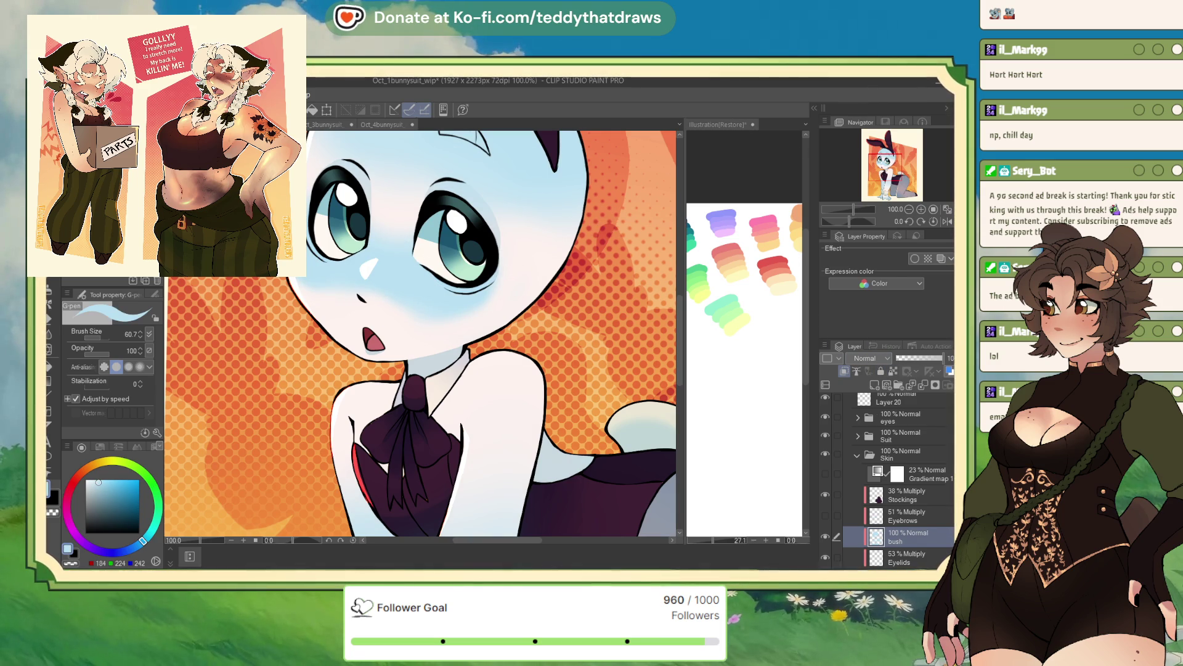
click(866, 392)
click(920, 358)
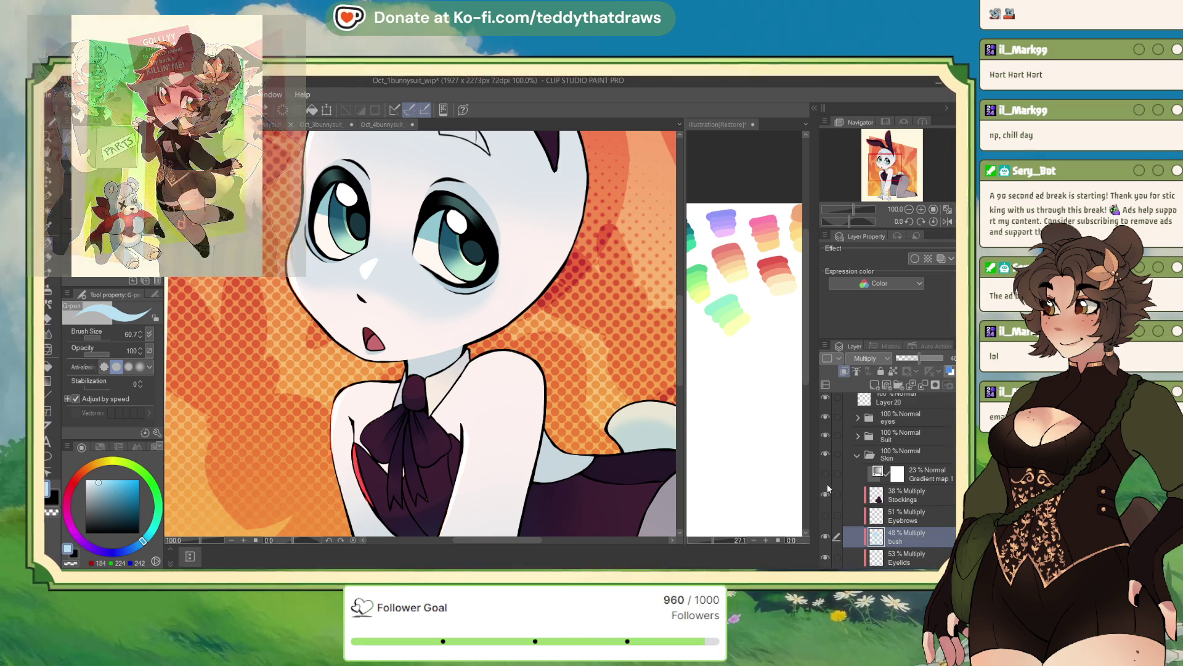
click(335, 125)
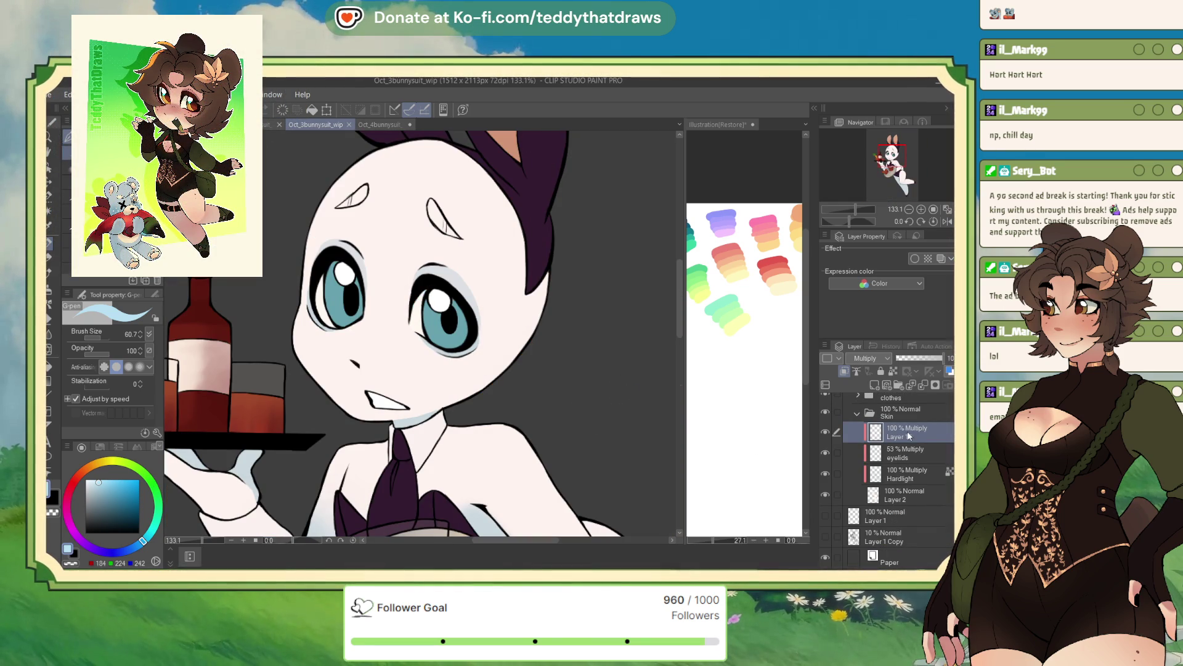
Step: Mirror the canvas view horizontally and pick a resized Soft airbrush
click(947, 221)
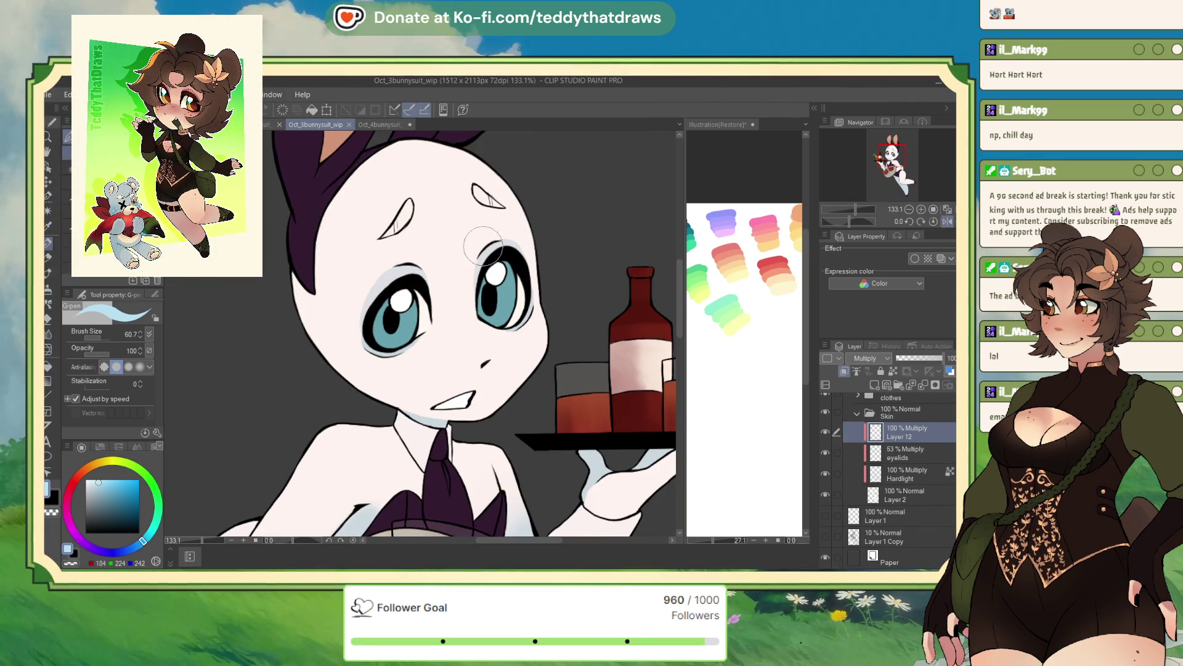
drag(892, 159, 890, 155)
key(b)
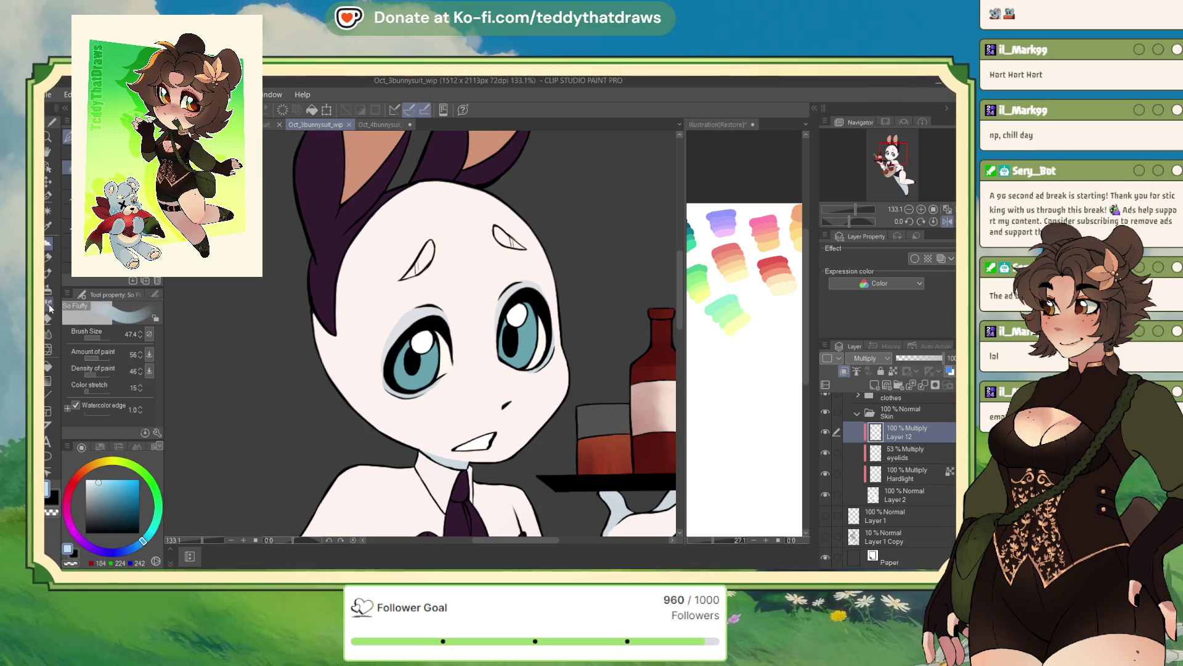
click(48, 290)
drag(99, 335, 103, 337)
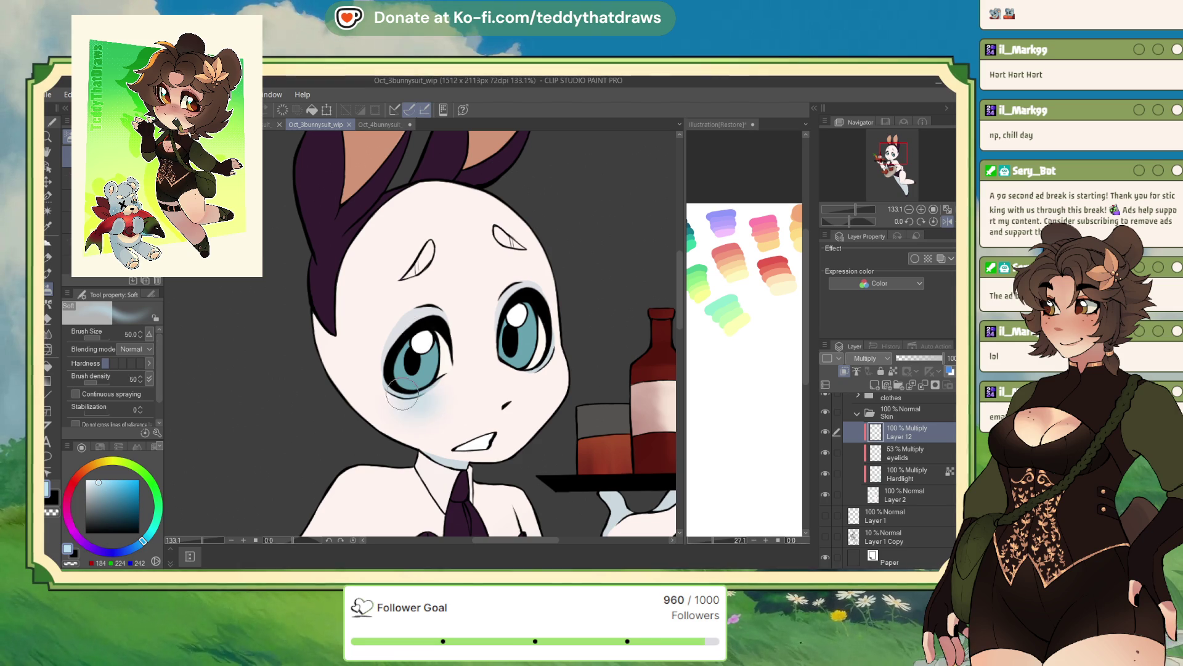
Step: Airbrush blue shading under the eyes across the cheeks and over the forehead
mouse_move(402, 393)
mouse_down()
mouse_move(459, 400)
mouse_move(499, 378)
mouse_move(565, 379)
mouse_up()
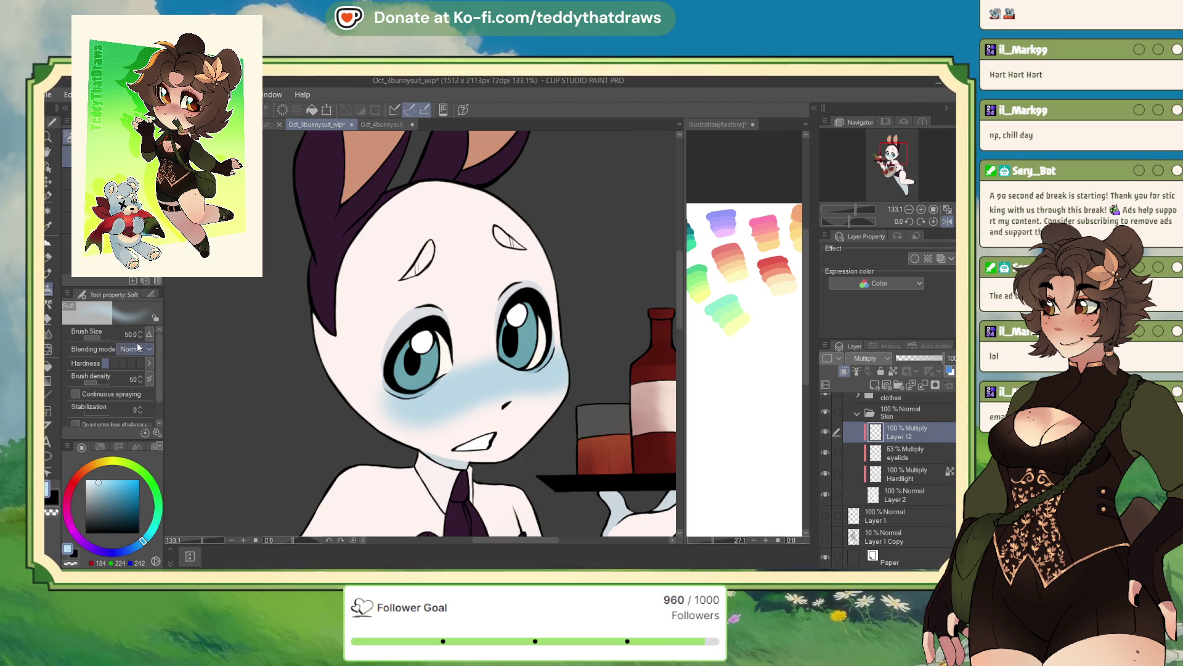
mouse_move(469, 198)
mouse_down()
mouse_move(357, 247)
mouse_move(443, 209)
mouse_move(399, 219)
mouse_up()
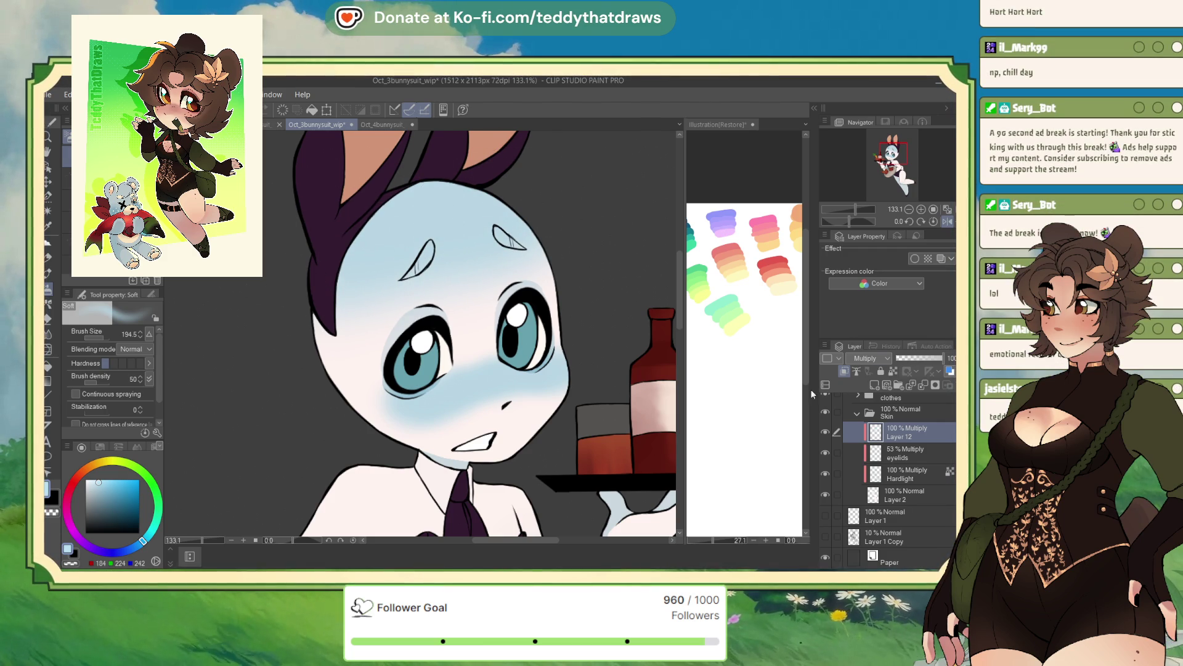
scroll(620, 349, down, 6)
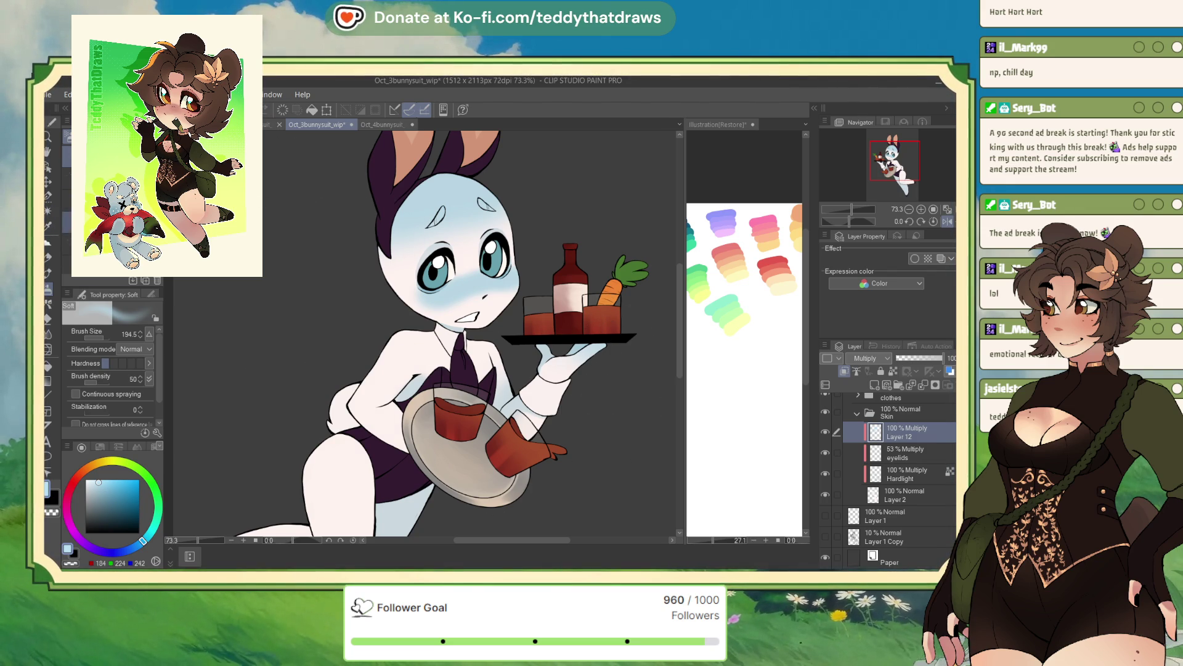
Step: Auto-select the body and arm area, airbrush blue shading on the arm, then deselect
click(49, 213)
click(387, 384)
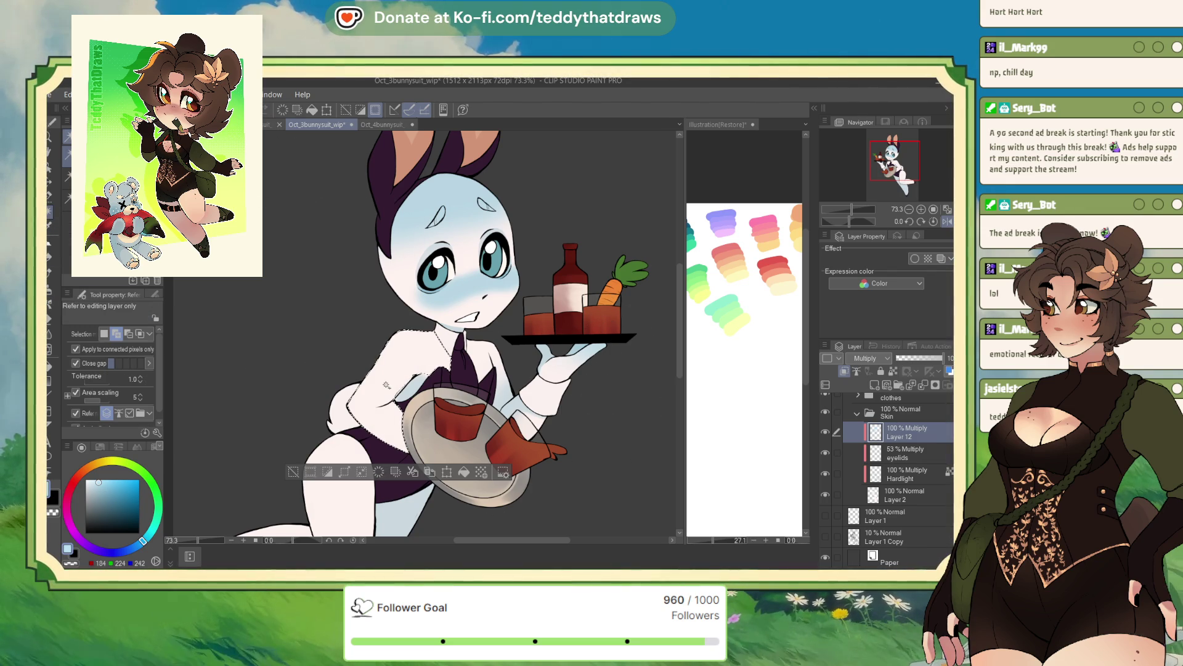
click(50, 286)
drag(344, 395, 330, 360)
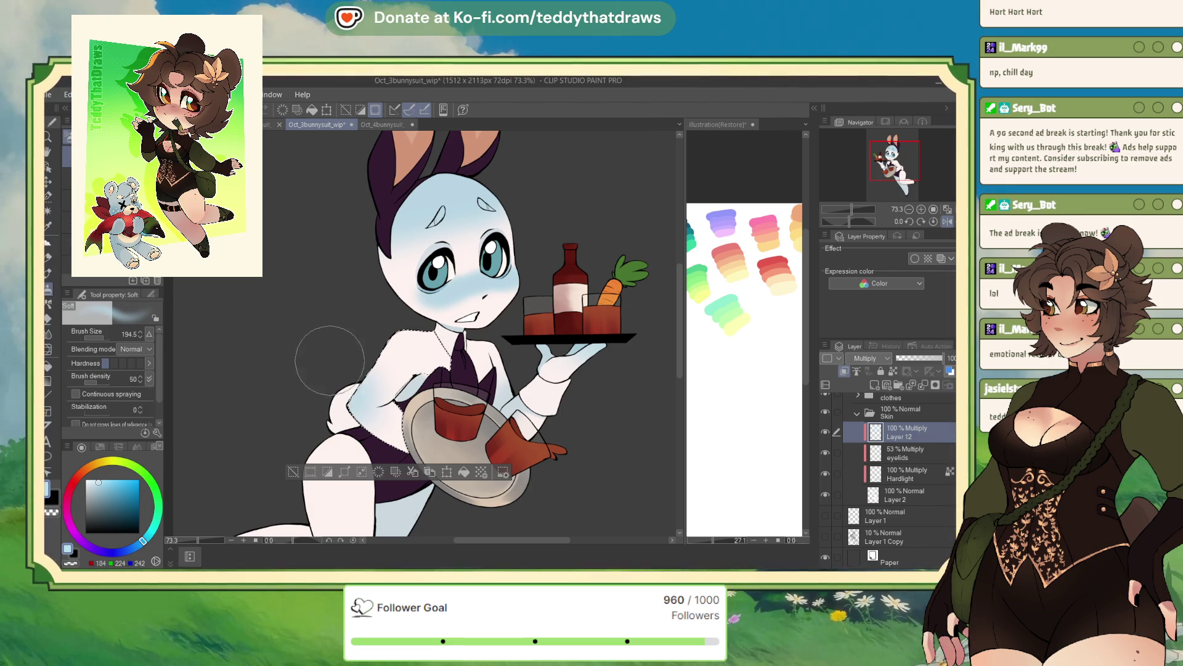
key(ctrl+d)
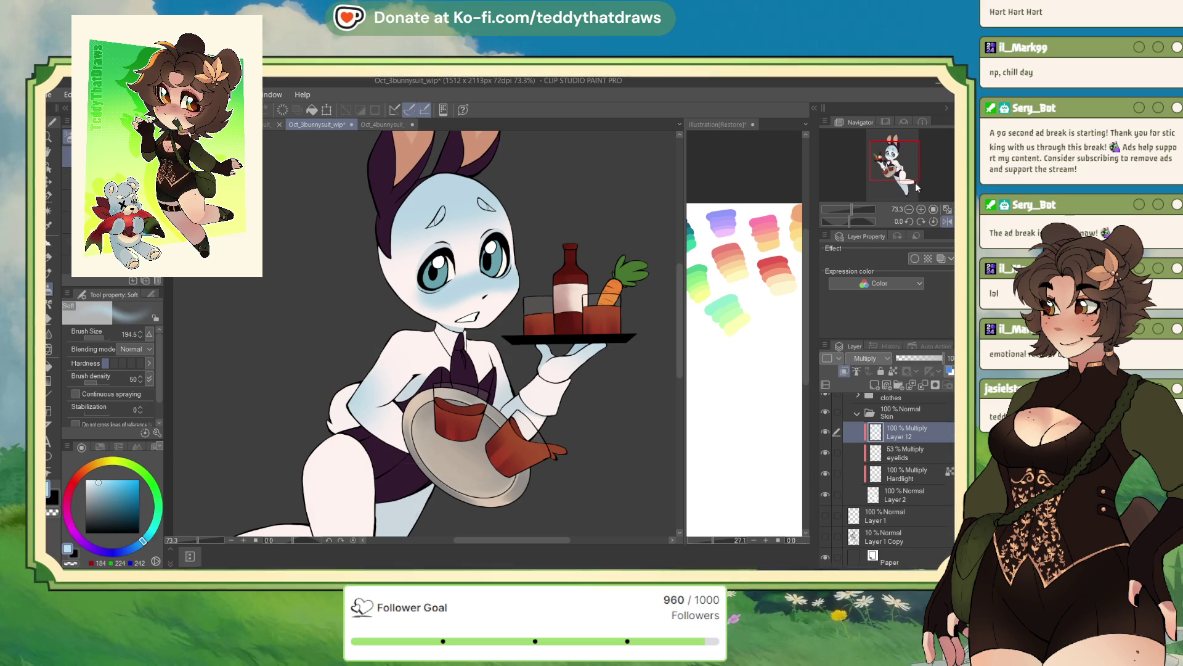
Step: Pan down to the lower body and reduce the airbrush size to about 108.6
drag(895, 160, 892, 170)
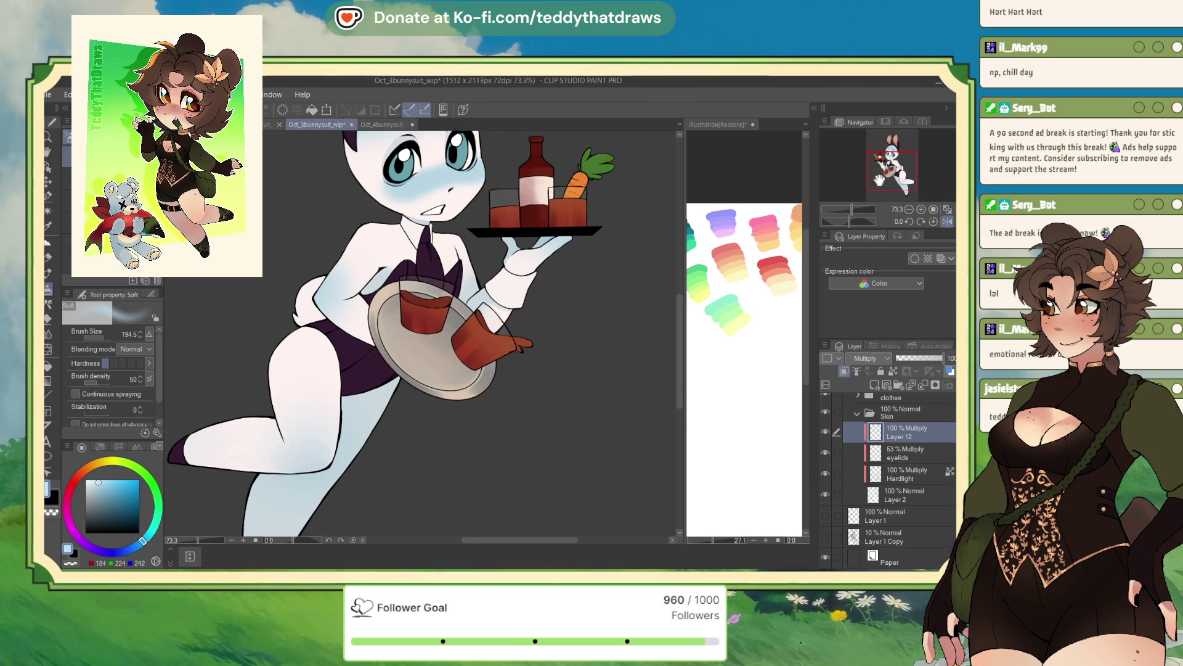
scroll(626, 284, down, 3)
scroll(578, 325, up, 5)
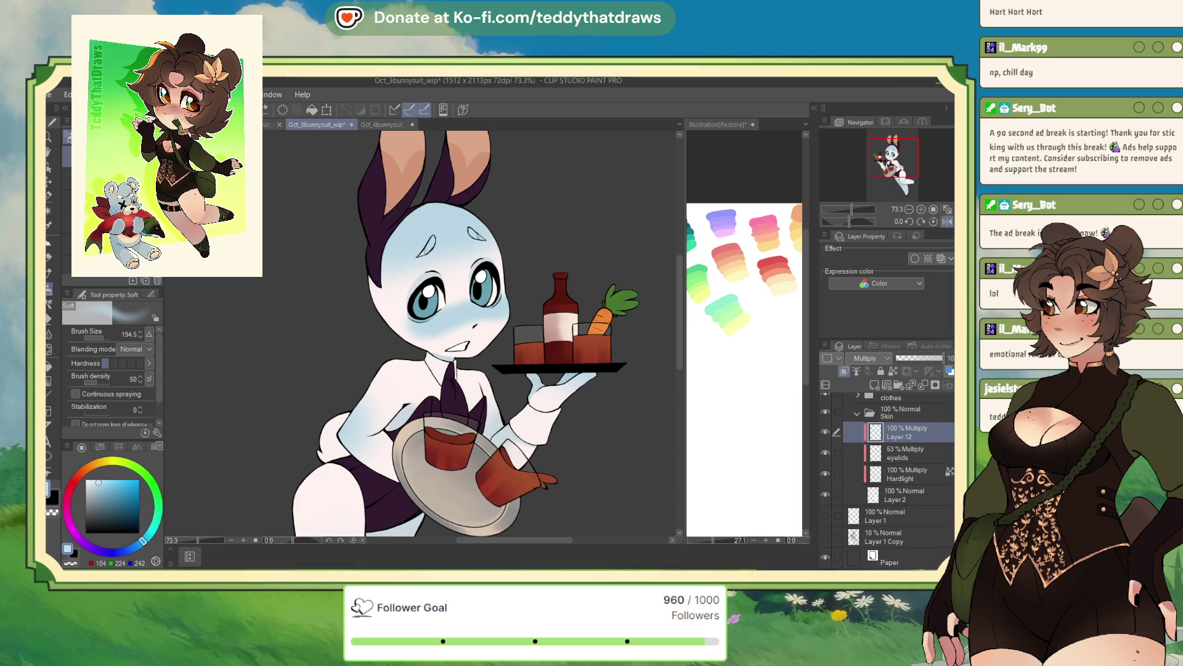
drag(123, 338, 104, 338)
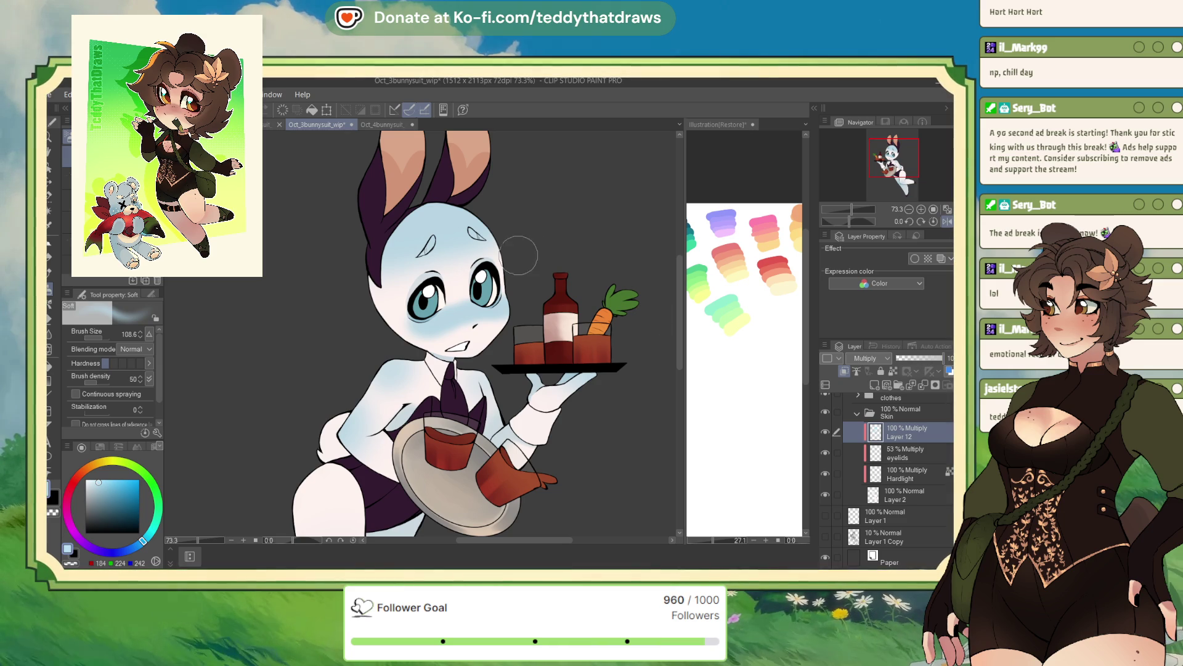
key(ctrl+shift+Tab)
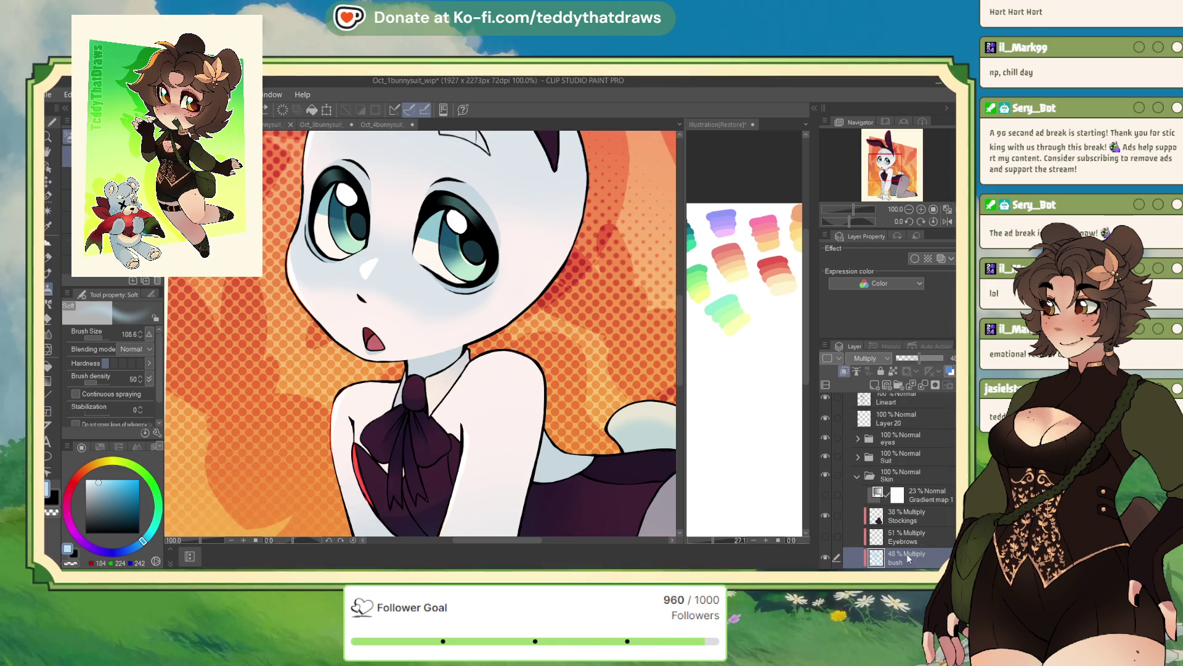
Step: In Oct_3bunnysuit_wip, lower Layer 12 to 48% opacity and collapse then re-expand the Skin folder
click(319, 127)
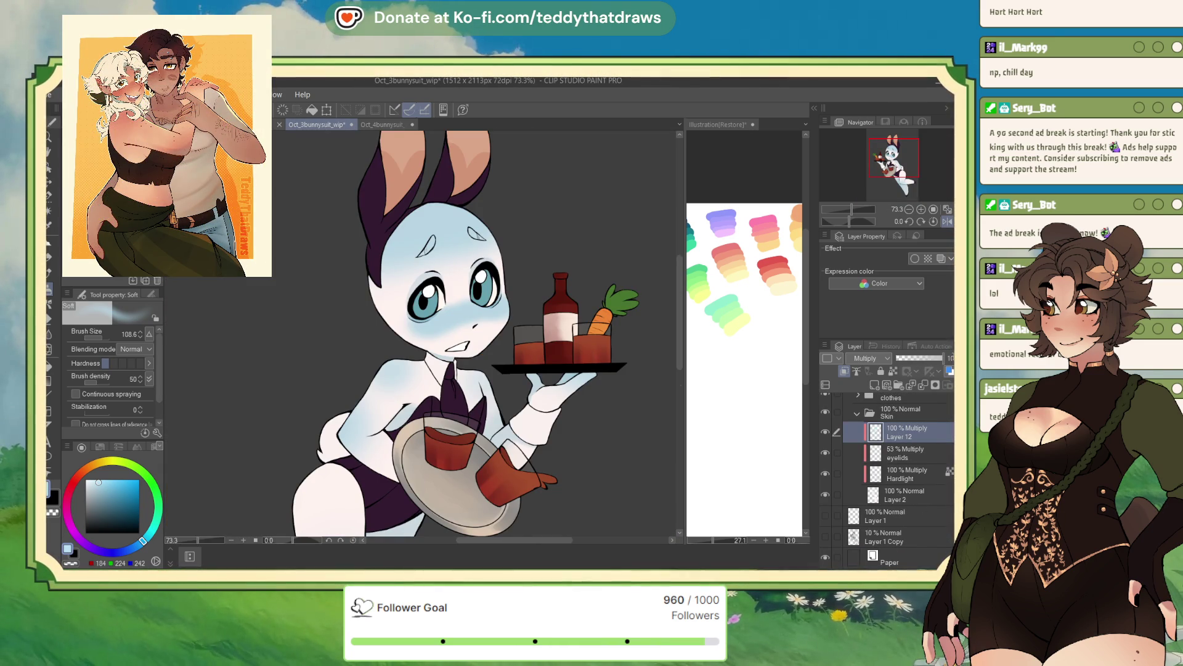
drag(953, 359, 919, 358)
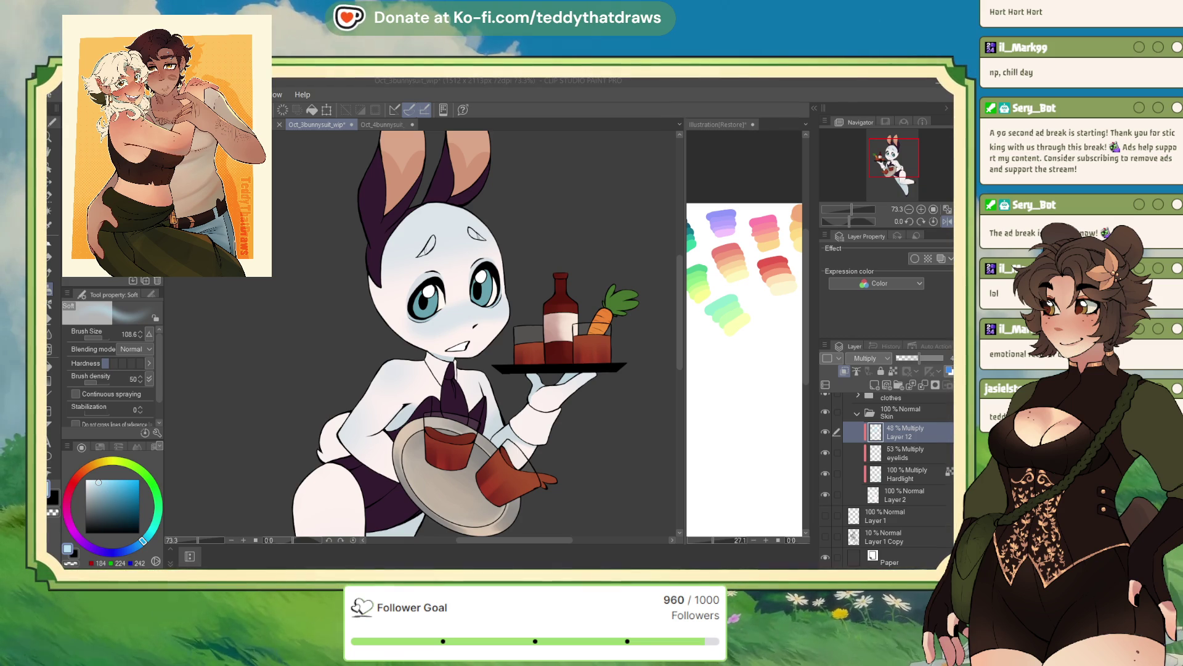
click(916, 424)
click(857, 414)
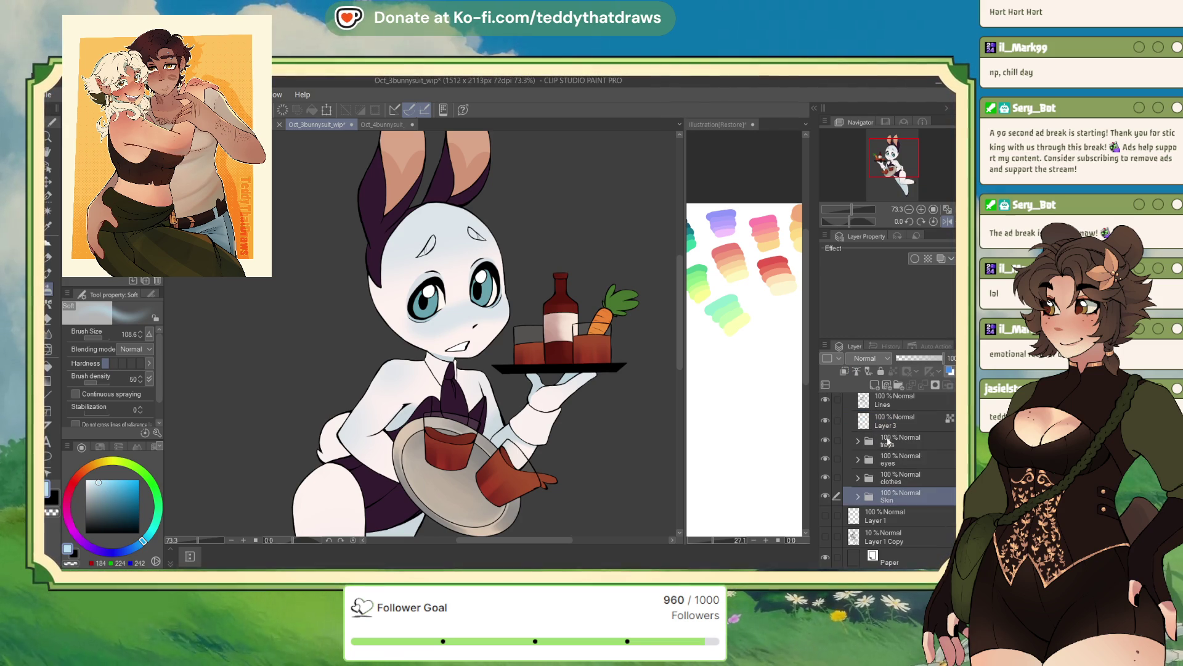
click(858, 497)
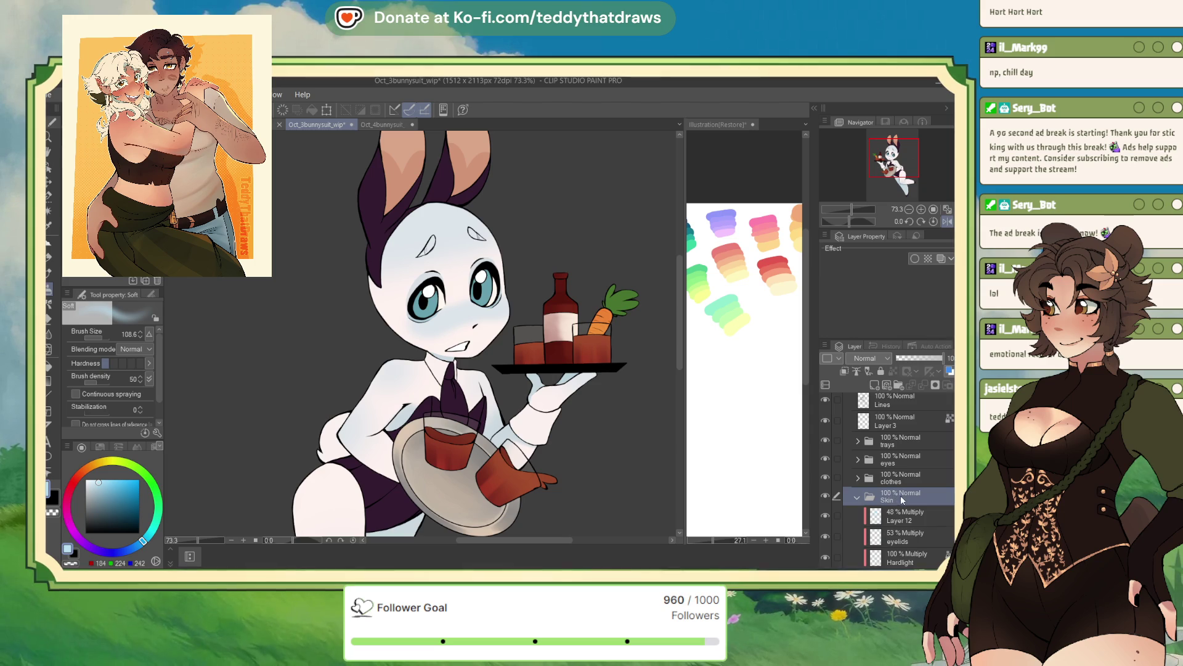
Step: In Oct_1bunnysuit_wip, test the Eyebrows layer at 100% Normal, undo, then go to Oct_2bunnysuit_wip
click(324, 124)
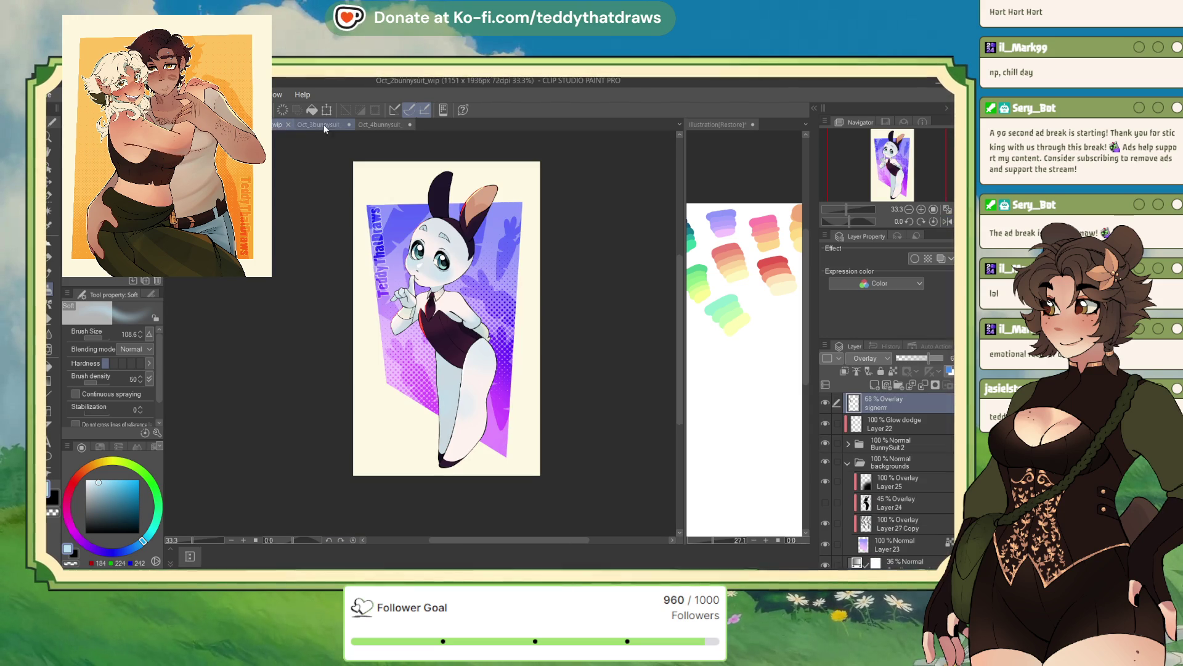
scroll(425, 333, down, 5)
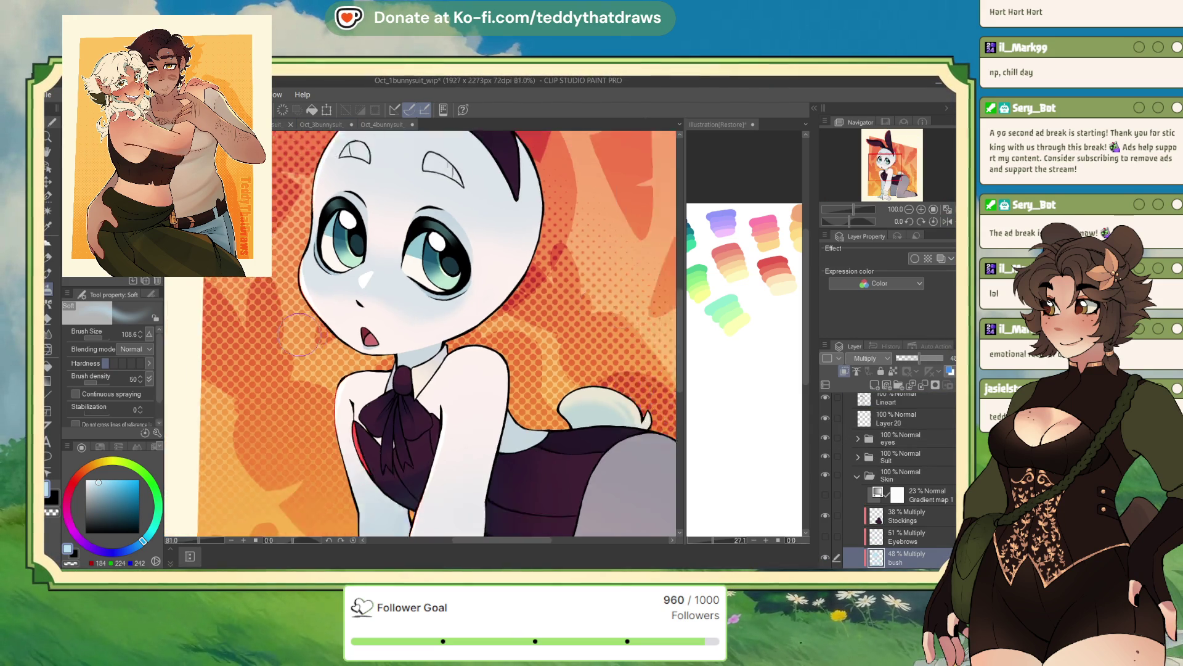
scroll(356, 234, up, 1)
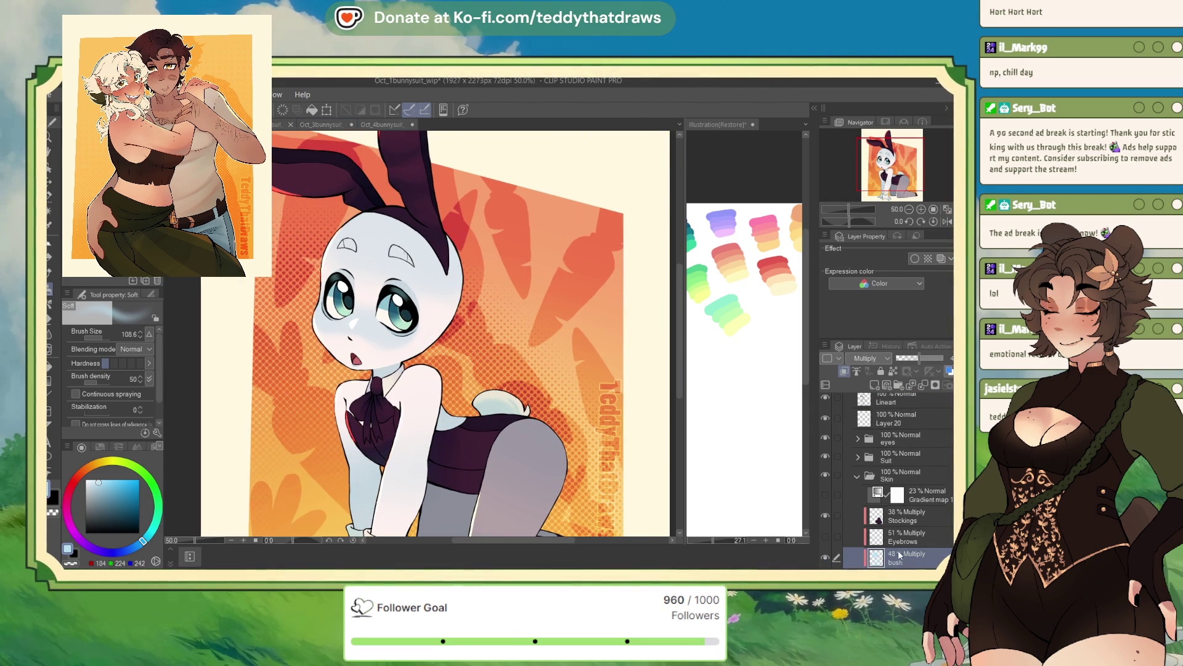
click(846, 530)
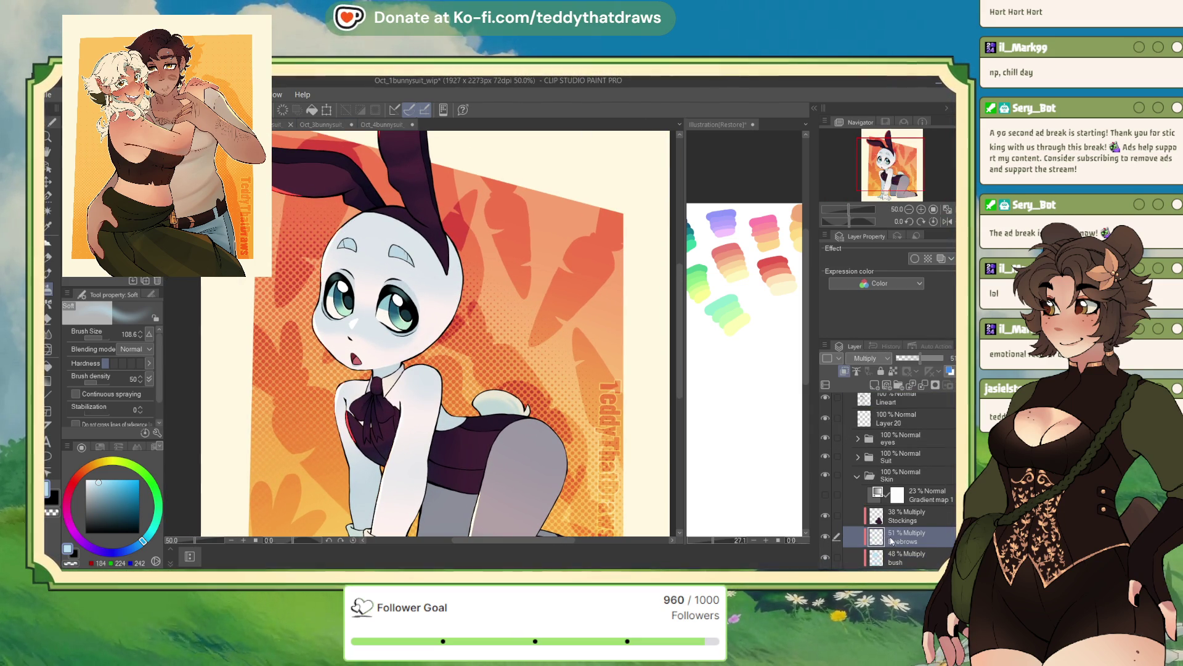
drag(924, 359, 952, 359)
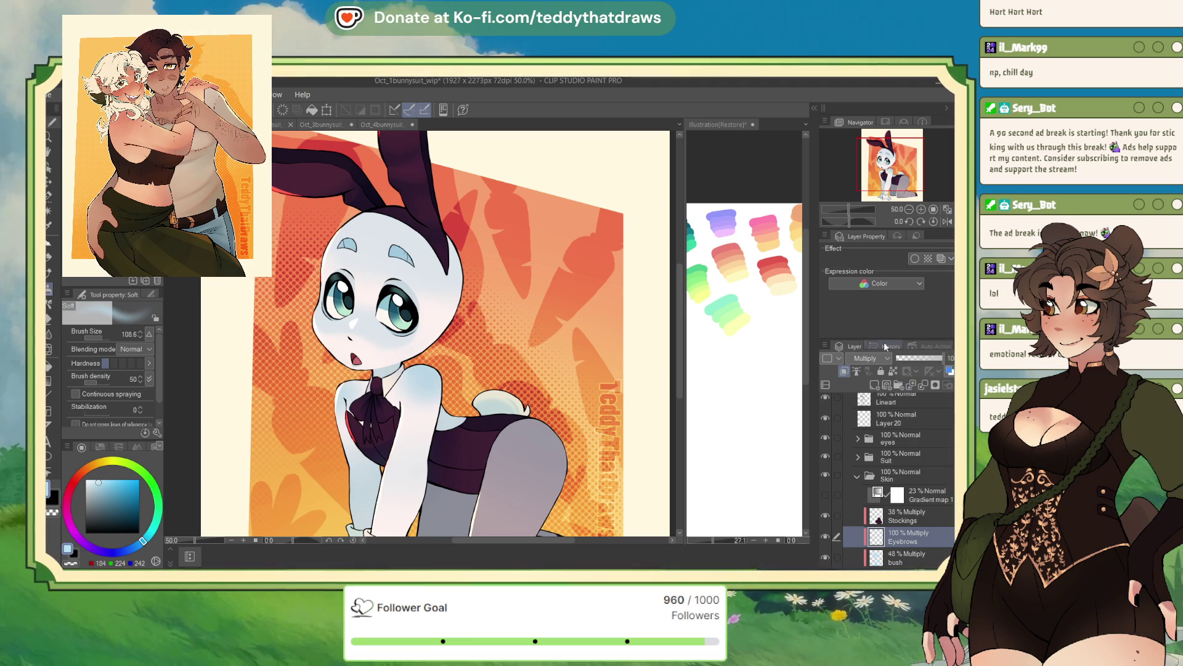
key(ctrl+shift+n)
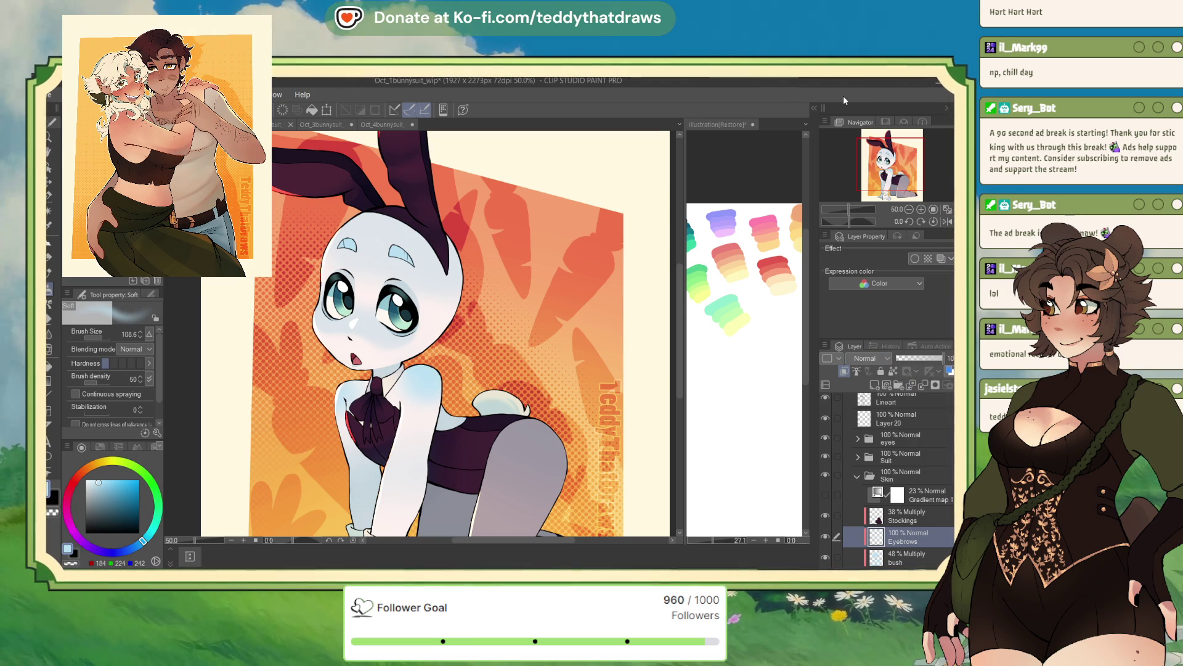
key(ctrl+z)
key(ctrl+z)
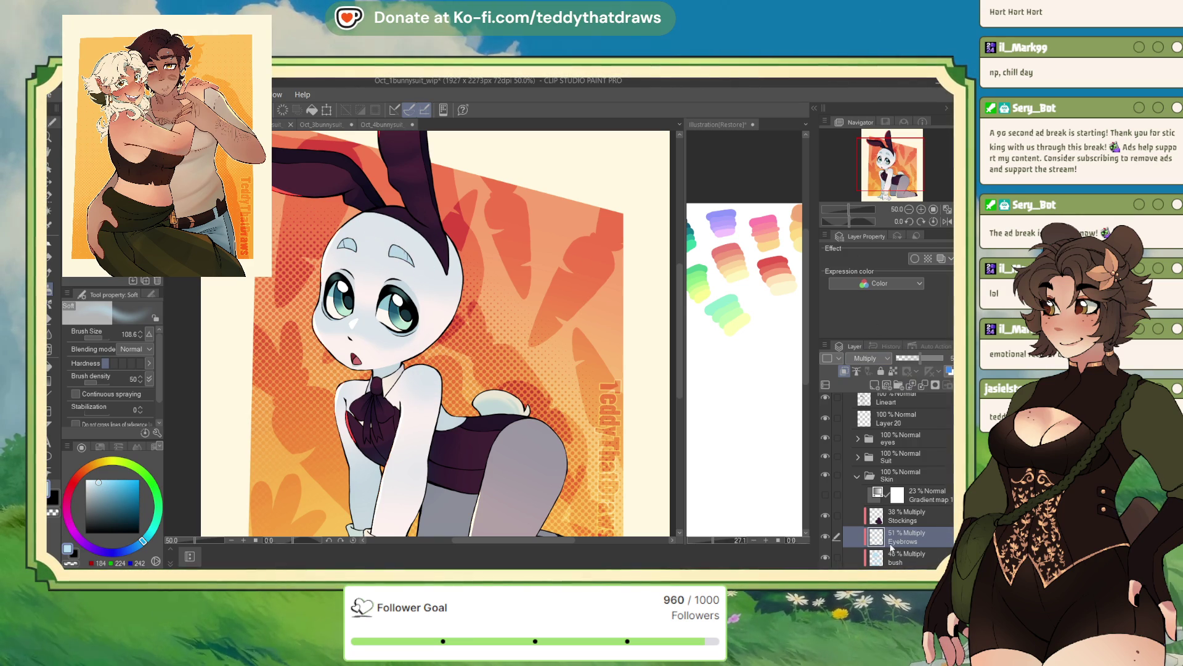
click(280, 124)
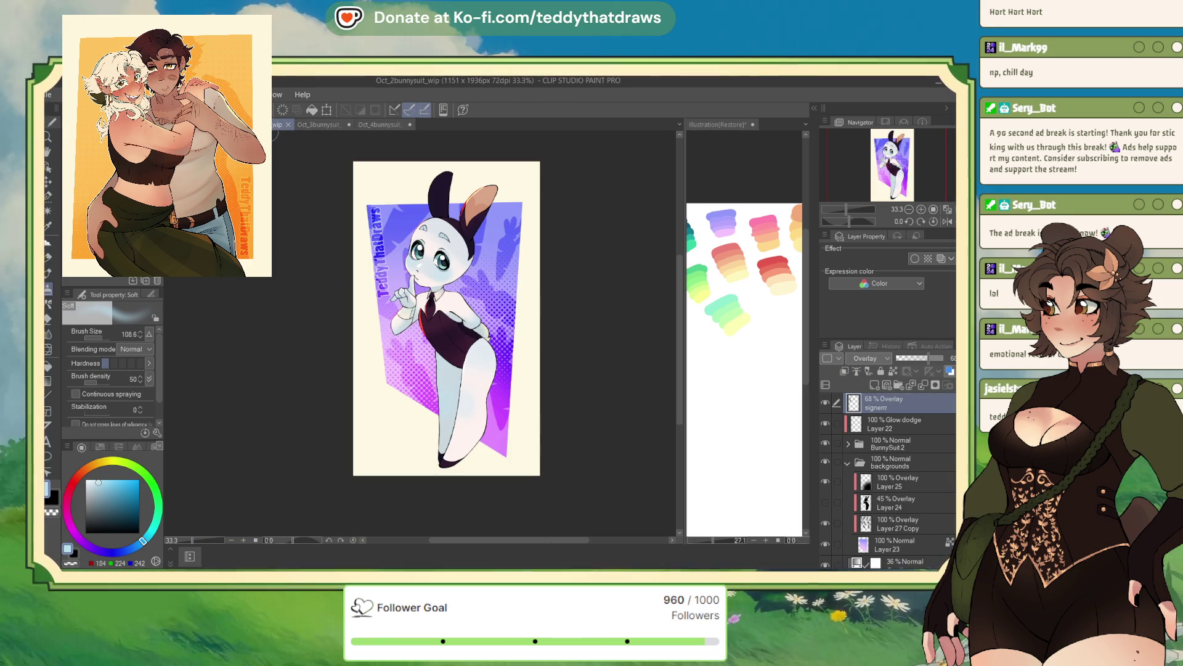
Step: In Oct_3bunnysuit_wip, add a new Multiply layer above Layer 12 at 51% opacity
click(317, 125)
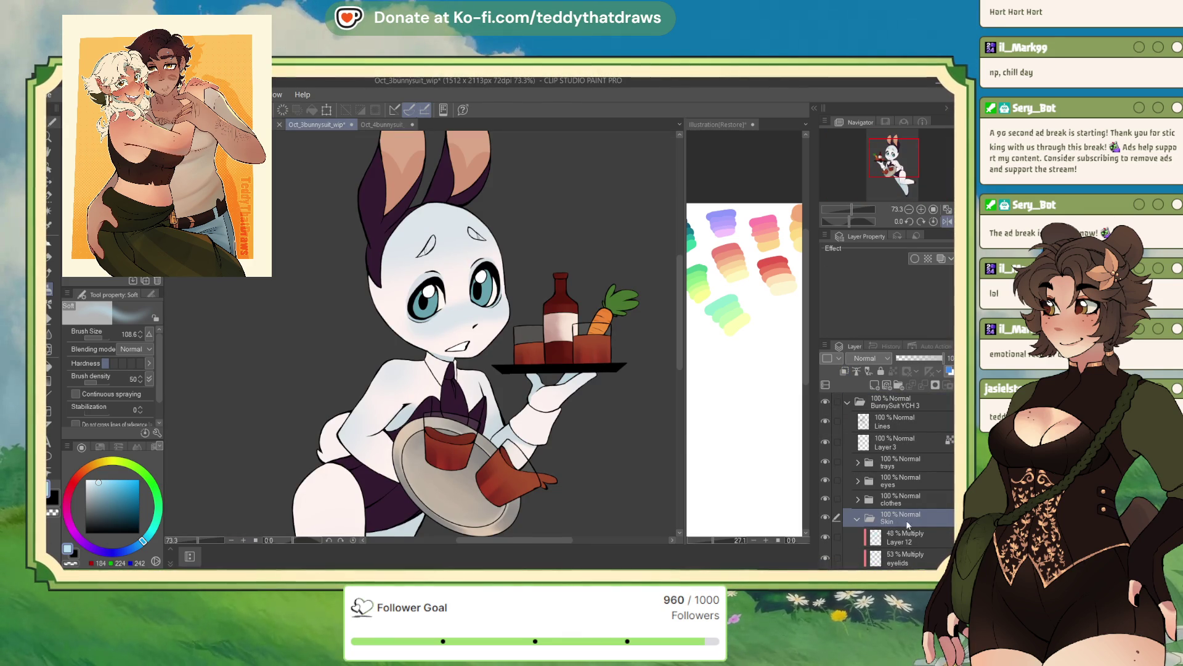
click(903, 537)
click(874, 385)
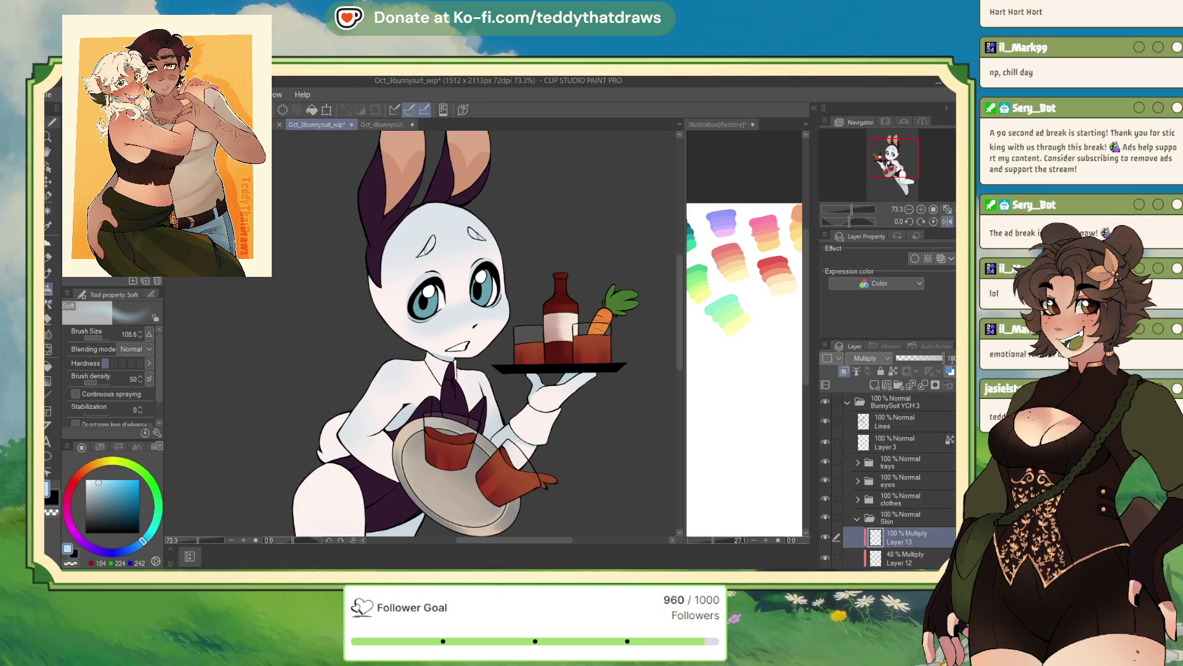
drag(943, 357, 920, 358)
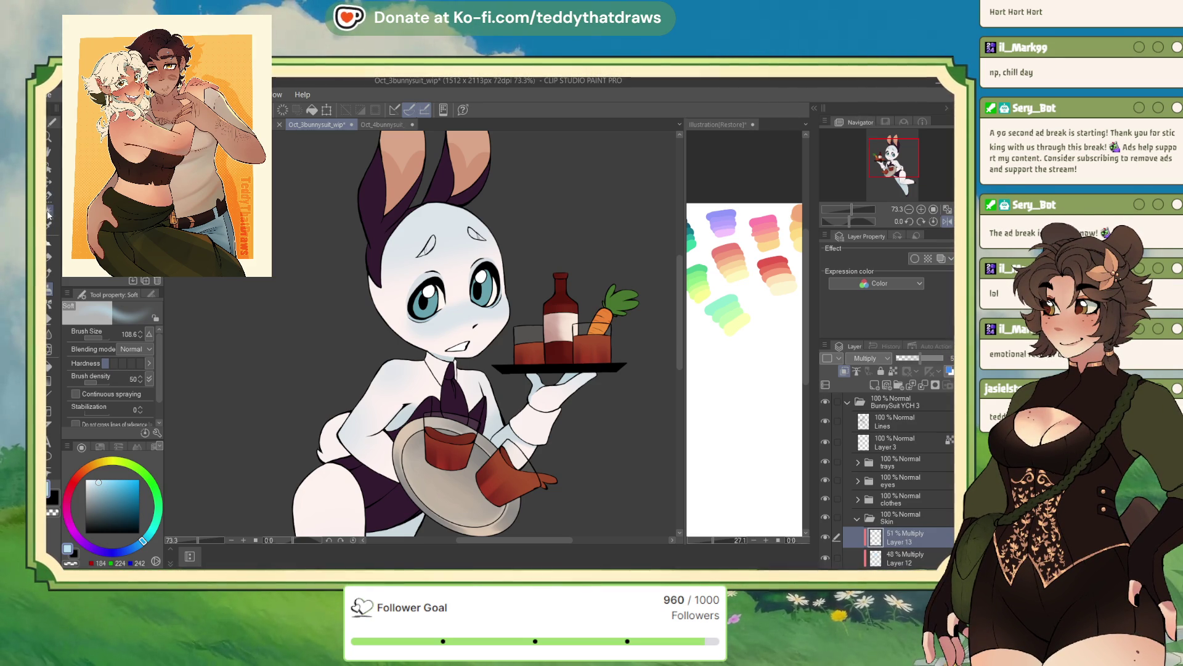
key(w)
scroll(449, 303, down, 3)
scroll(453, 308, up, 1)
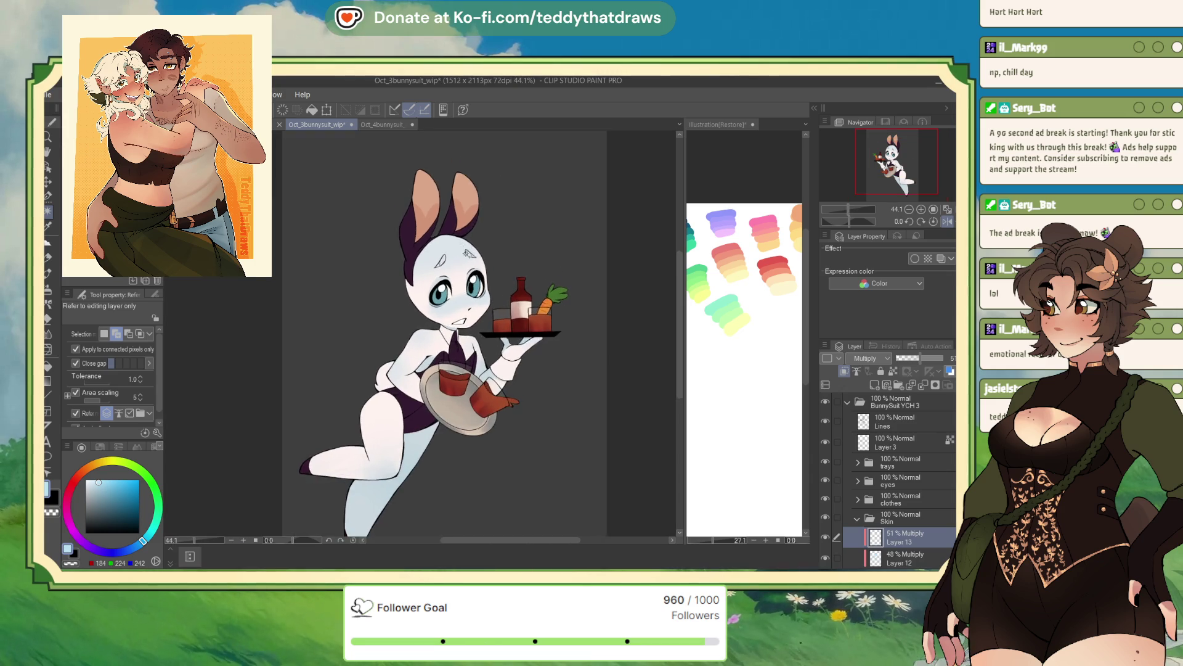
scroll(456, 311, down, 2)
scroll(456, 311, up, 7)
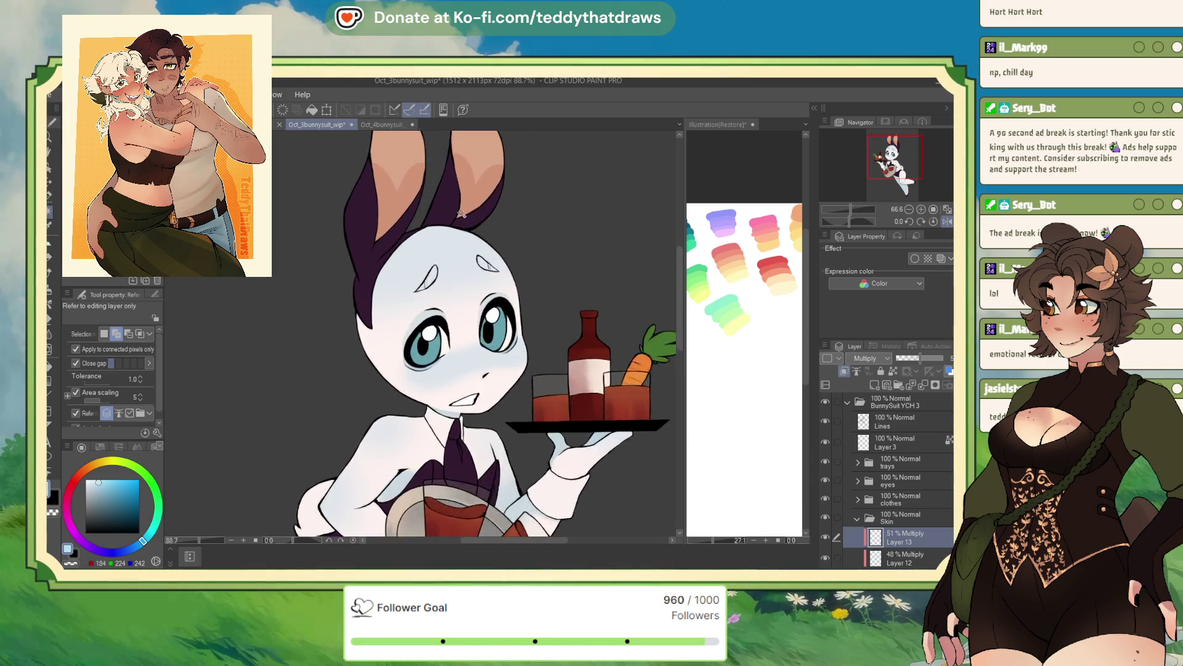
Step: Paint light blue inside both brow marks on Layer 13 with the G-pen
key(p)
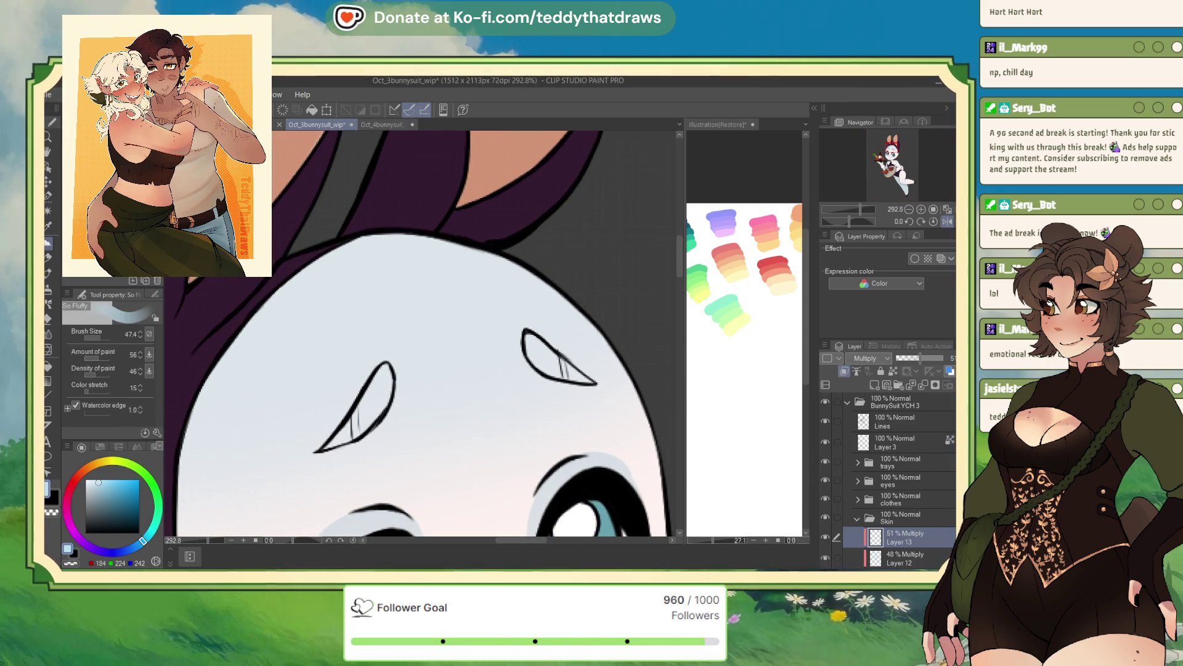
mouse_move(530, 349)
mouse_down()
mouse_move(545, 346)
mouse_move(549, 367)
mouse_up()
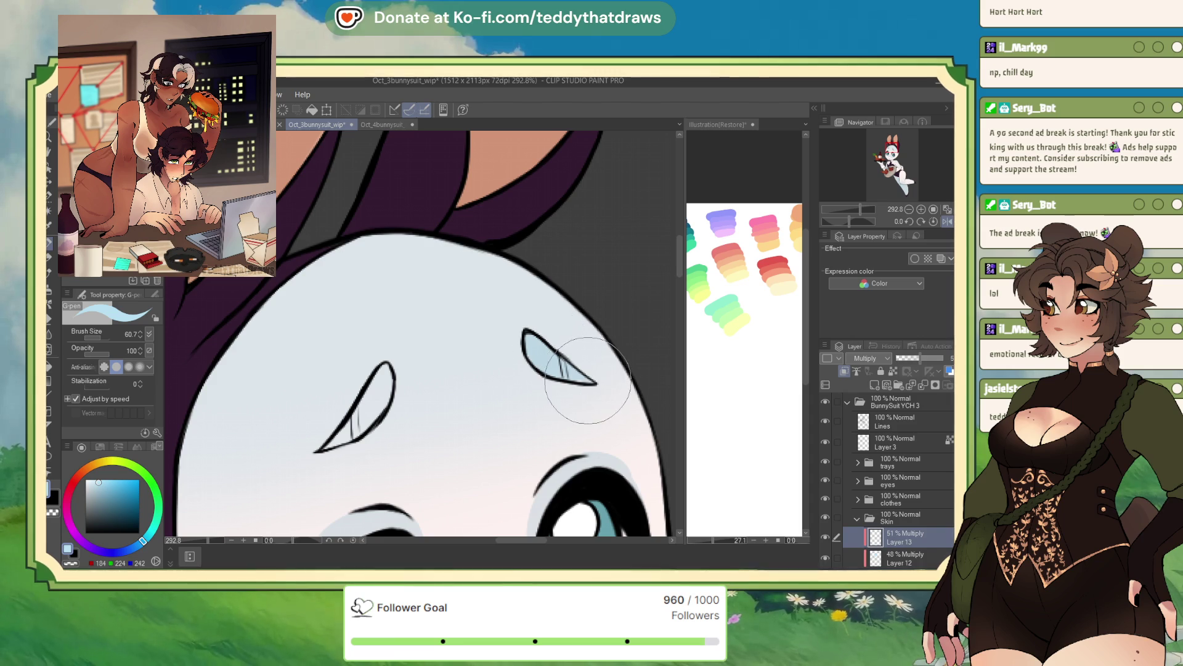
mouse_move(367, 401)
mouse_down()
mouse_move(378, 351)
mouse_move(349, 425)
mouse_up()
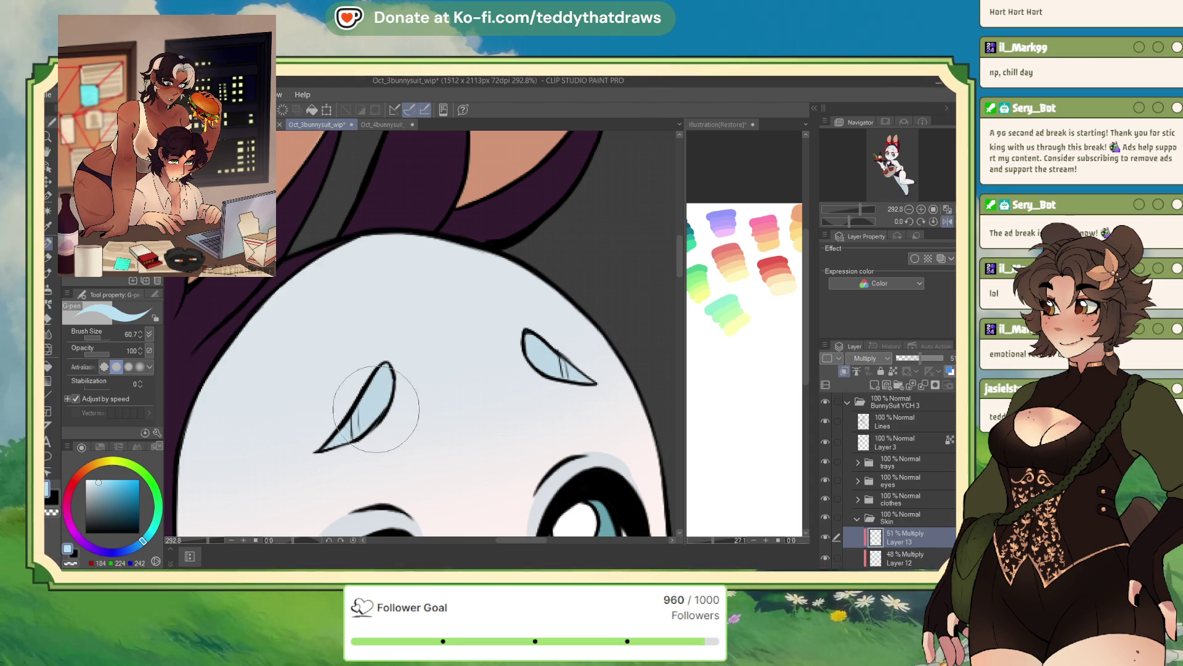
Step: Clip Layer 14 to the layer beneath it
scroll(352, 414, down, 6)
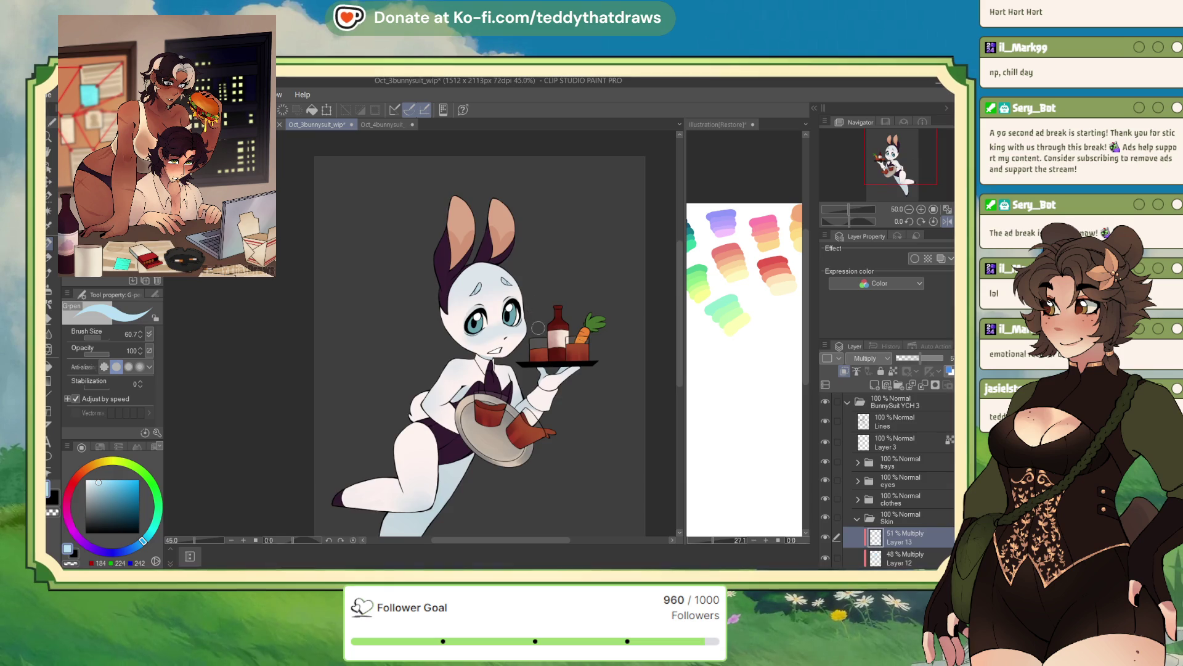
scroll(461, 281, up, 4)
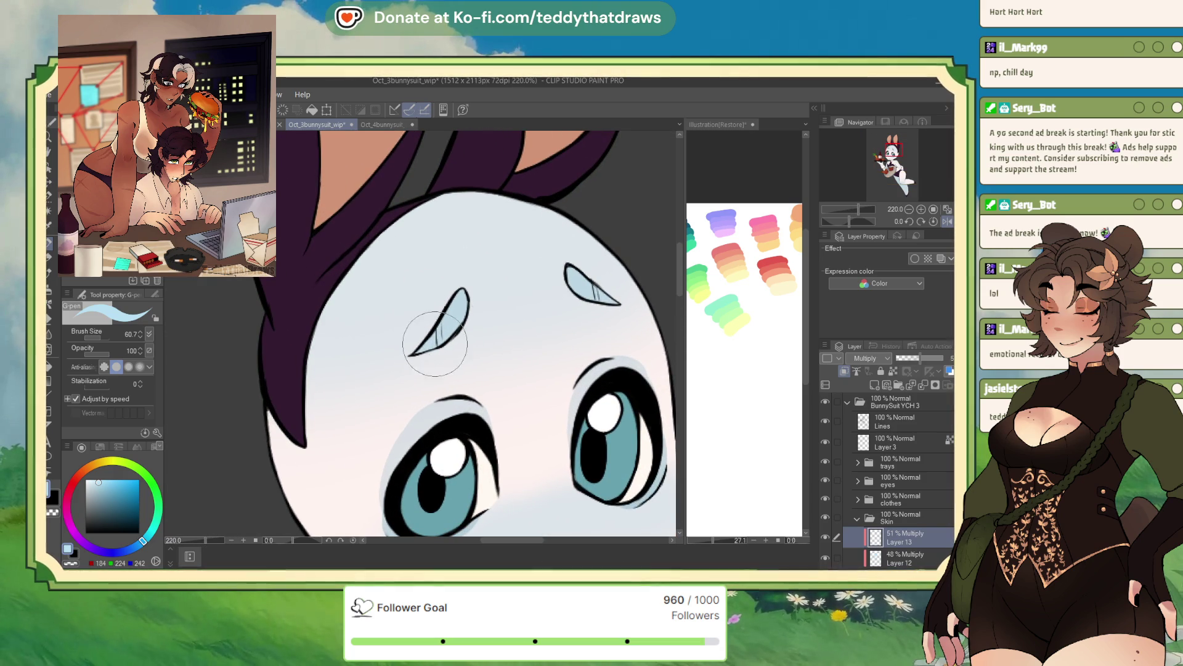
scroll(606, 284, down, 5)
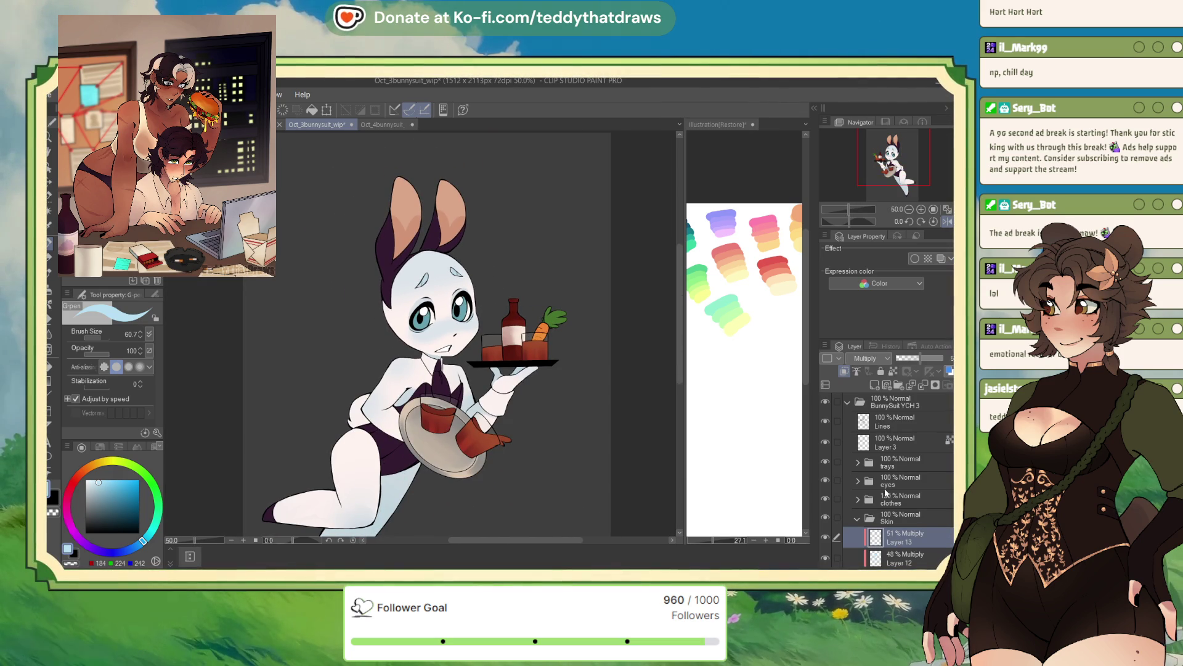
click(845, 372)
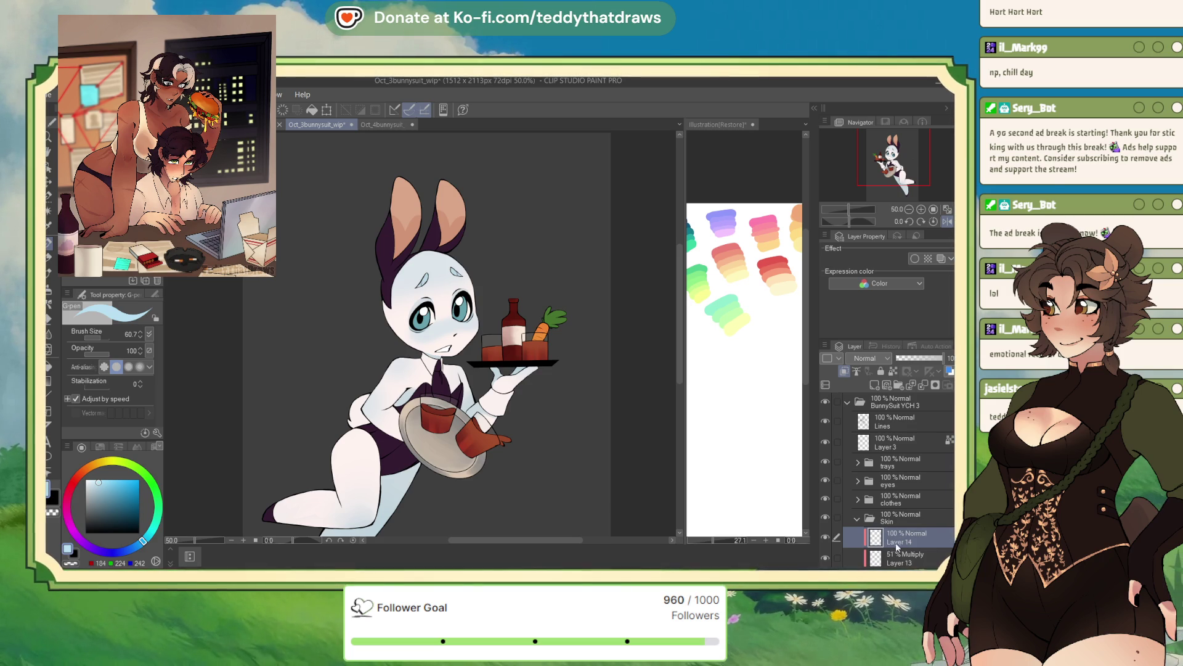
Step: Rename Layer 14 to 'leggings', next to the 51% Multiply eyebrows layer
click(899, 561)
text(eyebrows)
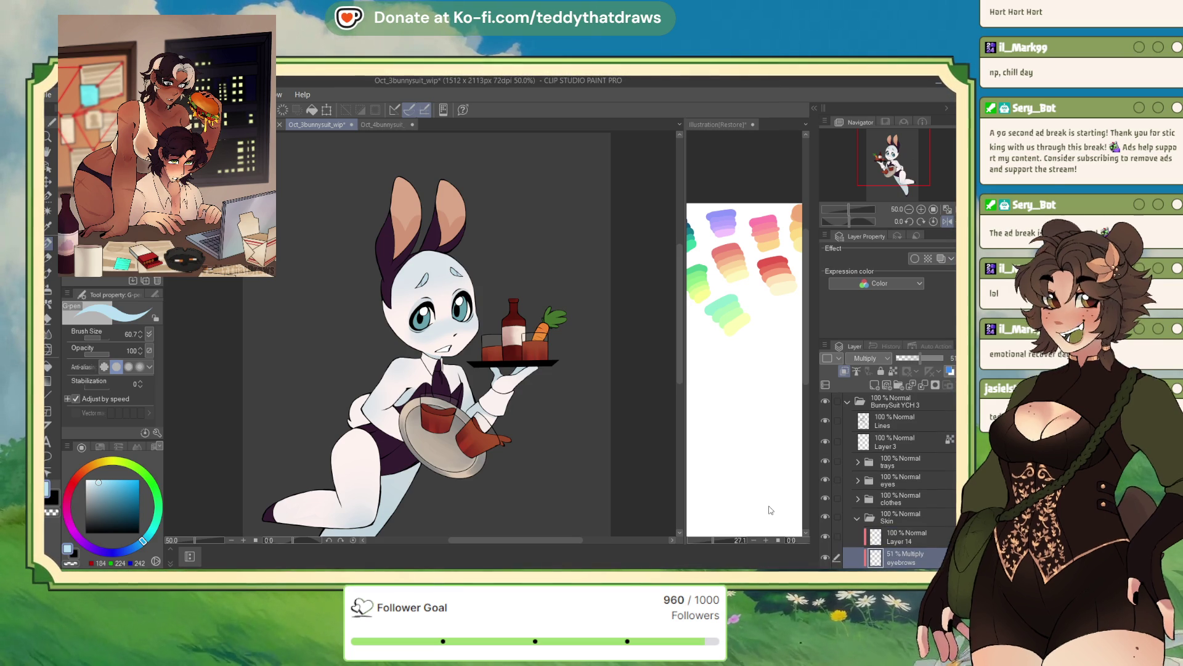
click(909, 536)
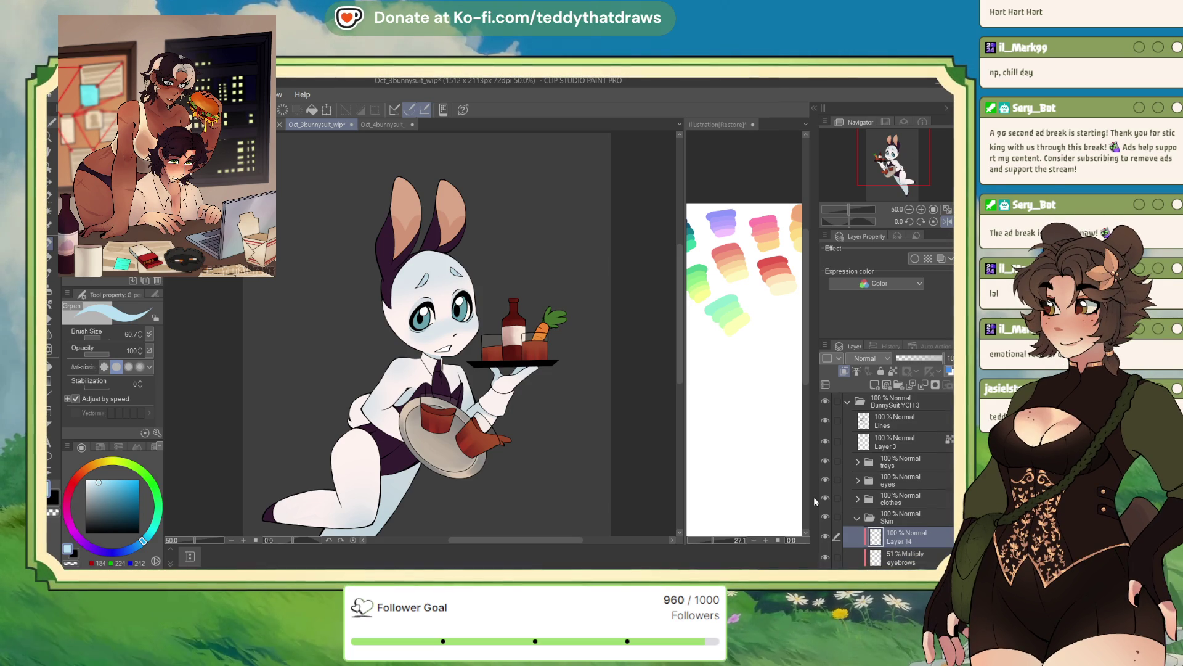
text(leggings)
key(Return)
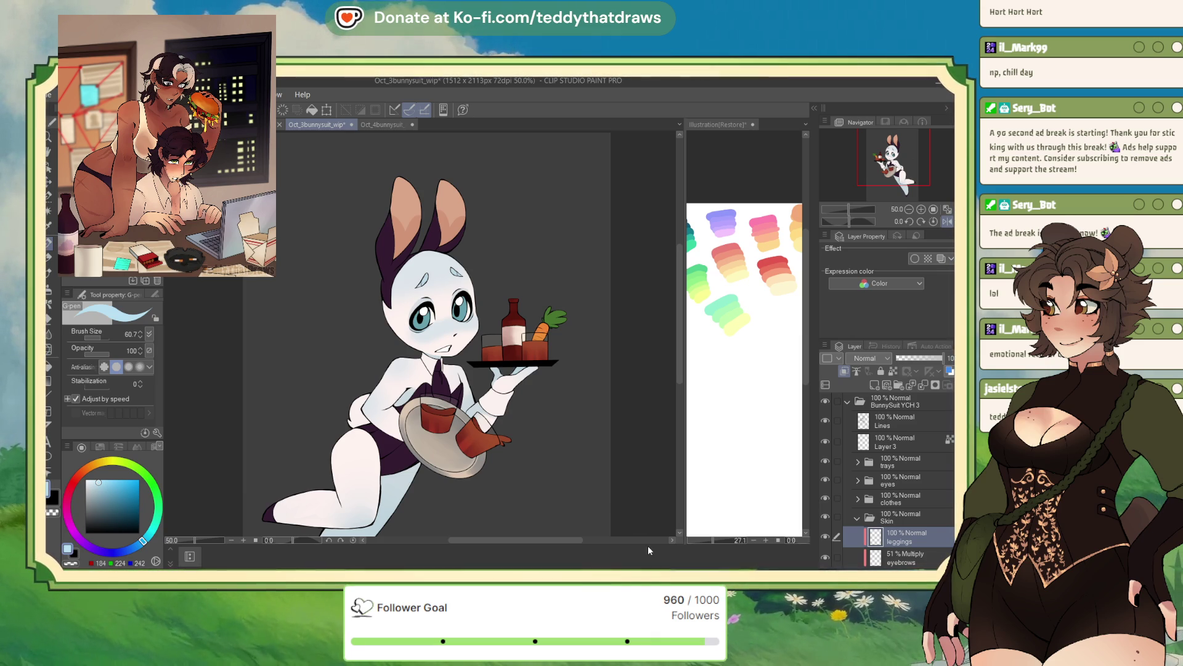
scroll(472, 401, down, 1)
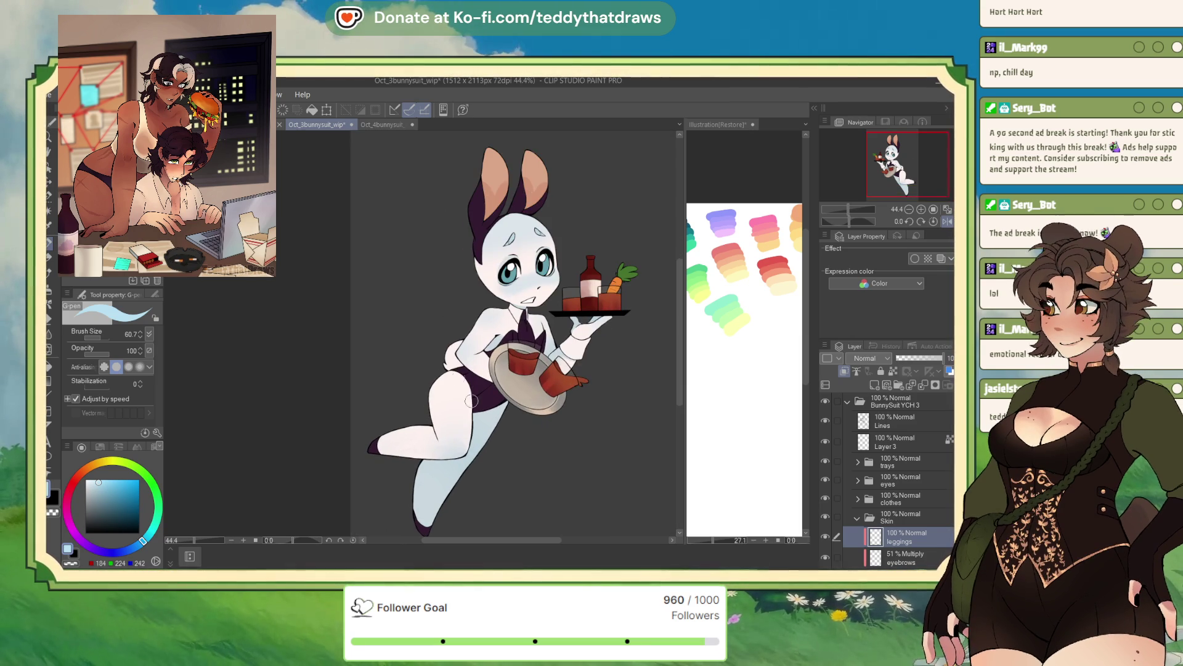
Step: In Oct_1bunnysuit_wip, set the Stockings layer to Normal blending at 100% opacity
key(ctrl+shift+Tab)
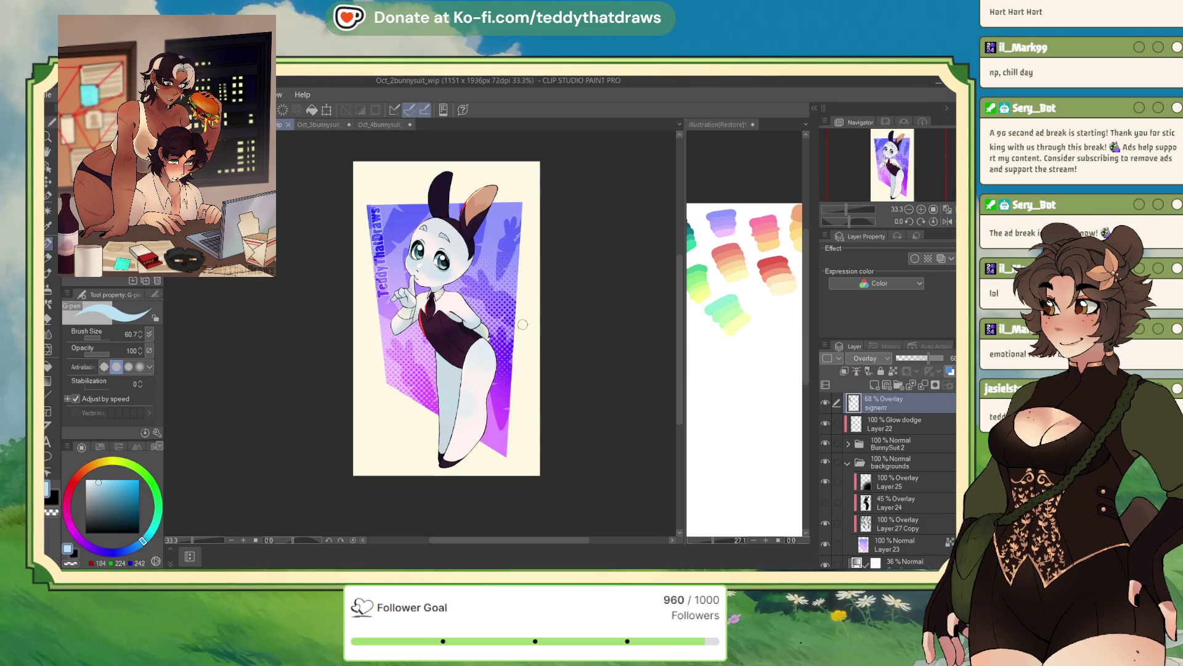
key(ctrl+shift+Tab)
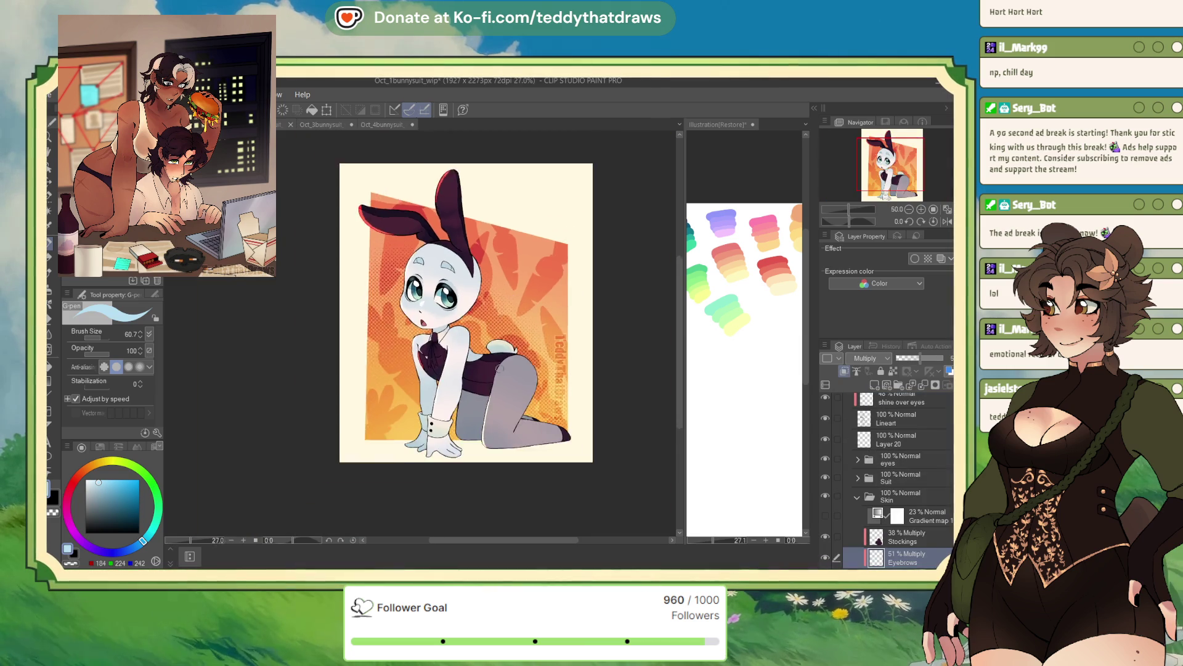
scroll(494, 306, up, 2)
click(906, 536)
click(930, 360)
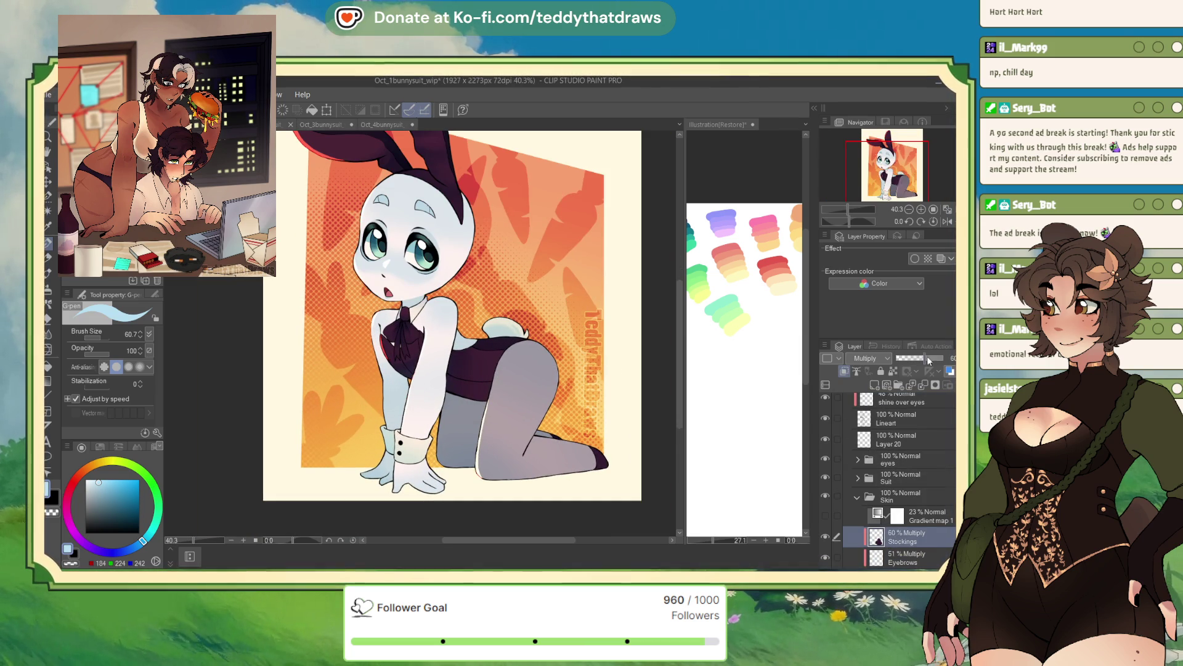
drag(929, 359, 946, 359)
click(869, 358)
click(866, 370)
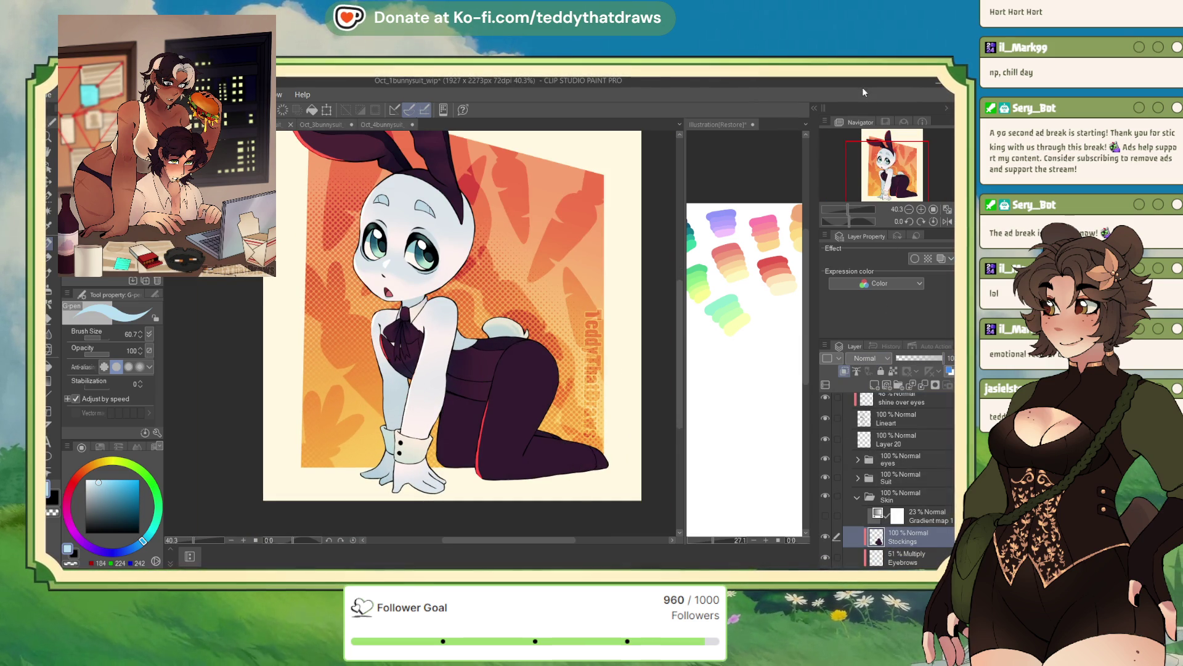
Step: Sample the stockings' dark purple, undo the layer change, and return to Oct_3bunnysuit_wip
alt+click(513, 436)
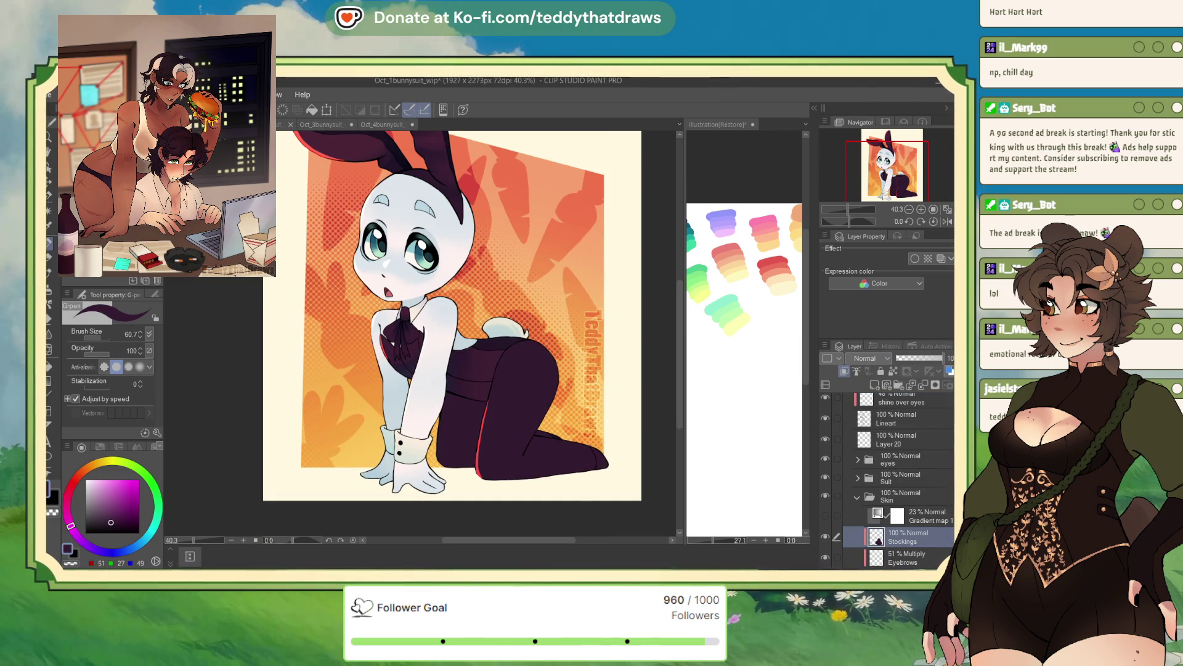
key(ctrl+z)
key(ctrl+z)
key(ctrl+z)
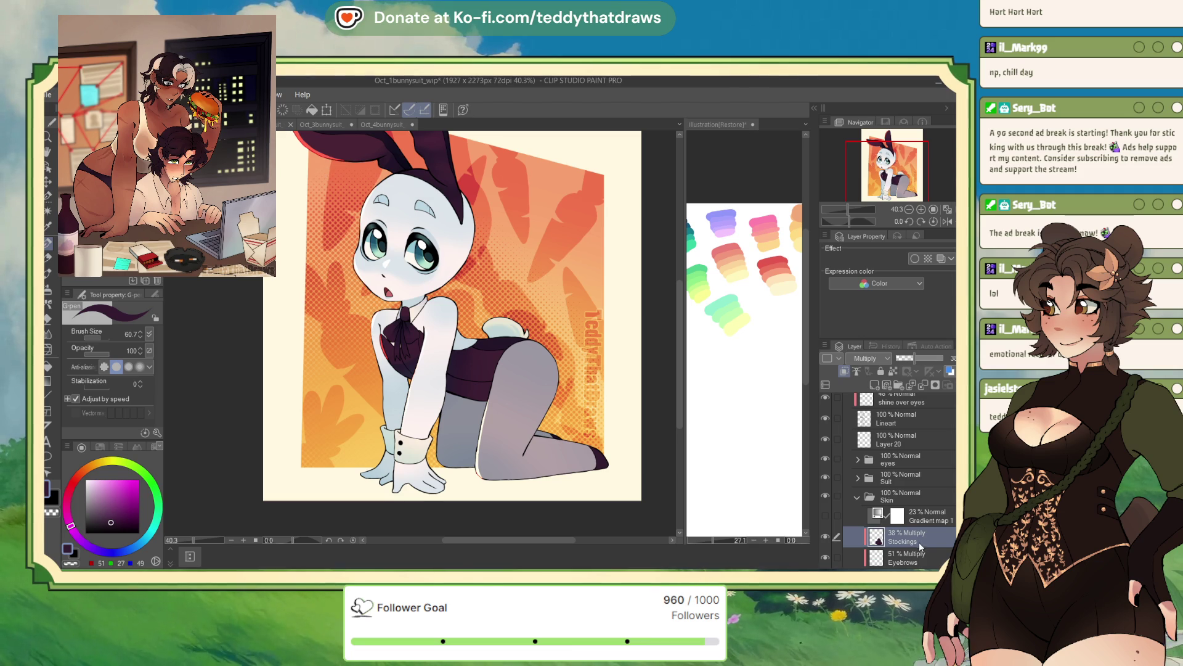
key(ctrl+Tab)
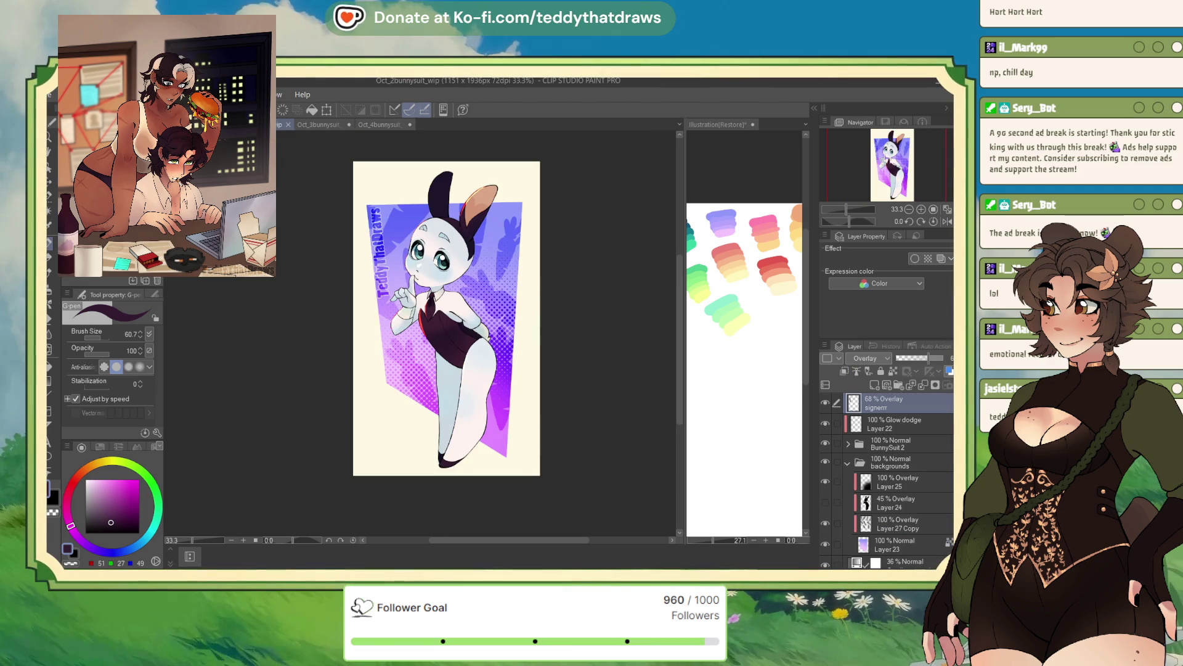
key(ctrl+Tab)
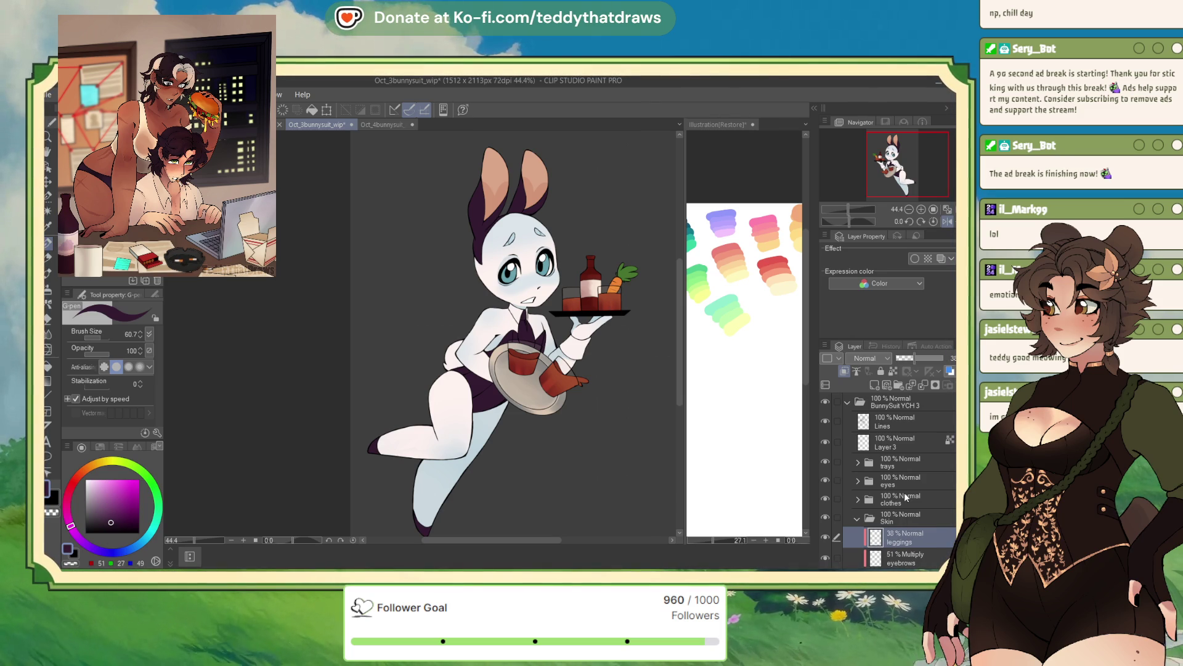
Step: Set the leggings layer to Multiply and enlarge the brush to about 160
click(868, 357)
click(866, 387)
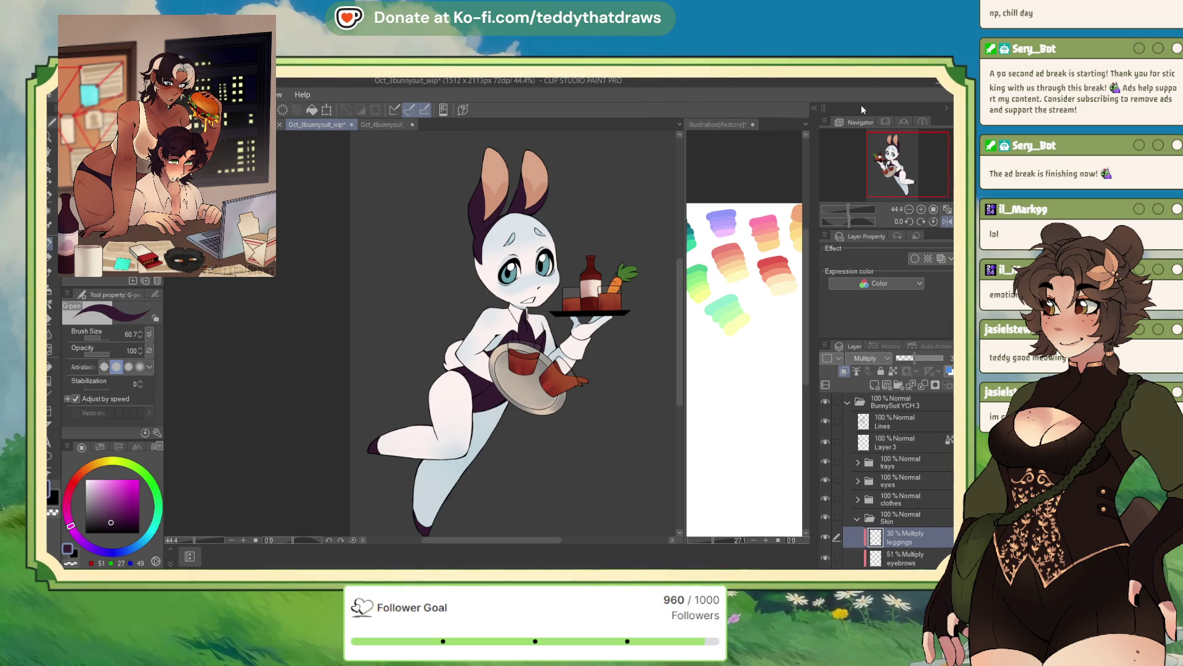
mouse_move(417, 331)
mouse_down()
mouse_move(393, 432)
mouse_move(469, 531)
mouse_up()
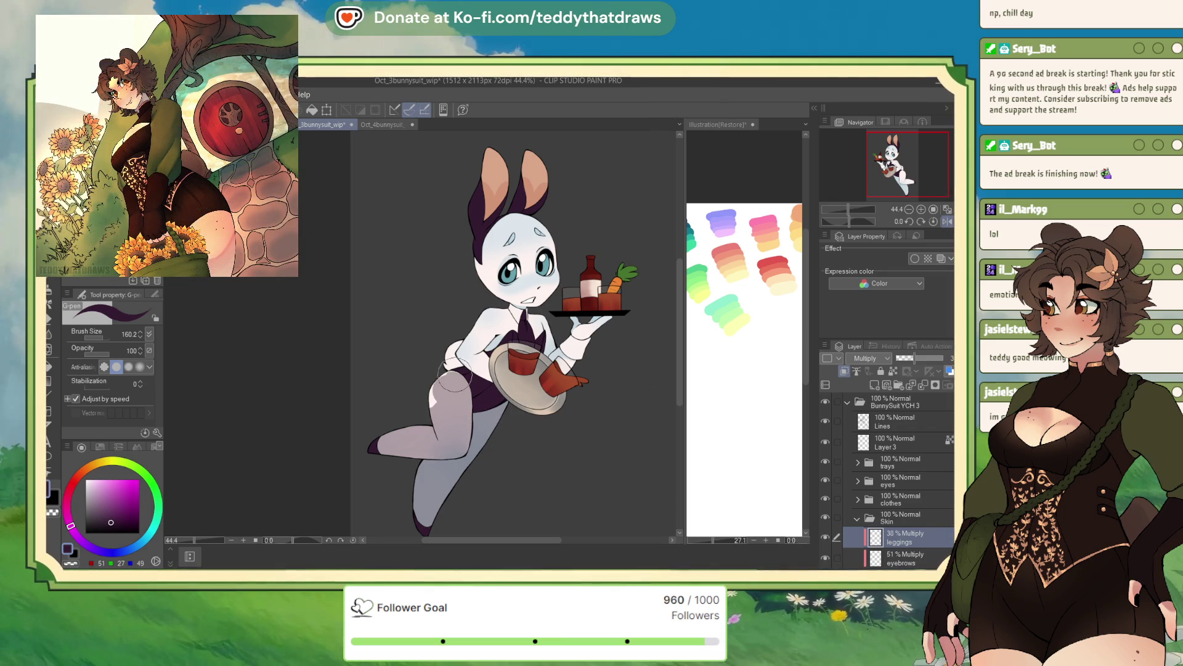
Step: Shade both of the bunny's legs grey, then switch to Oct_2bunnysuit_wip
drag(459, 382, 441, 392)
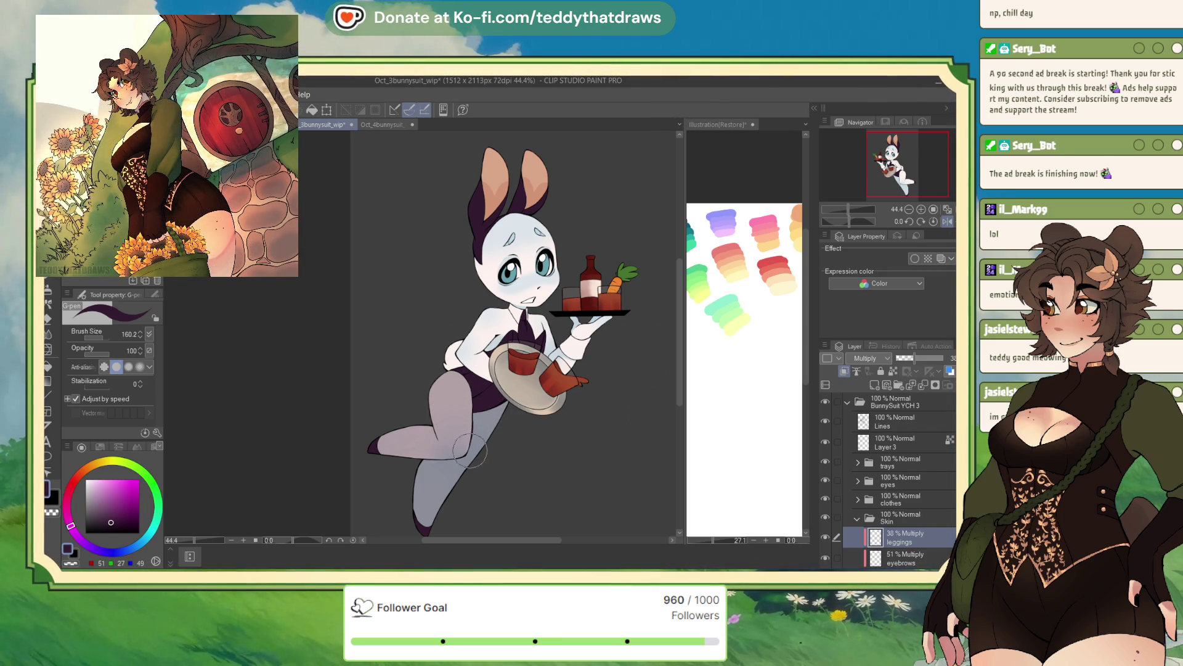
mouse_move(470, 450)
mouse_down()
mouse_move(388, 459)
mouse_move(443, 388)
mouse_move(495, 412)
mouse_up()
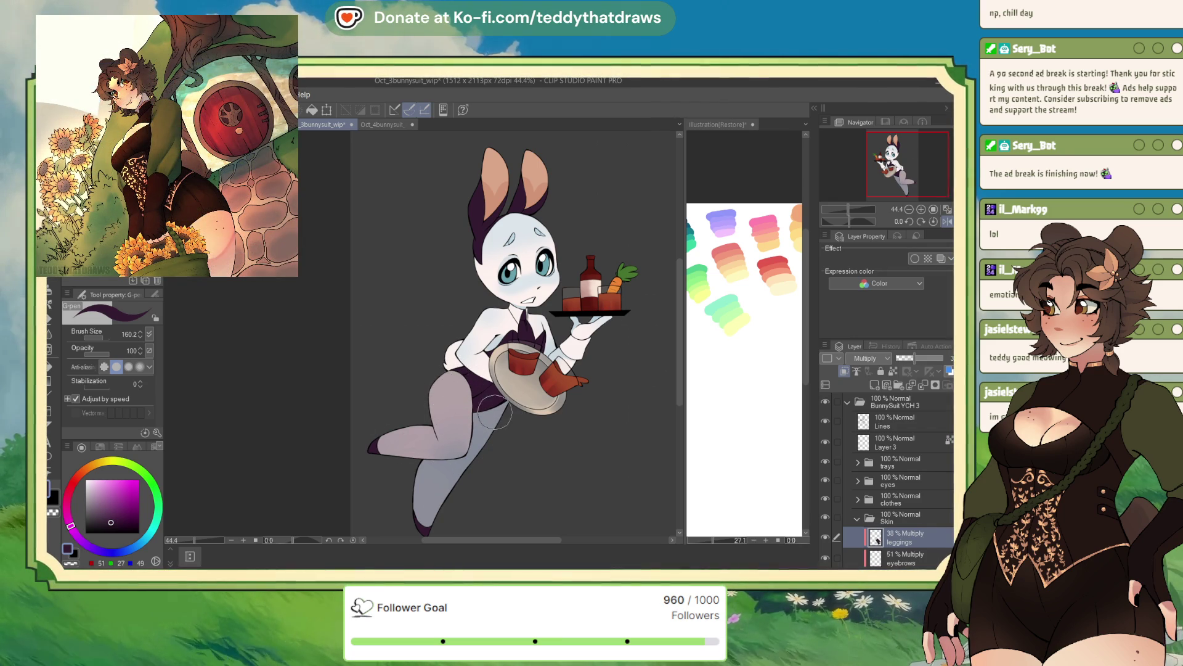
key(ctrl+Tab)
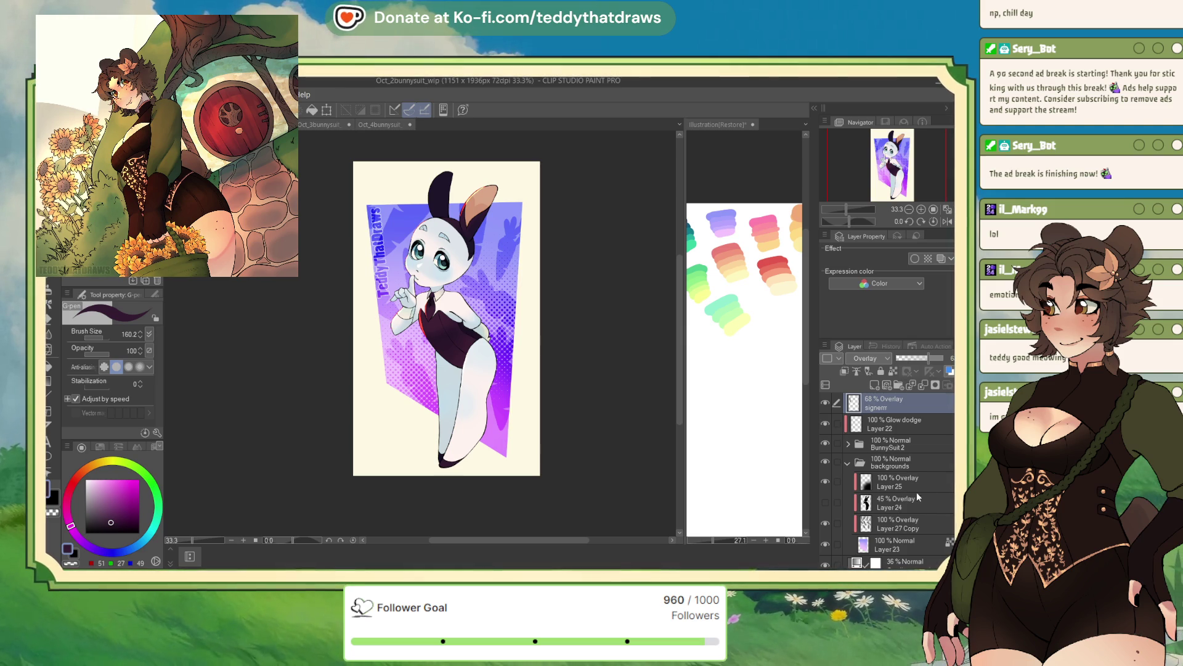
Step: Expand BunnySuit2 and add a new shading layer inside its Skin folder
click(848, 444)
scroll(887, 475, down, 5)
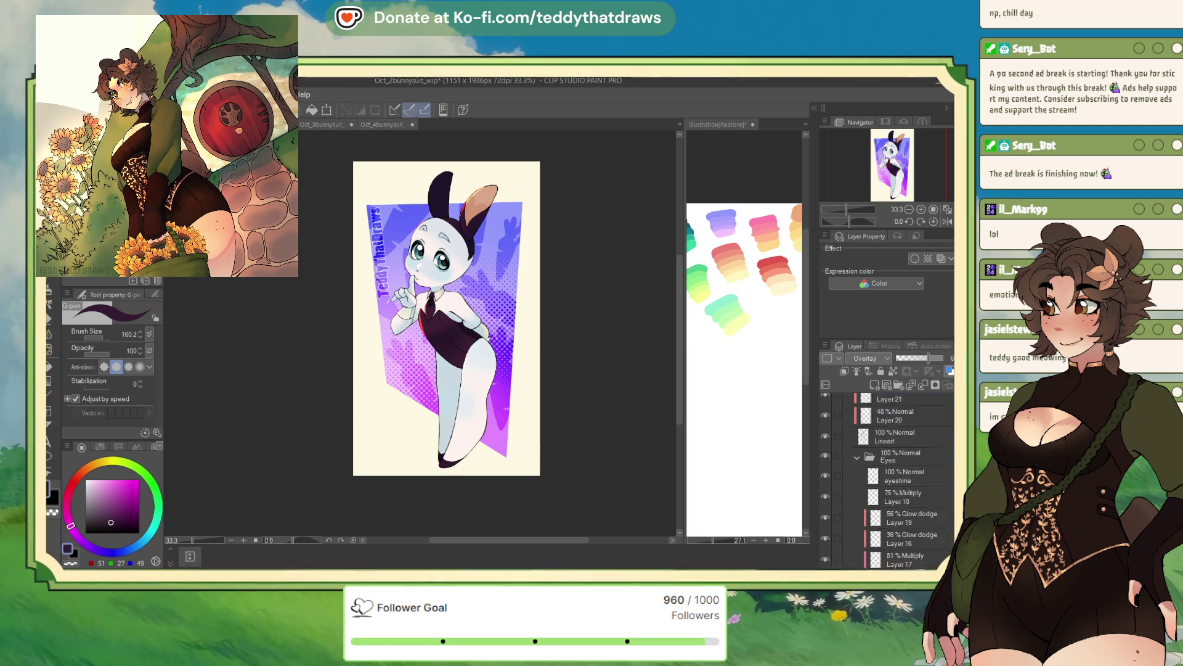
scroll(888, 474, down, 2)
click(874, 385)
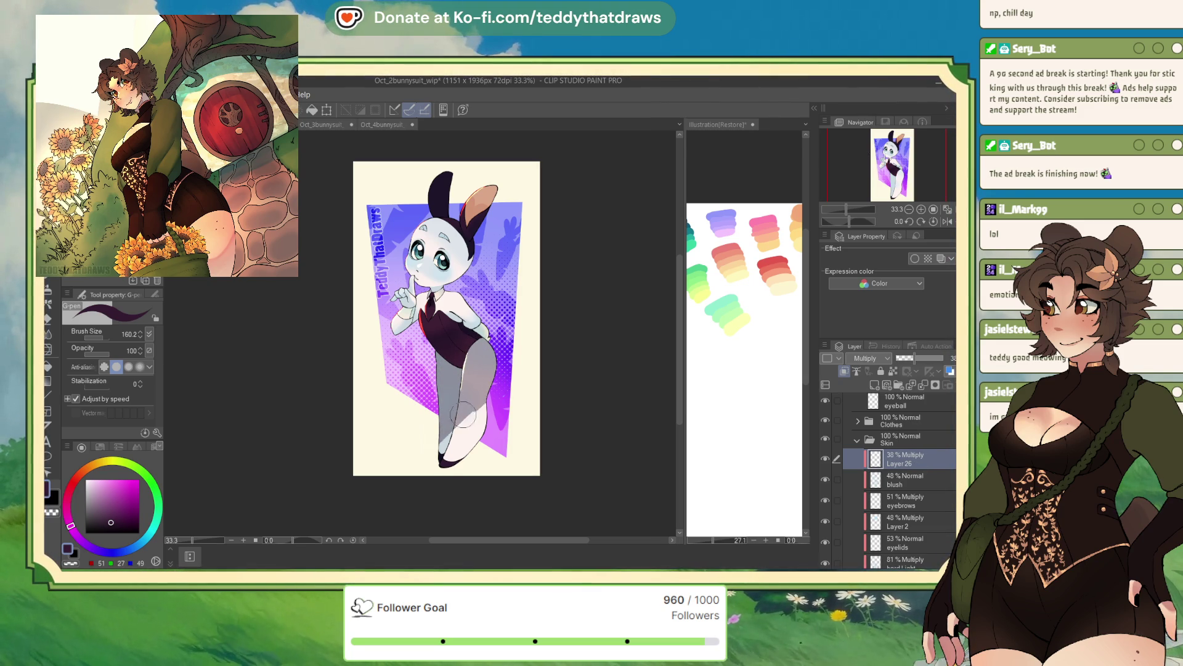
Step: Shade the bunny's lower leg darker, then switch to Oct_1bunnysuit_wip
drag(463, 415, 457, 448)
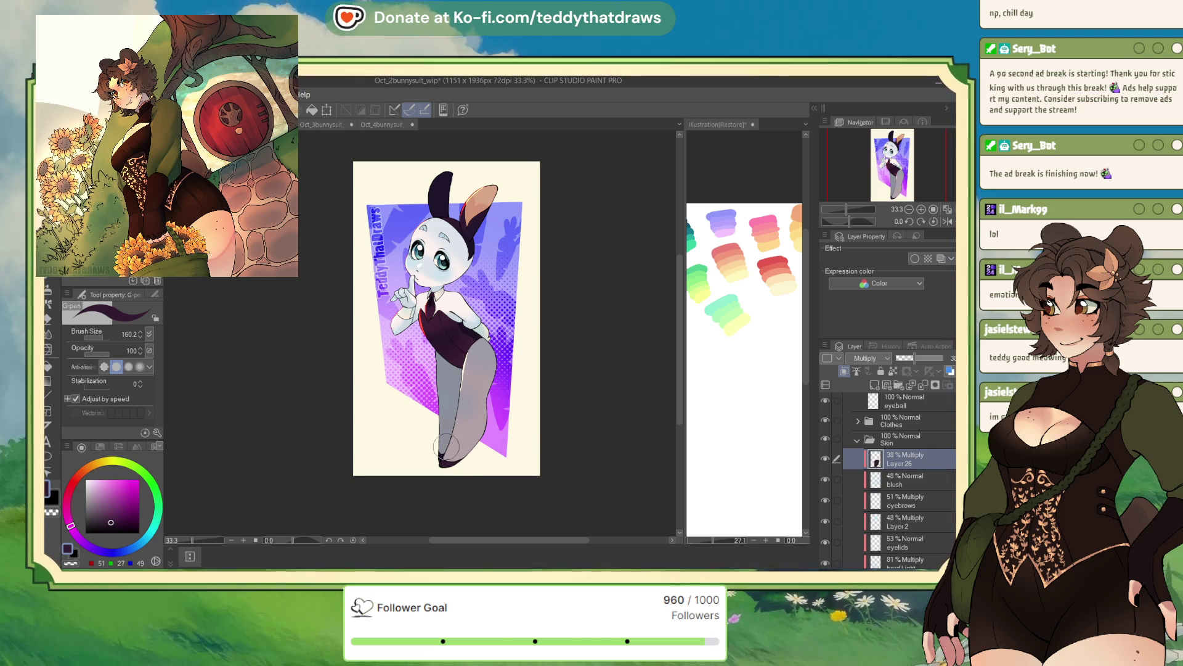
scroll(456, 308, up, 4)
scroll(467, 278, down, 2)
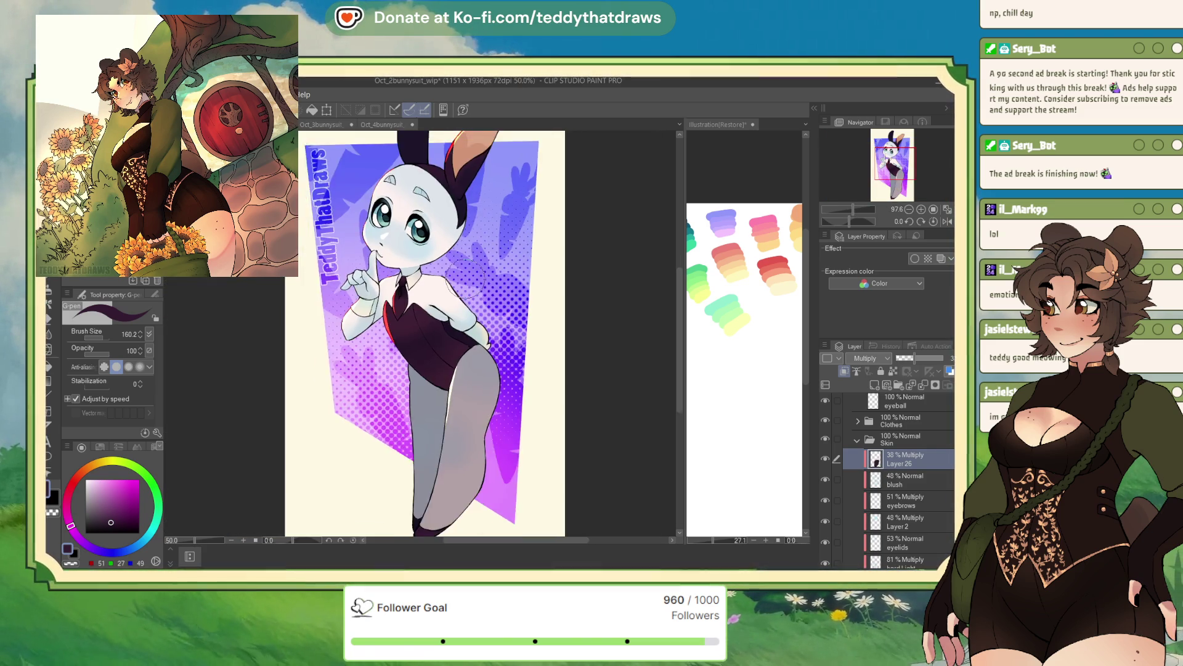
scroll(467, 279, down, 1)
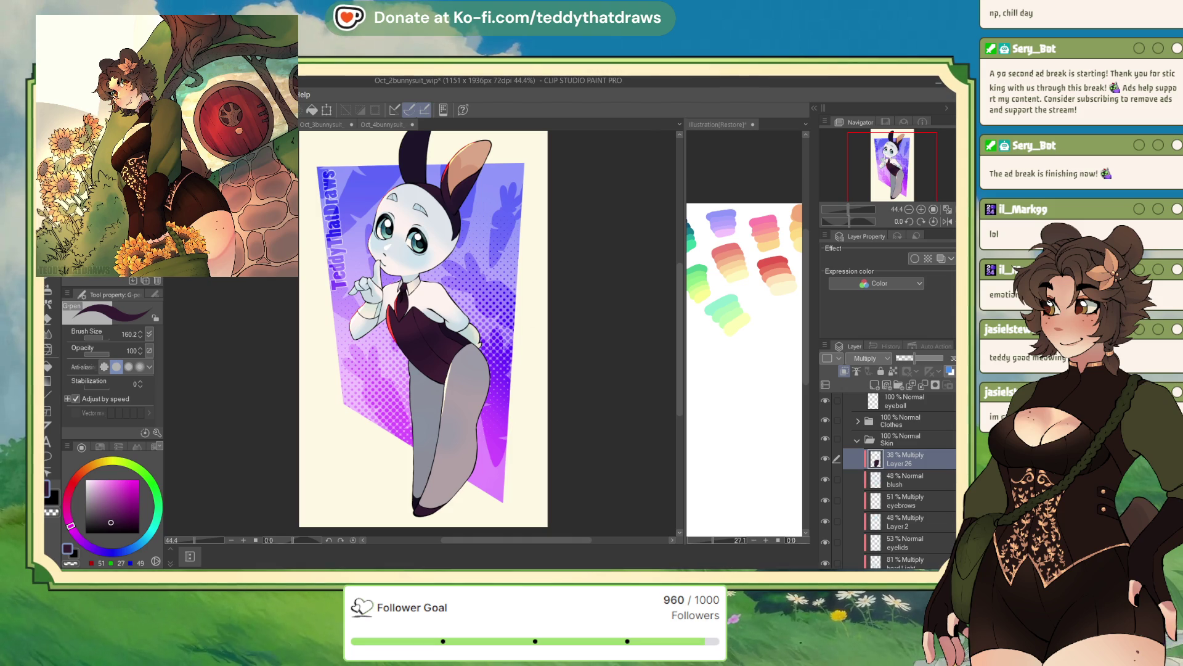
click(310, 125)
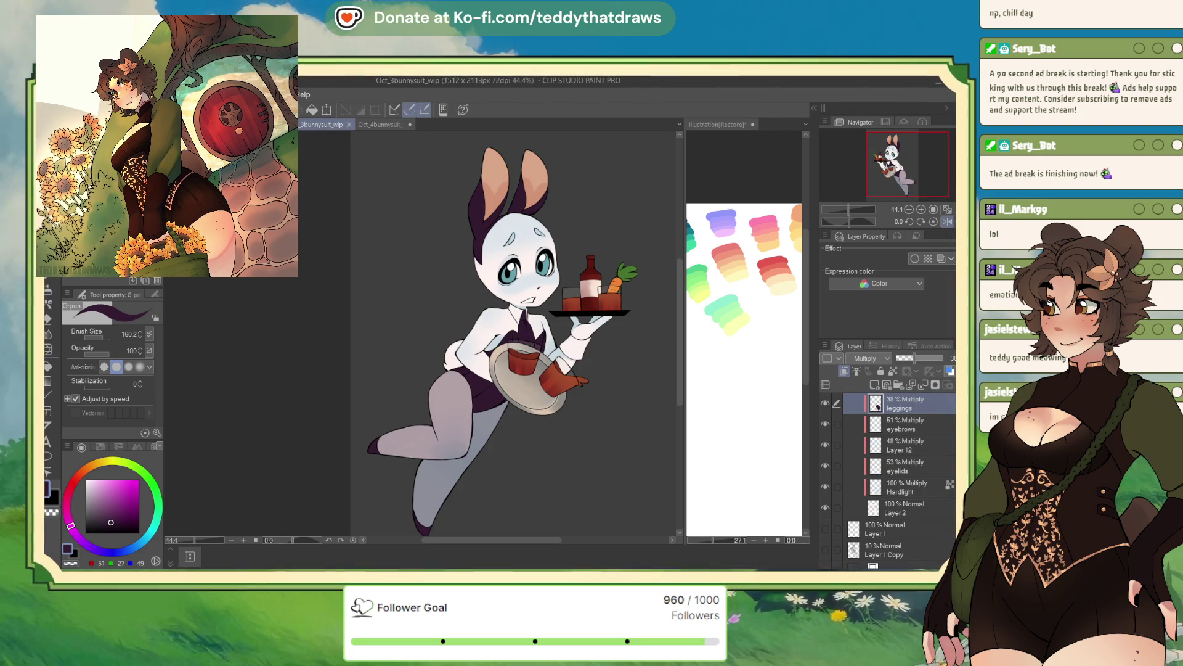
key(ctrl+shift+Tab)
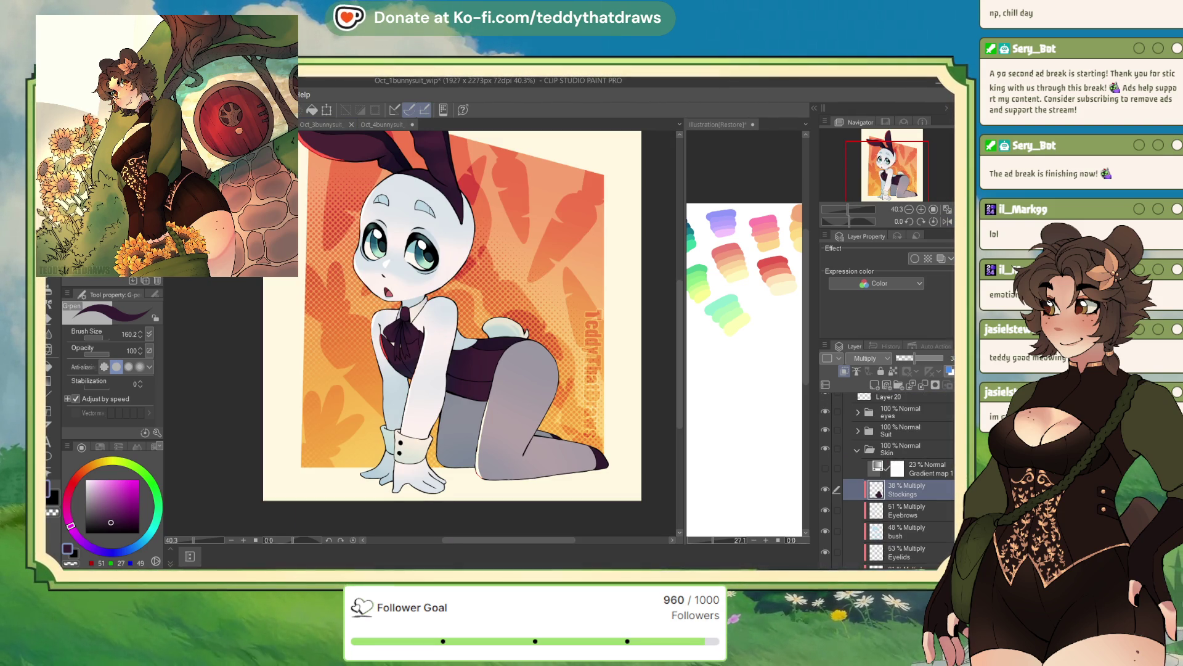
Step: Return to the Oct_3bunnysuit_wip tray bunny and scroll the canvas to view her
click(330, 127)
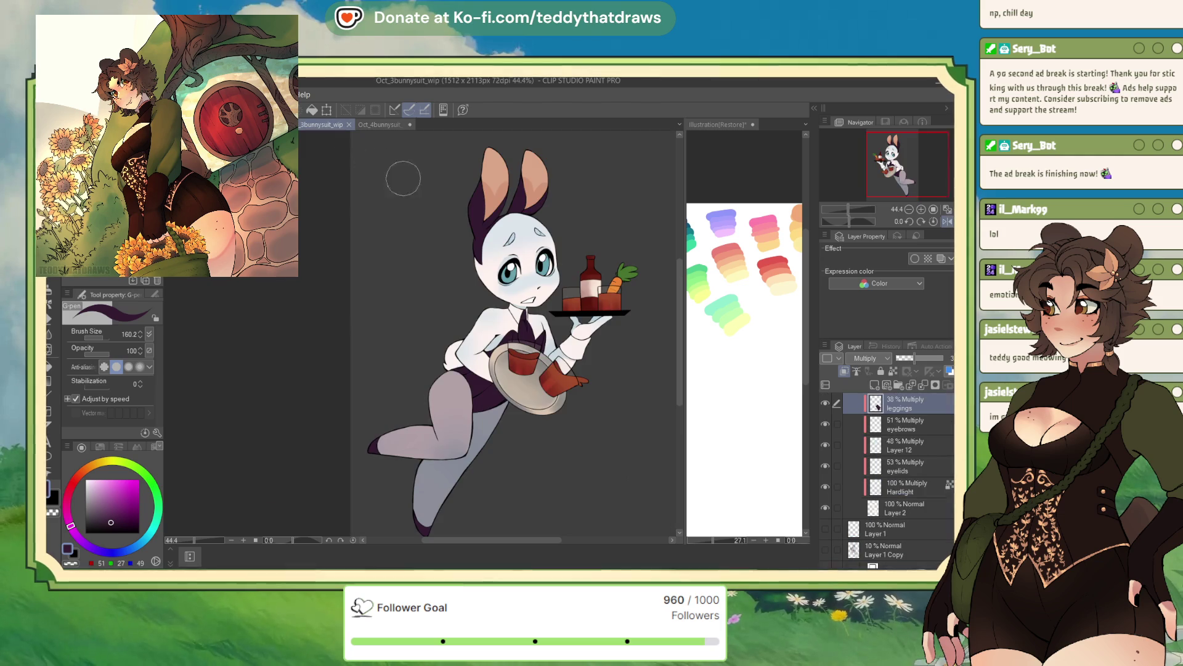
scroll(455, 215, down, 1)
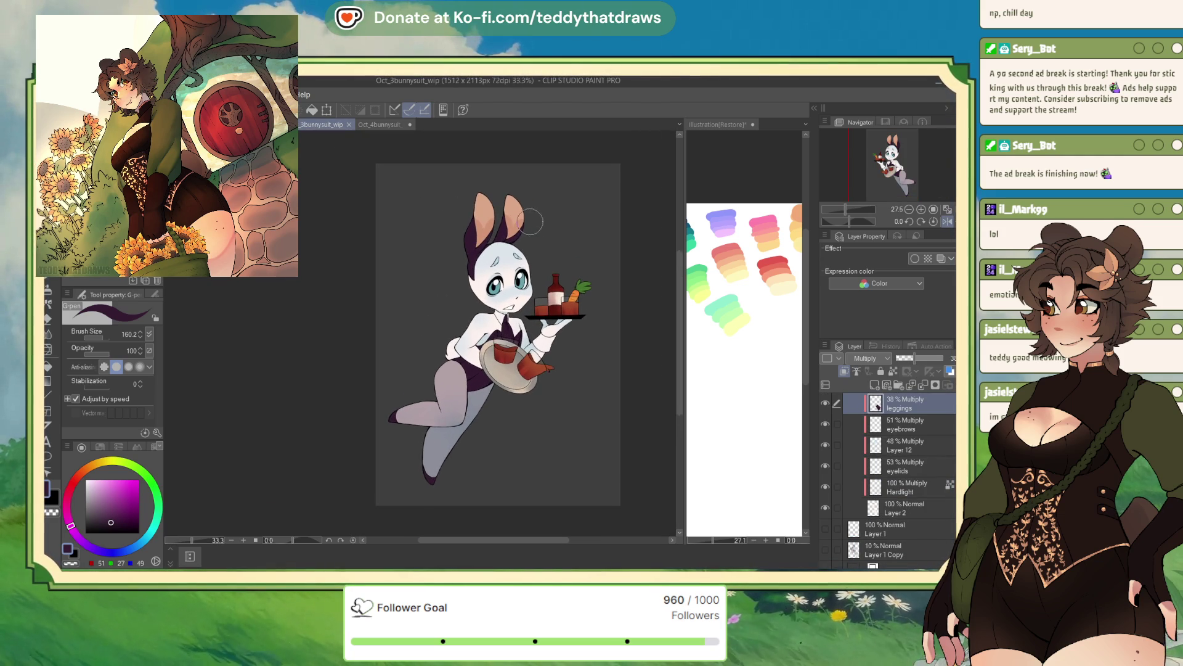
scroll(520, 227, up, 1)
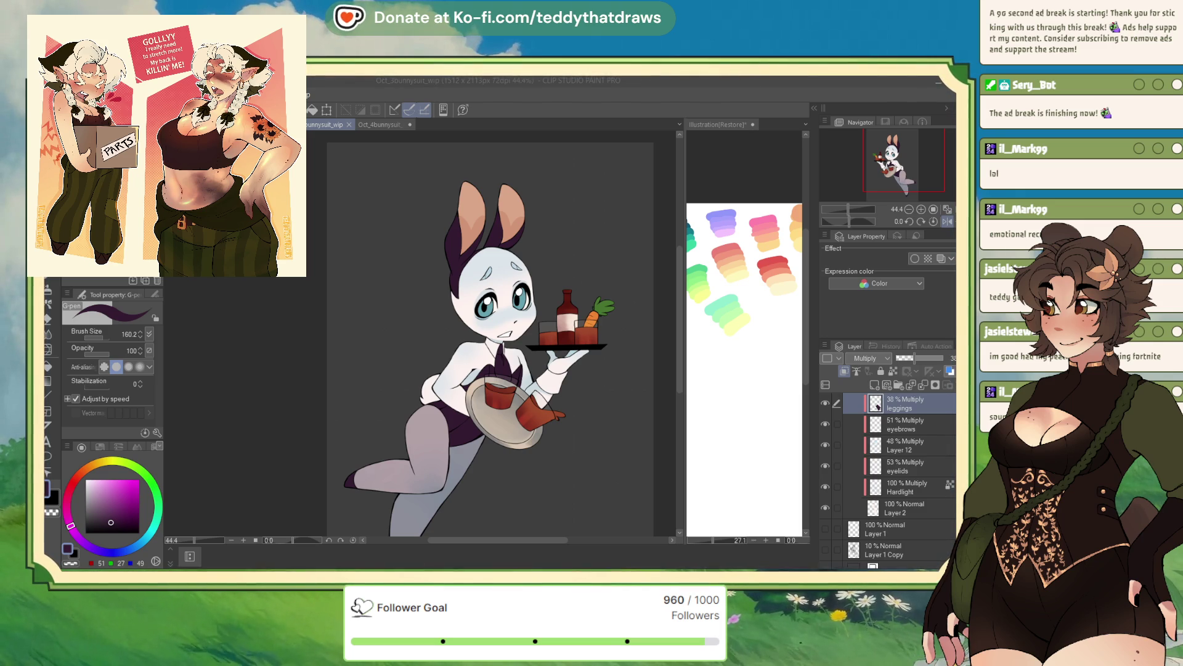
scroll(361, 350, down, 2)
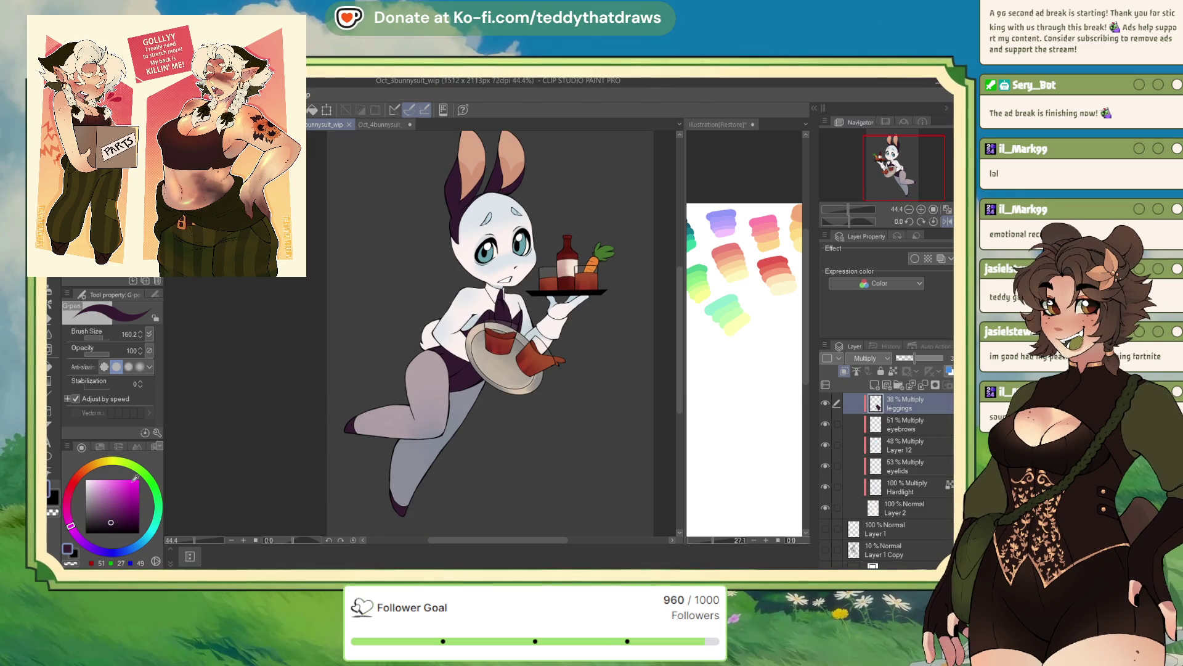
scroll(373, 315, up, 1)
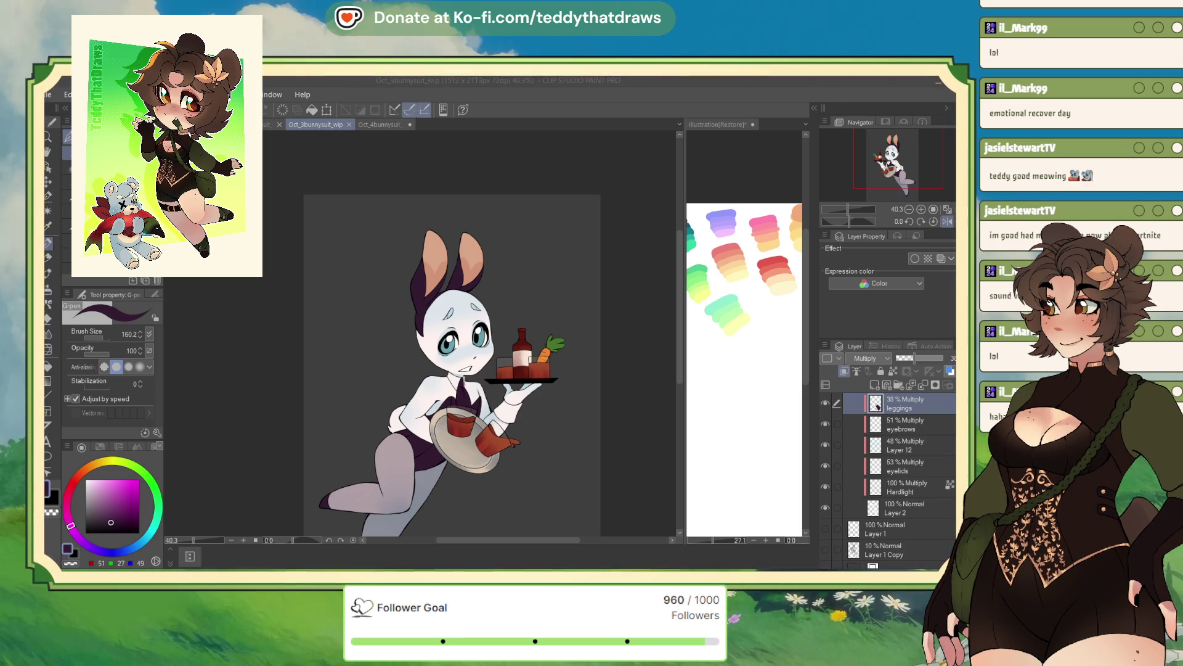
Step: Expand the tray bunny's clothes folder in the Layer panel
scroll(478, 351, up, 3)
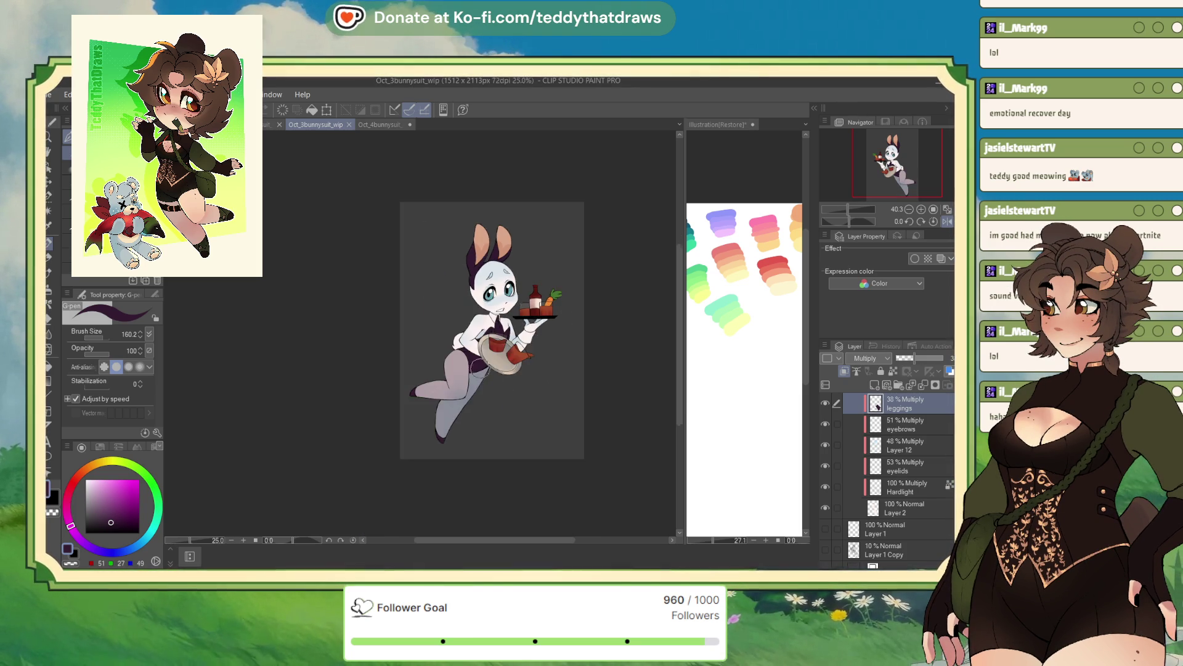
scroll(477, 352, up, 1)
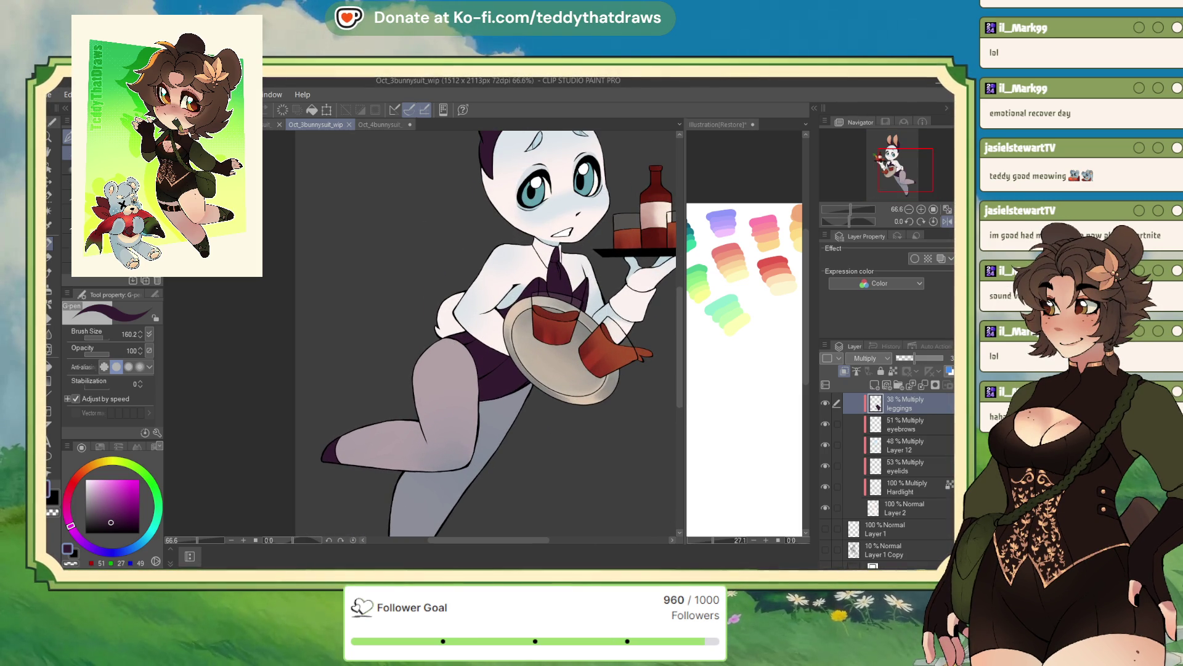
scroll(888, 469, up, 1)
scroll(877, 444, up, 2)
click(904, 443)
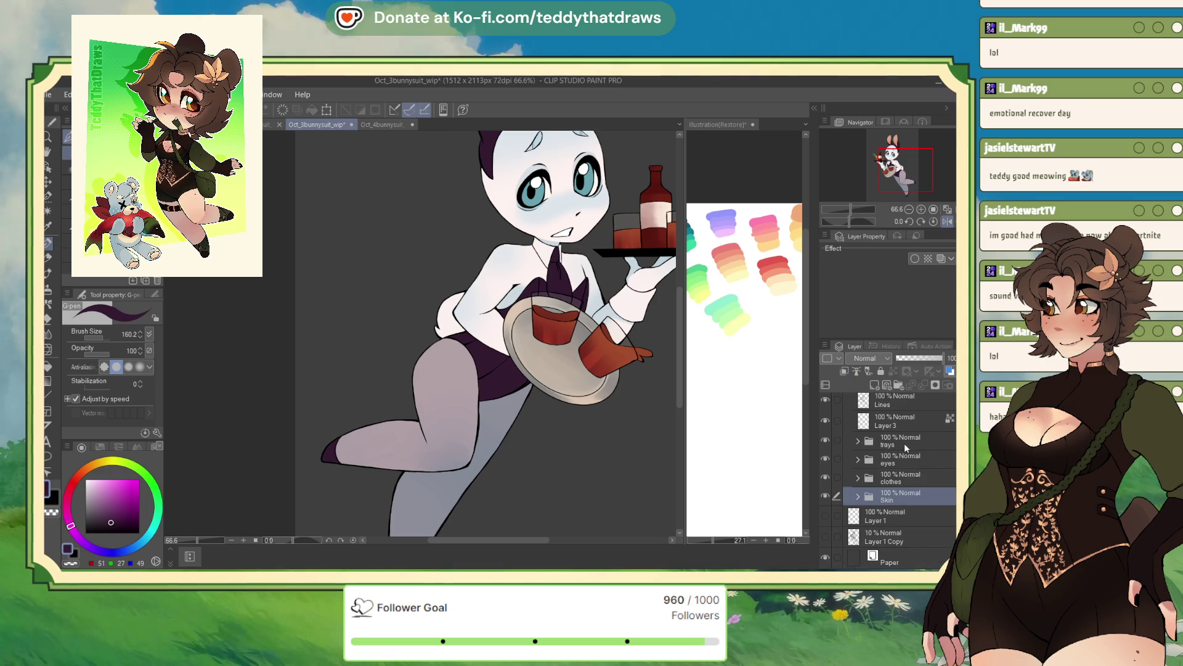
scroll(898, 495, down, 1)
click(898, 495)
Step: Add a Multiply Layer 13 above the suit layer, then switch to Oct_1bunnysuit_wip
scroll(923, 526, down, 1)
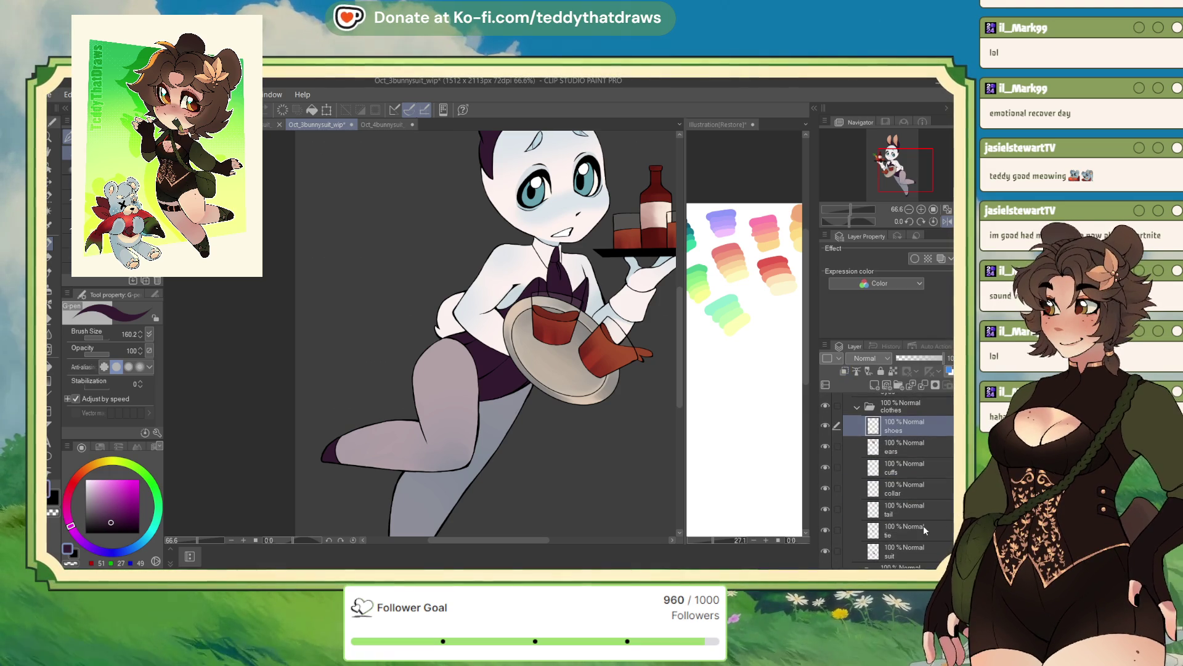
click(905, 551)
click(874, 386)
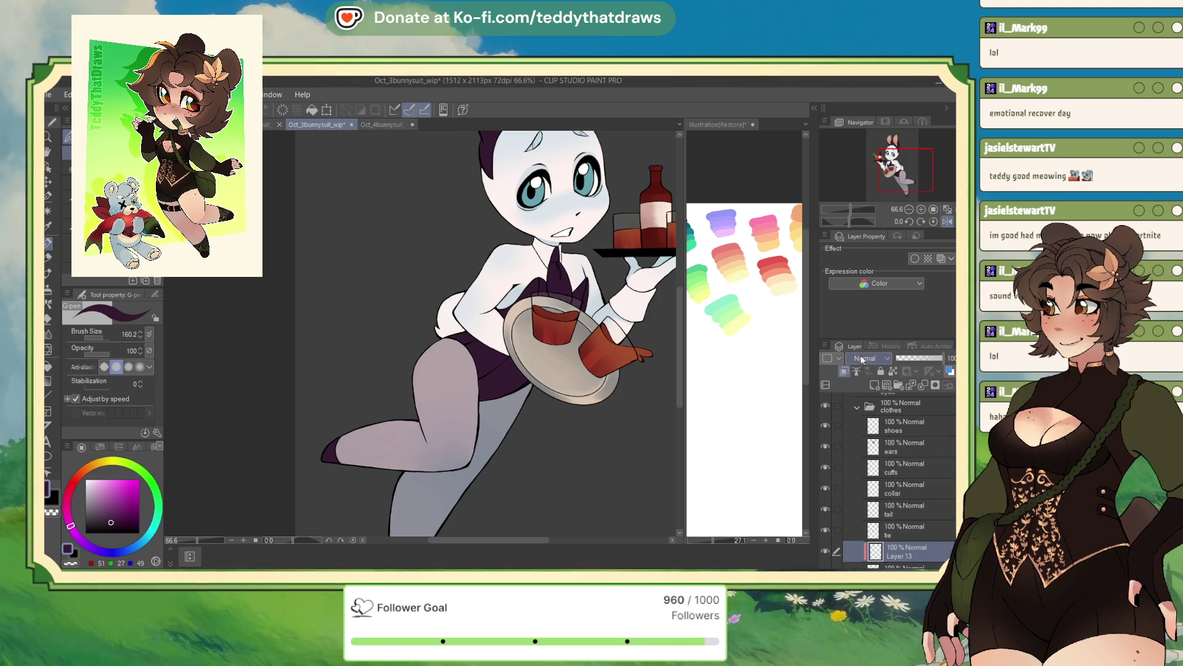
click(869, 358)
click(869, 385)
scroll(492, 405, down, 3)
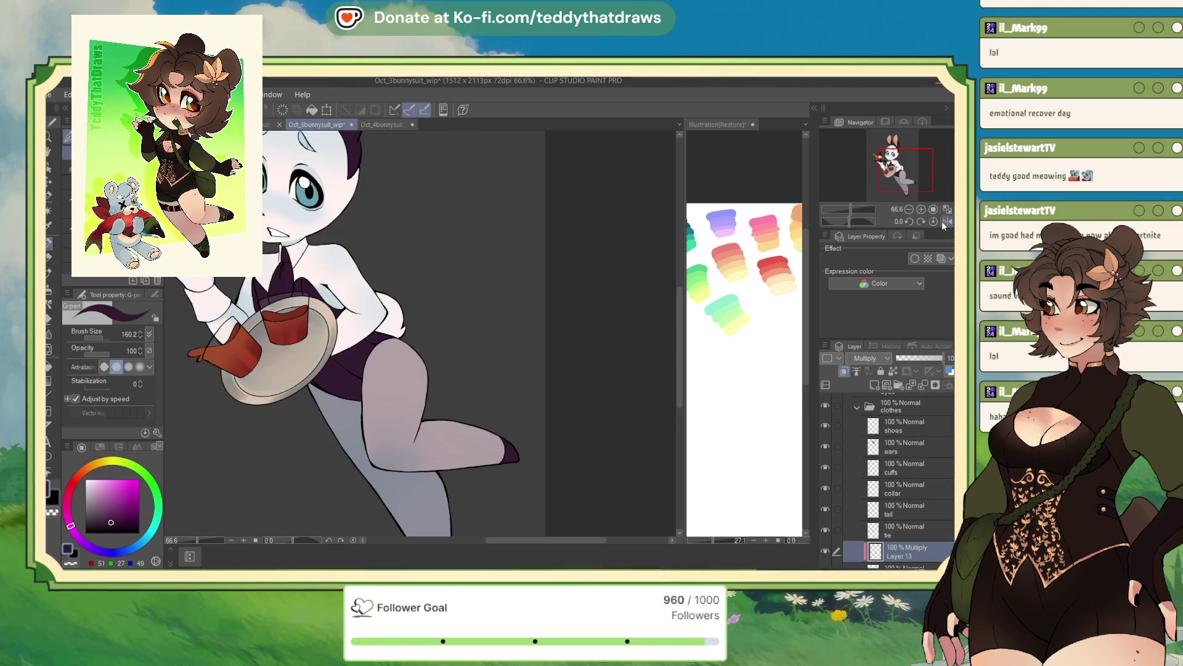
scroll(492, 404, up, 3)
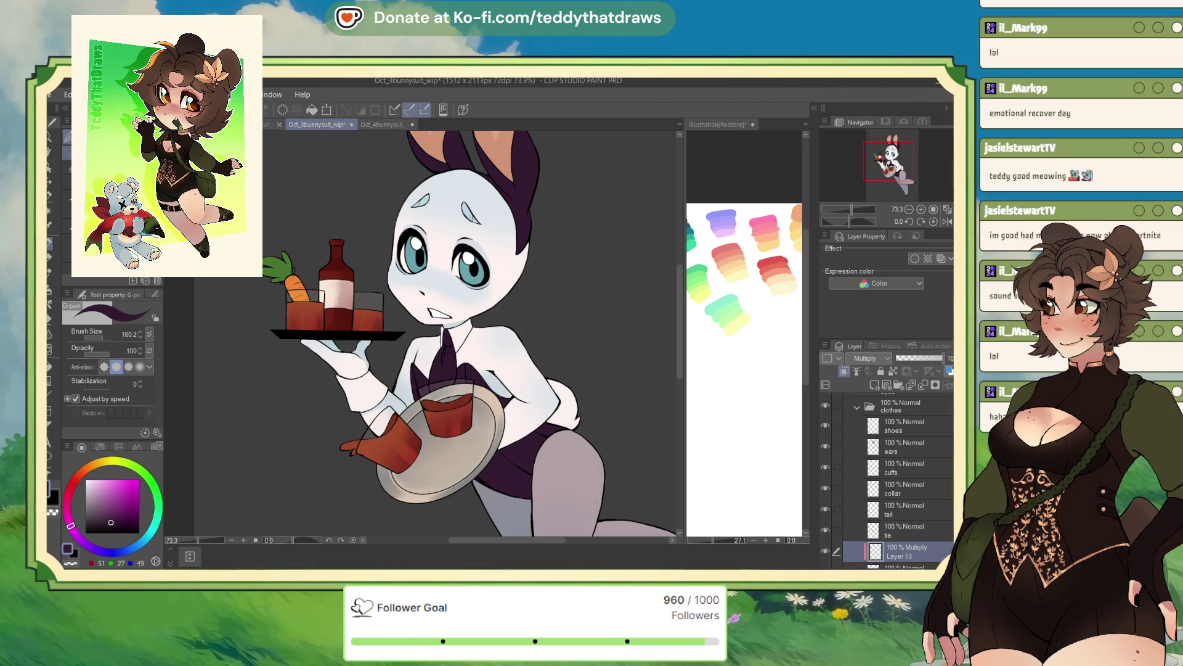
click(267, 125)
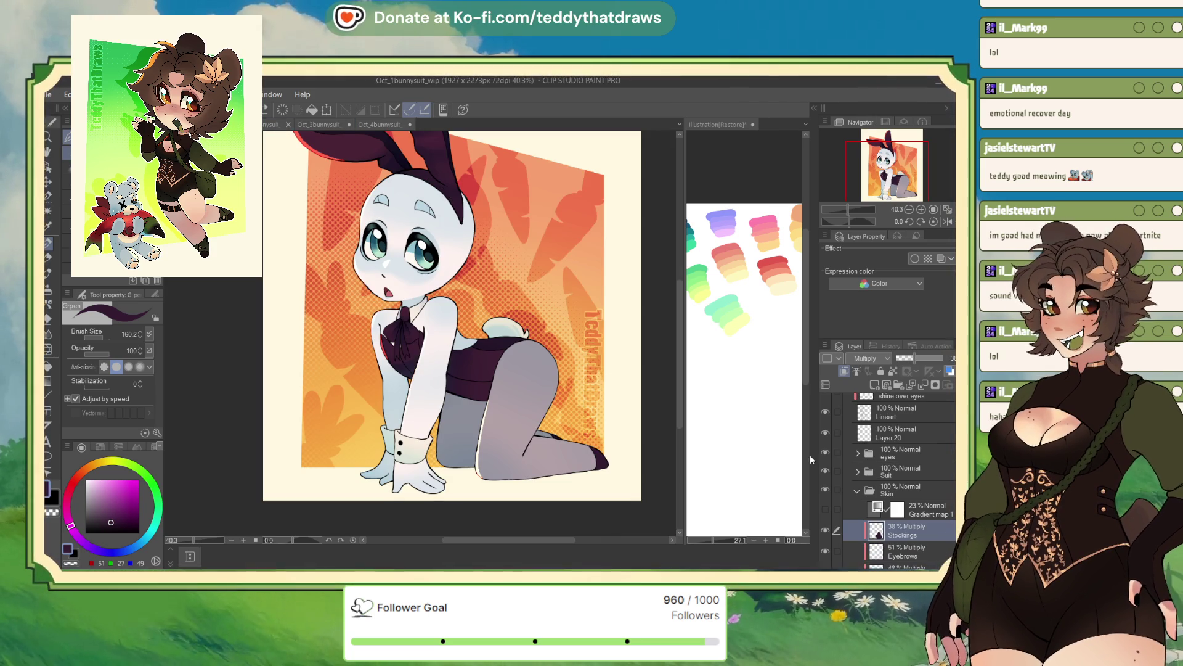
click(825, 509)
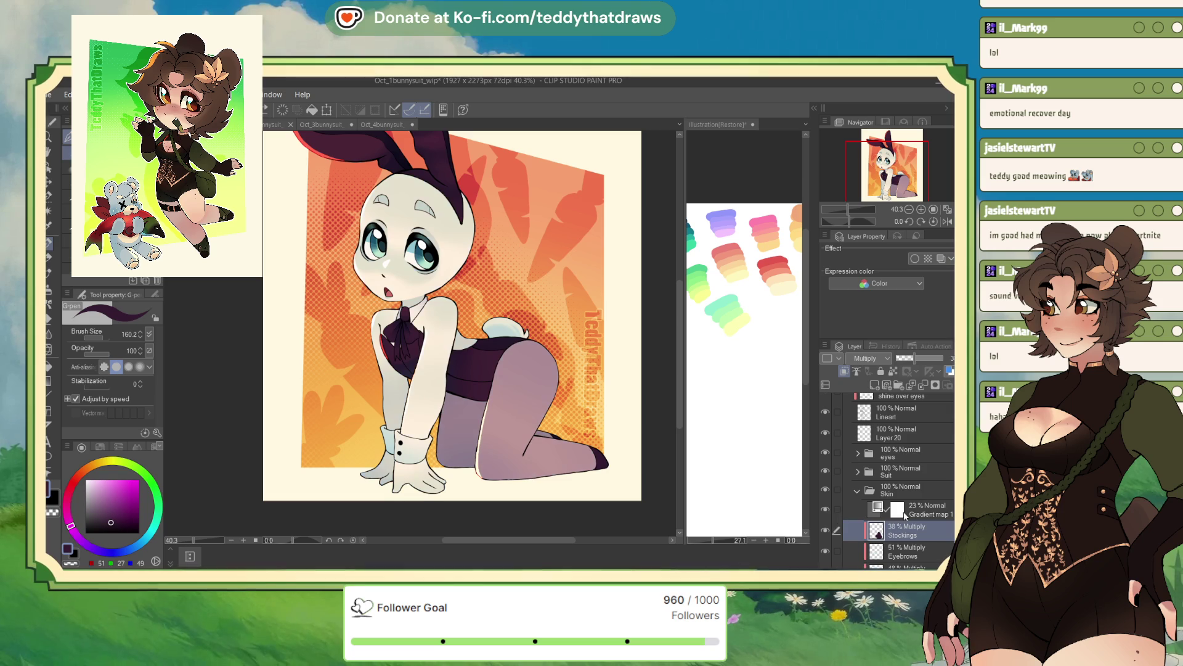
click(918, 515)
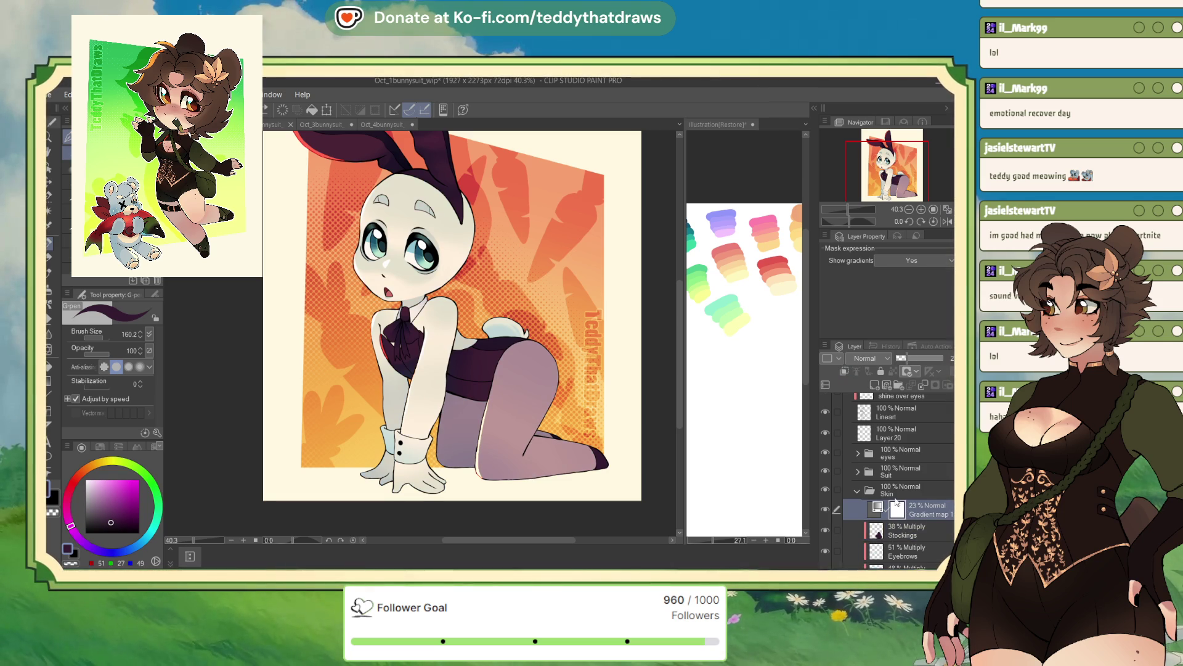
click(268, 124)
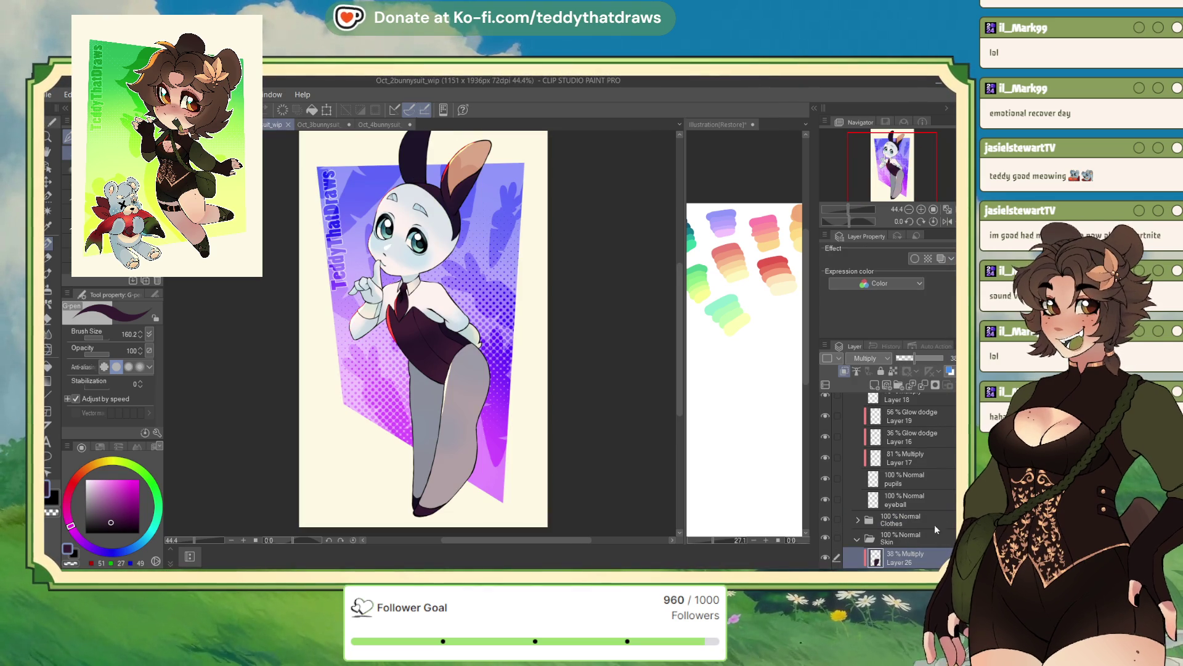
key(ctrl+v)
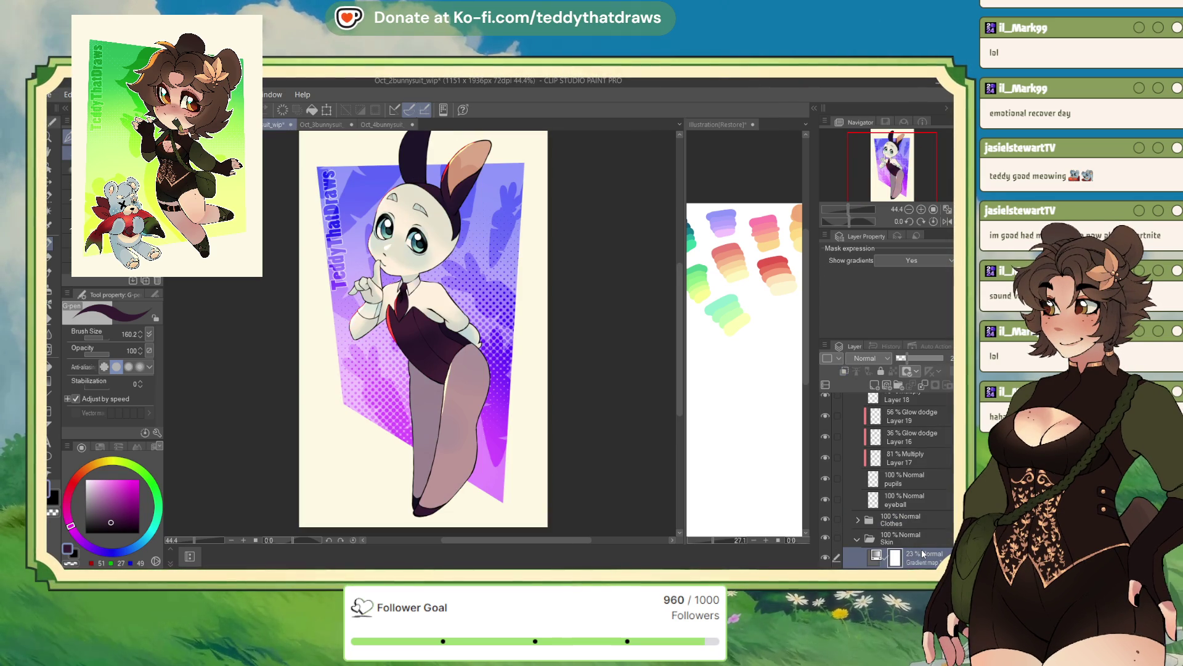
click(319, 124)
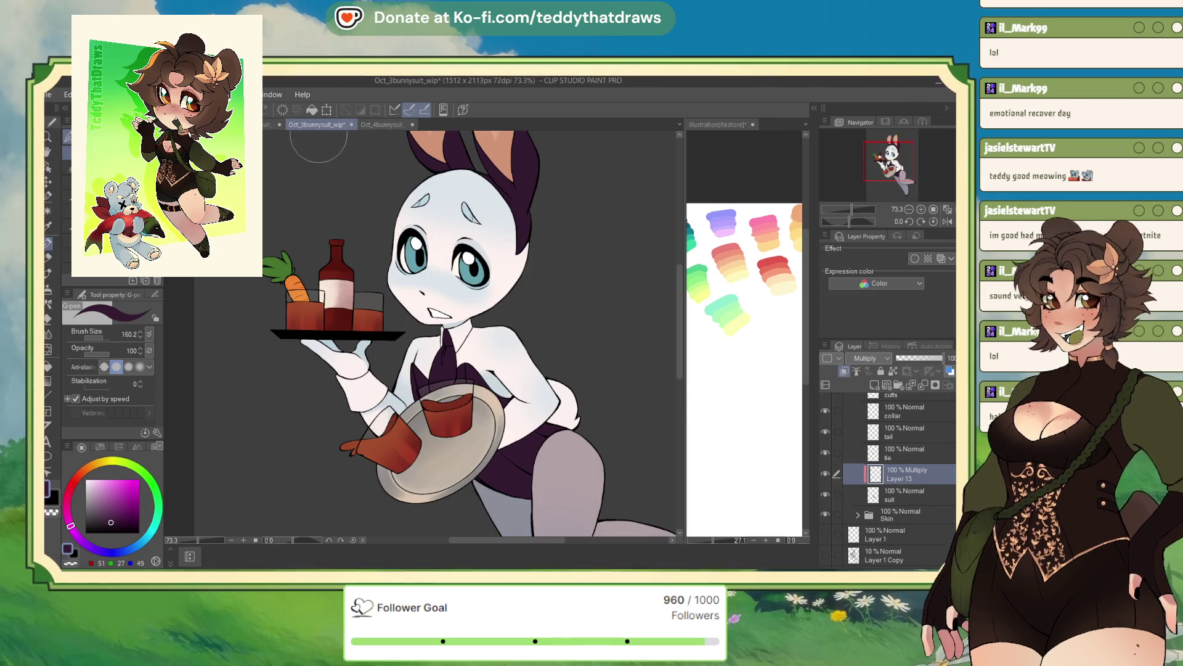
click(906, 515)
click(857, 514)
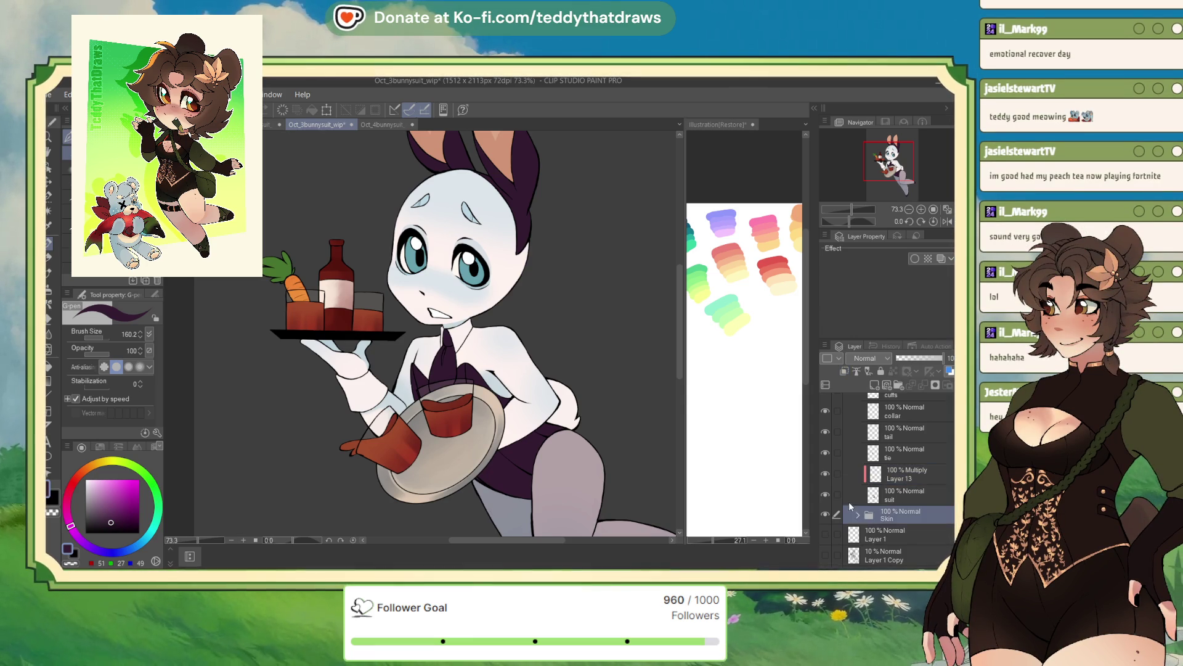
key(ctrl+v)
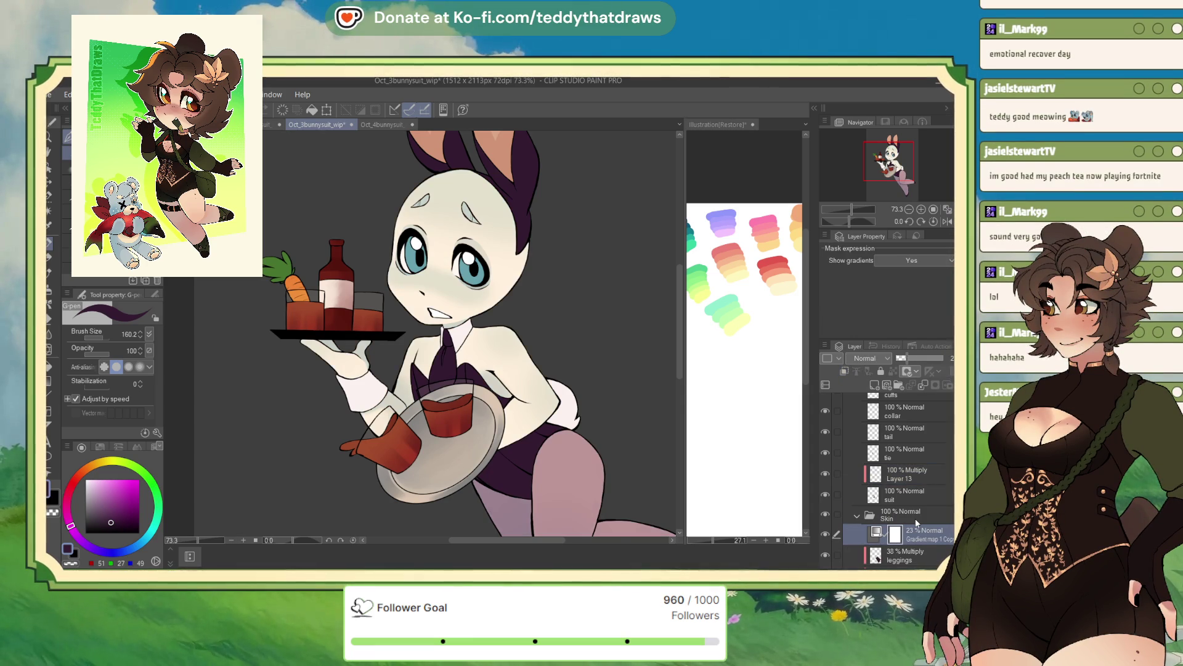
scroll(275, 225, down, 3)
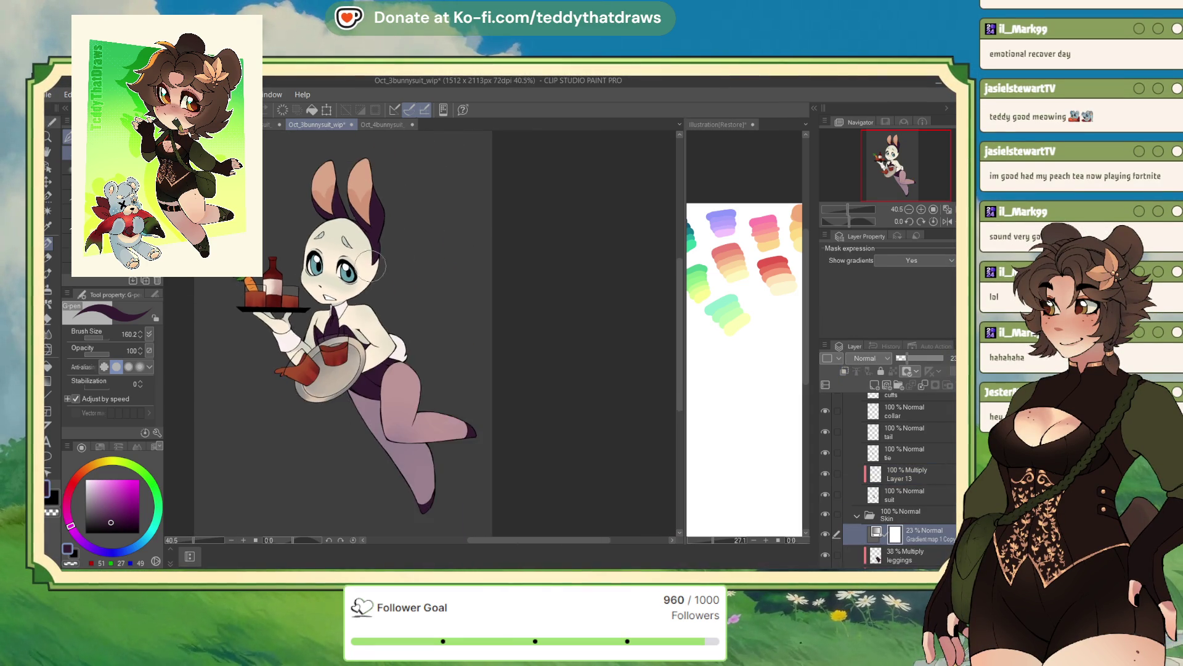
scroll(384, 288, up, 3)
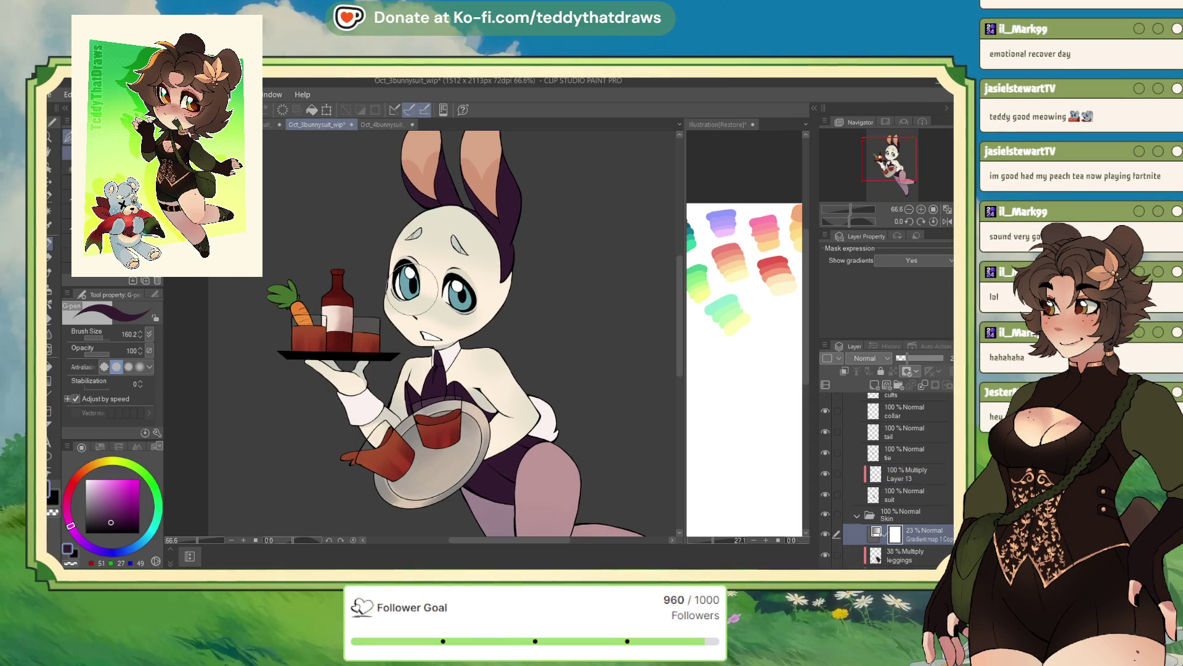
click(893, 517)
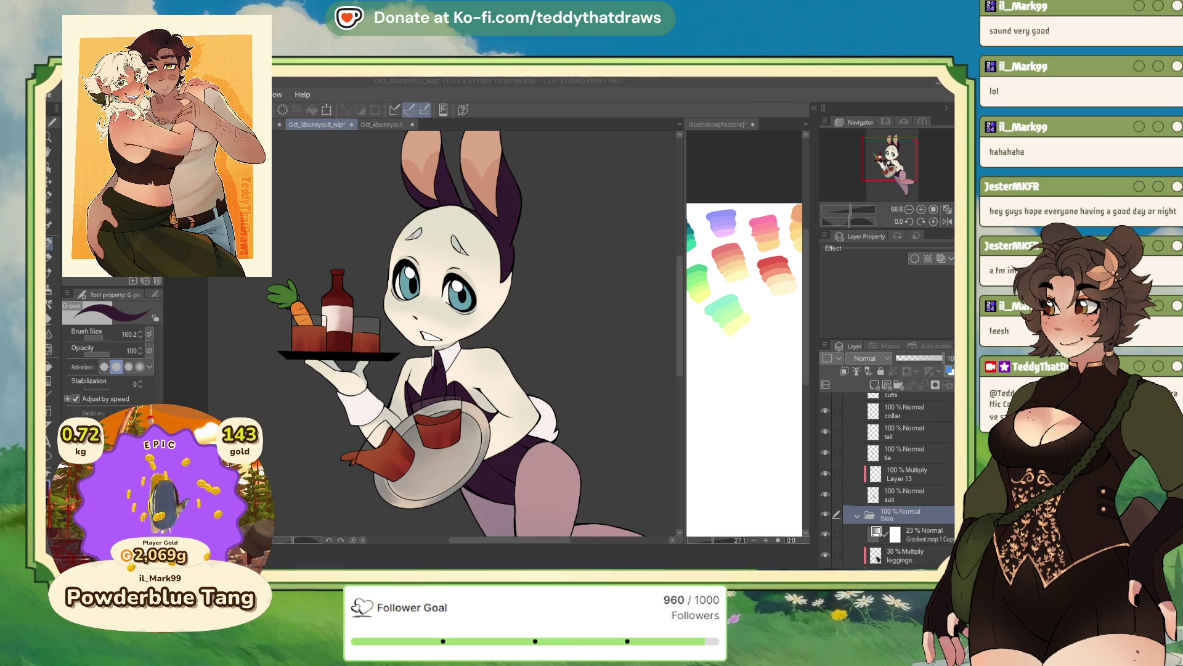
Step: Select Multiply Layer 13 and auto-select the bunny's suit area by colour
click(857, 516)
click(911, 501)
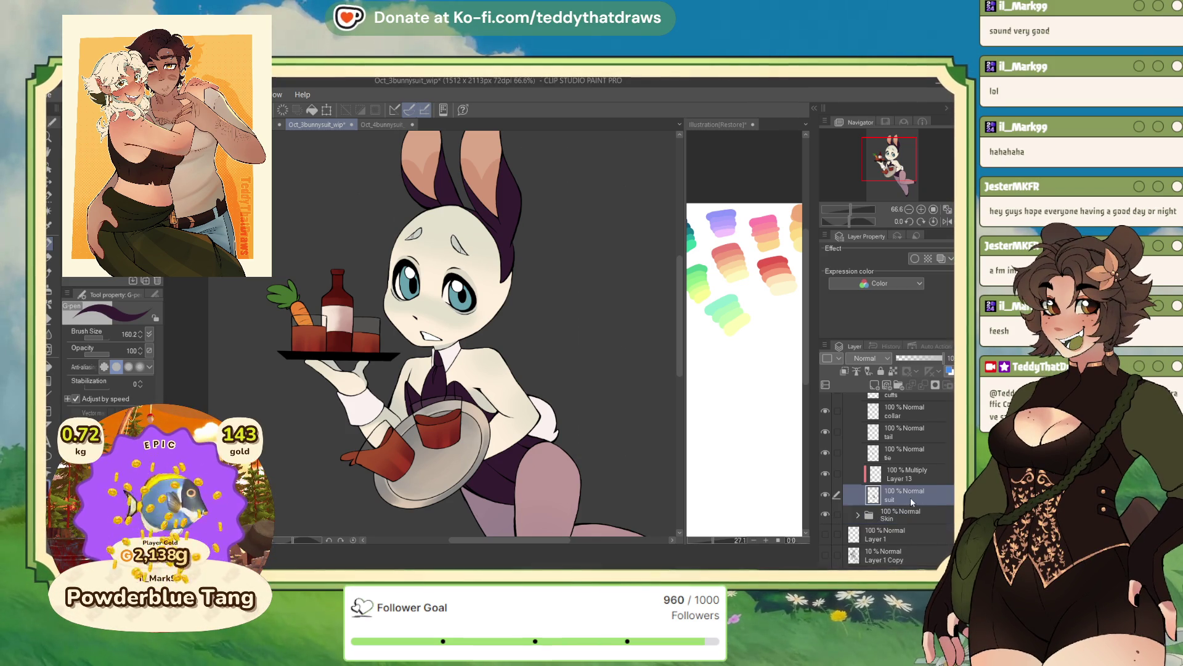
scroll(906, 493, up, 2)
click(915, 520)
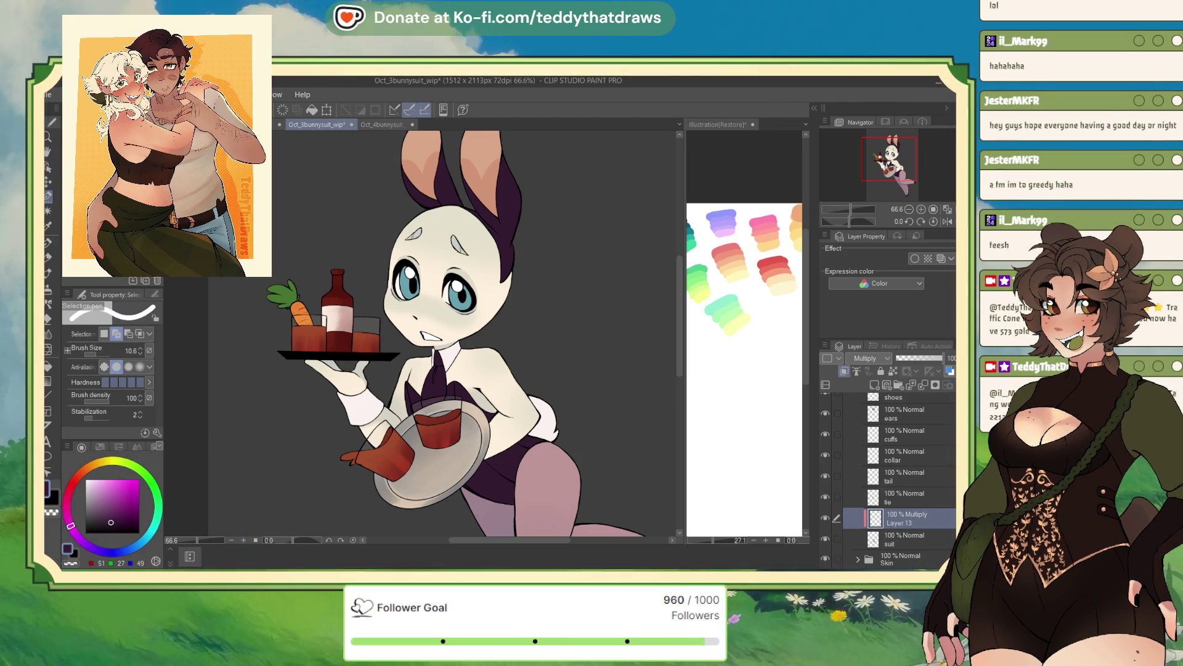
click(49, 211)
click(487, 416)
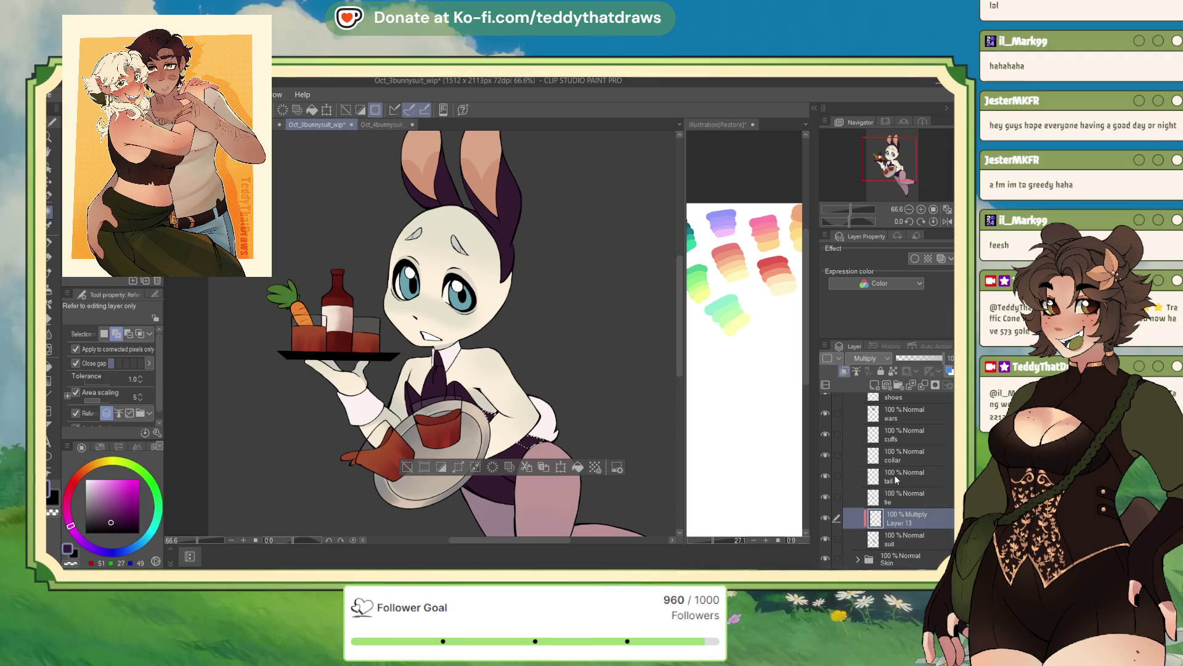
Step: Go to Oct_1bunnysuit_wip and expand its Suit layer folder
key(ctrl+shift+Tab)
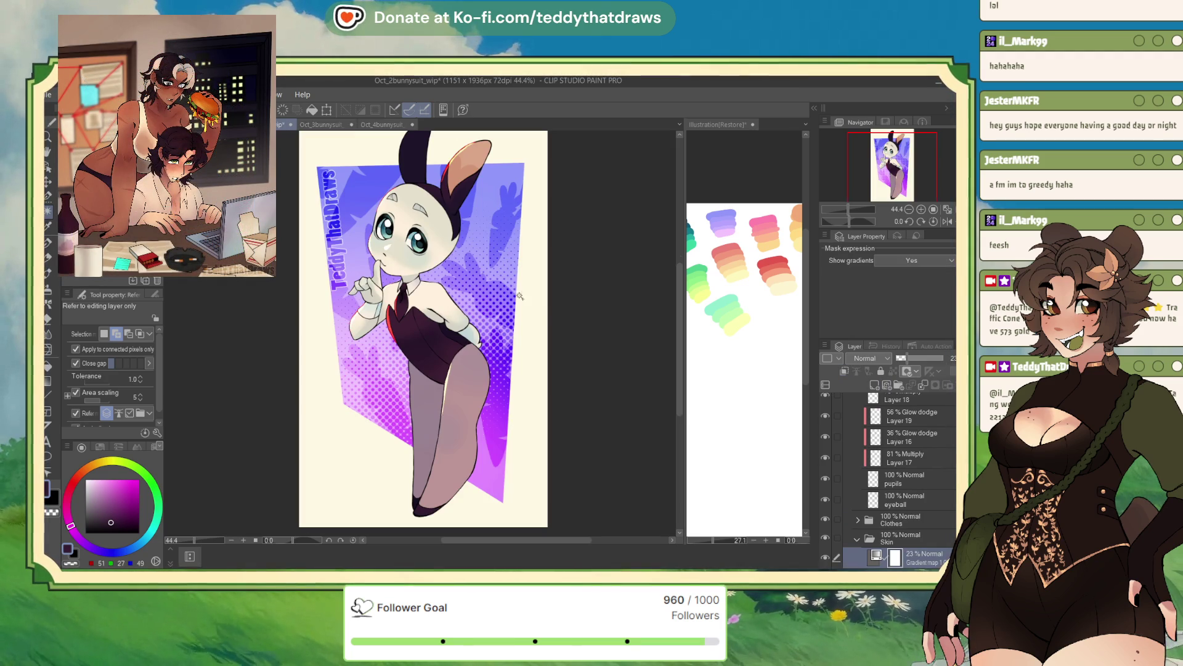
key(ctrl+shift+Tab)
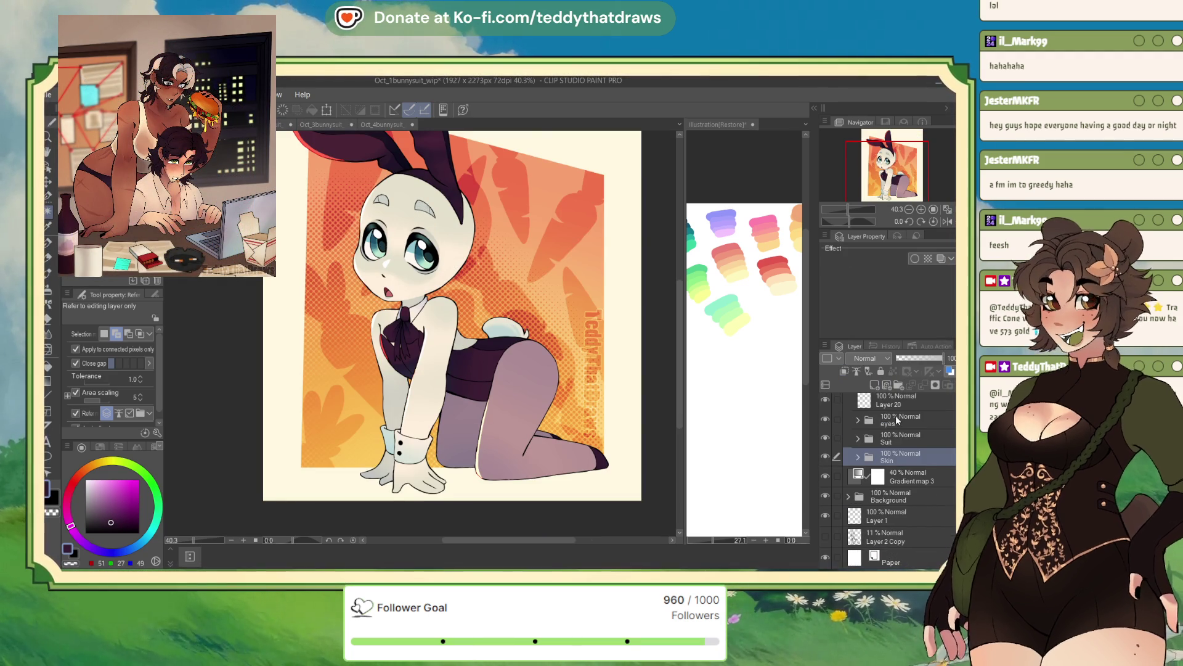
click(856, 413)
click(869, 443)
click(858, 438)
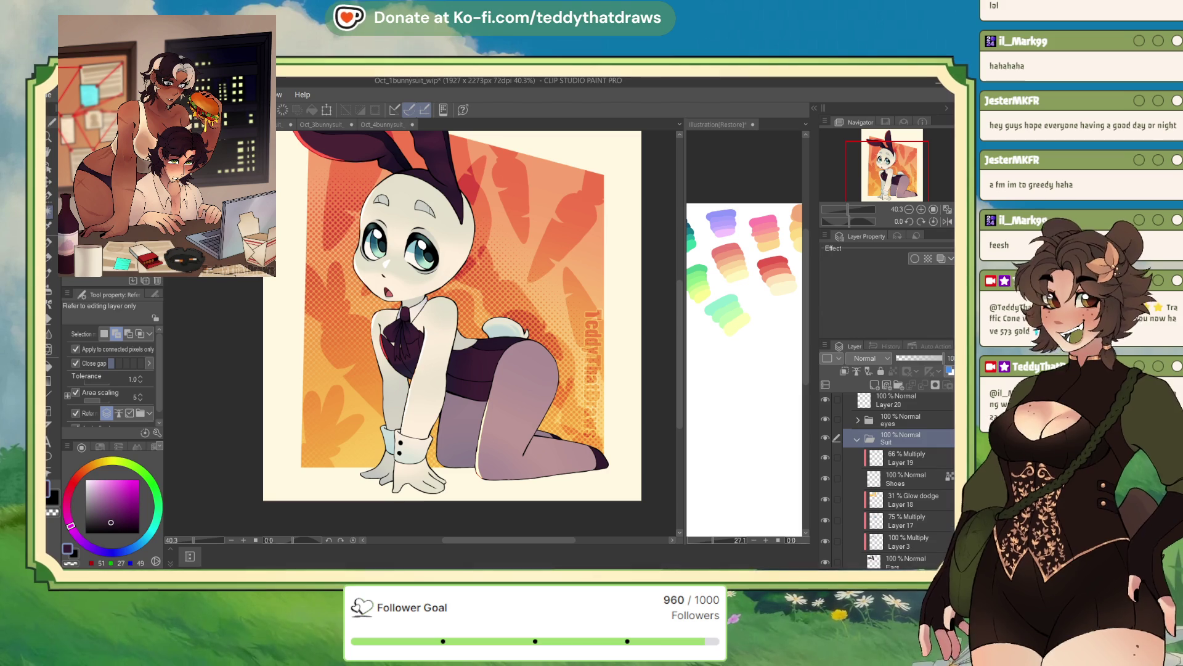
scroll(887, 468, down, 3)
scroll(887, 481, down, 2)
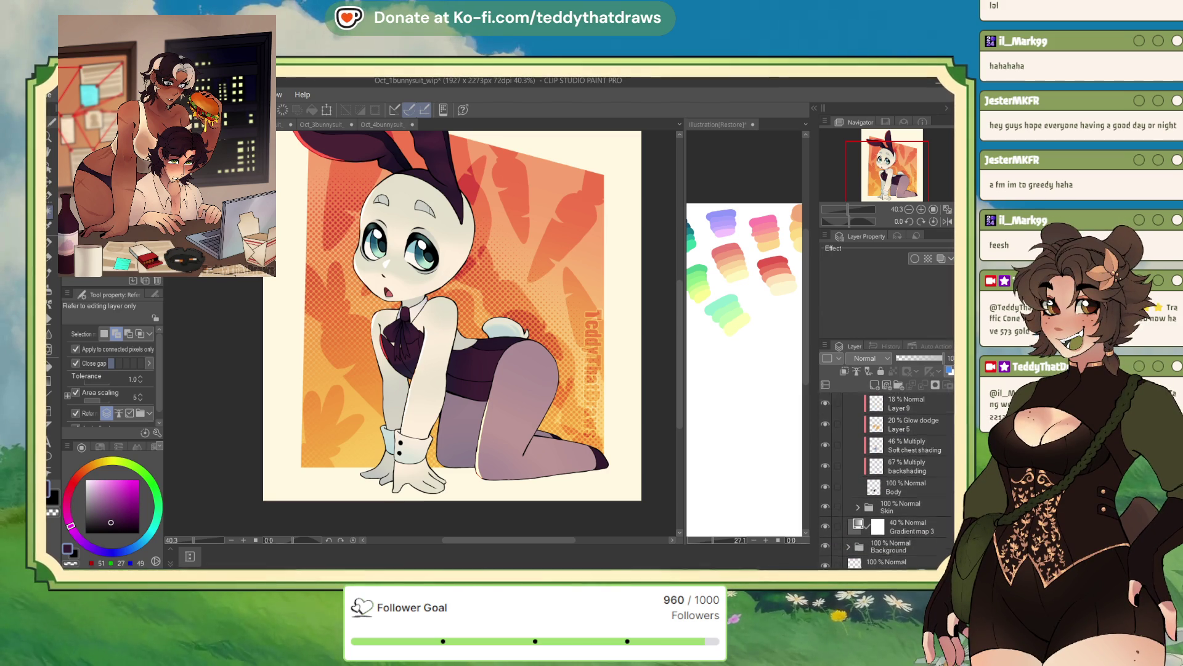
Step: Toggle backshading and Layer 9 visibility to compare, undoing a stray blue fill
click(832, 501)
click(825, 498)
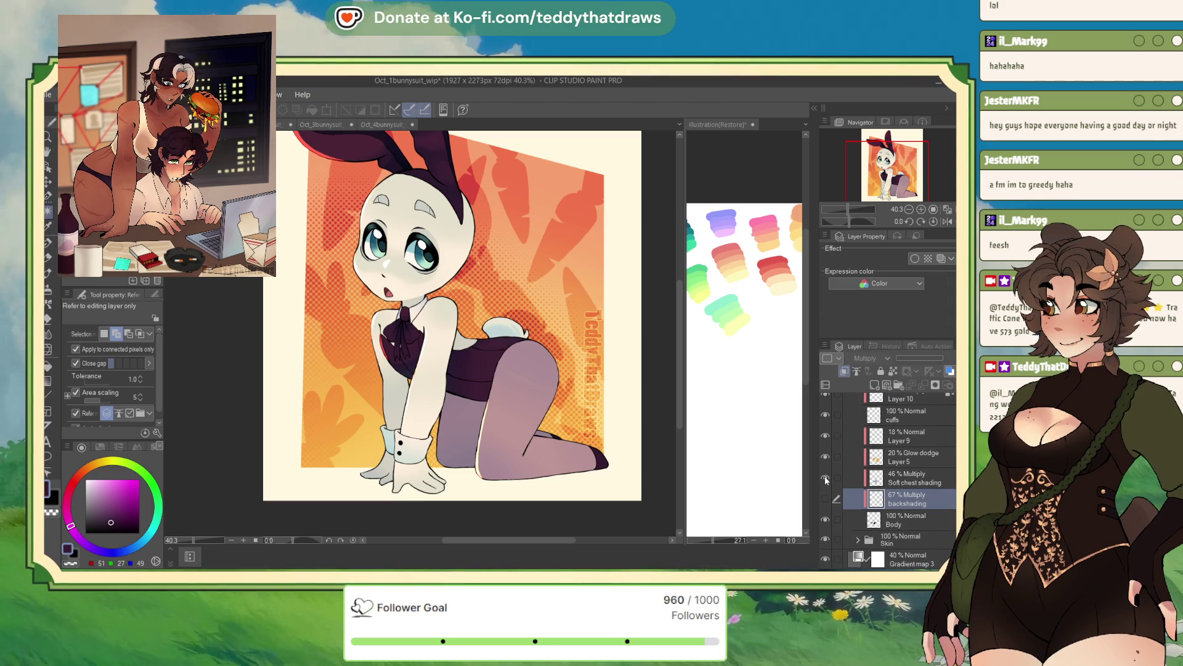
click(825, 435)
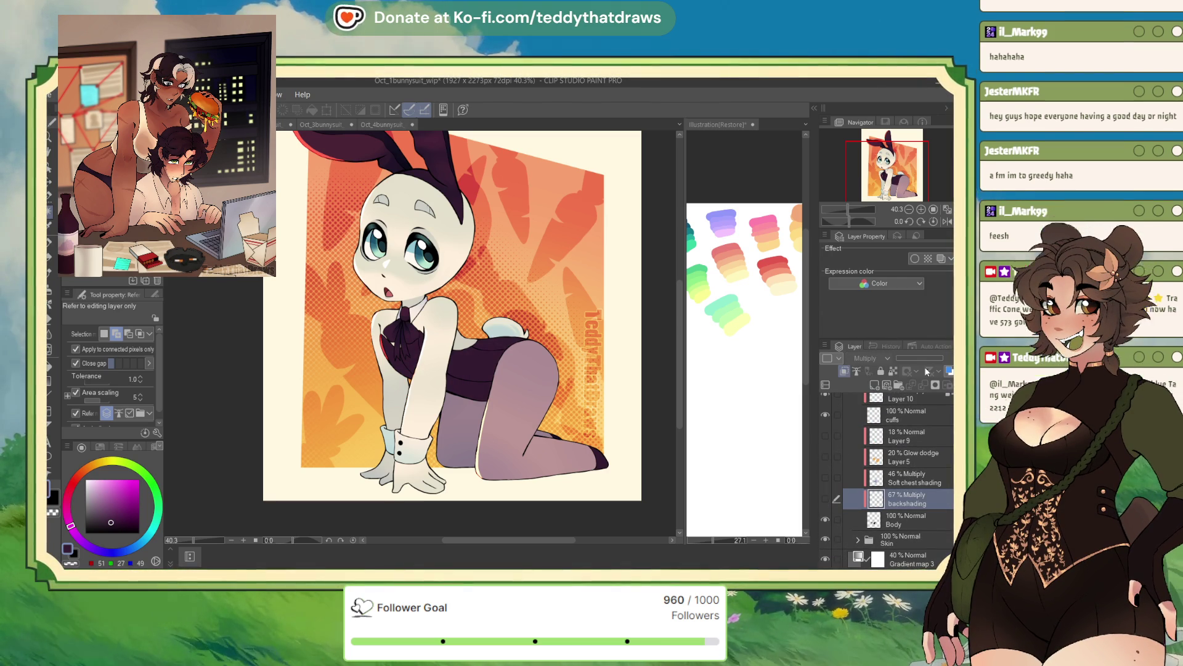
click(826, 499)
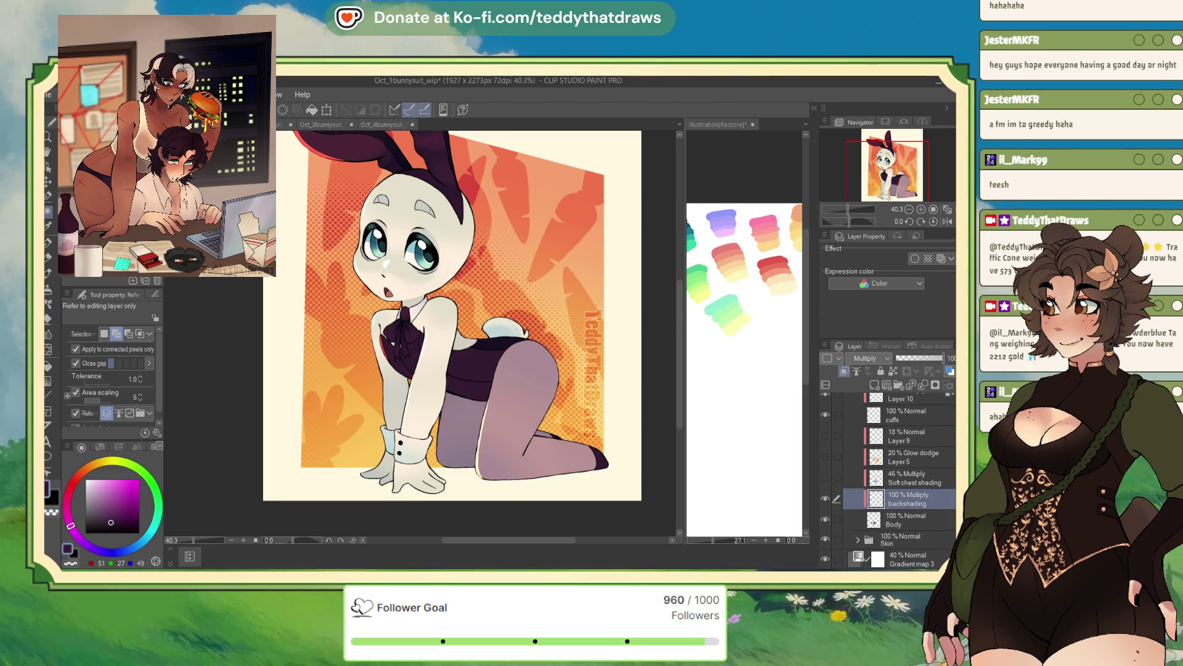
click(493, 316)
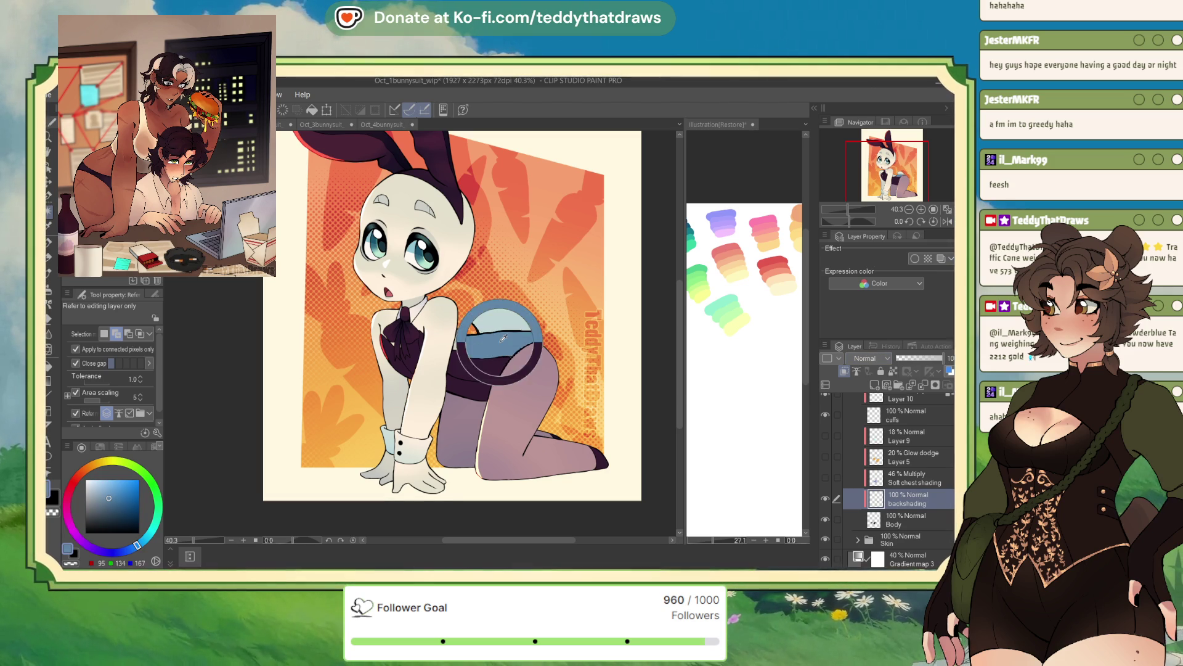
key(ctrl+z)
key(ctrl+z)
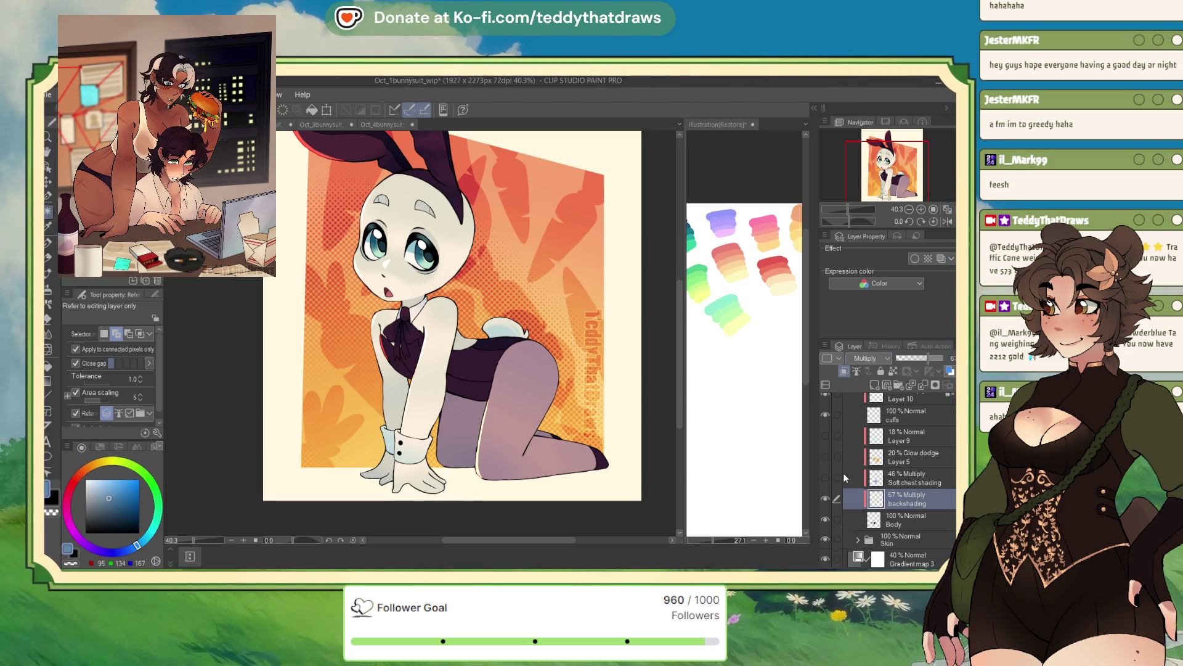
Step: Return to the Oct_3bunnysuit_wip tray bunny
key(ctrl+Tab)
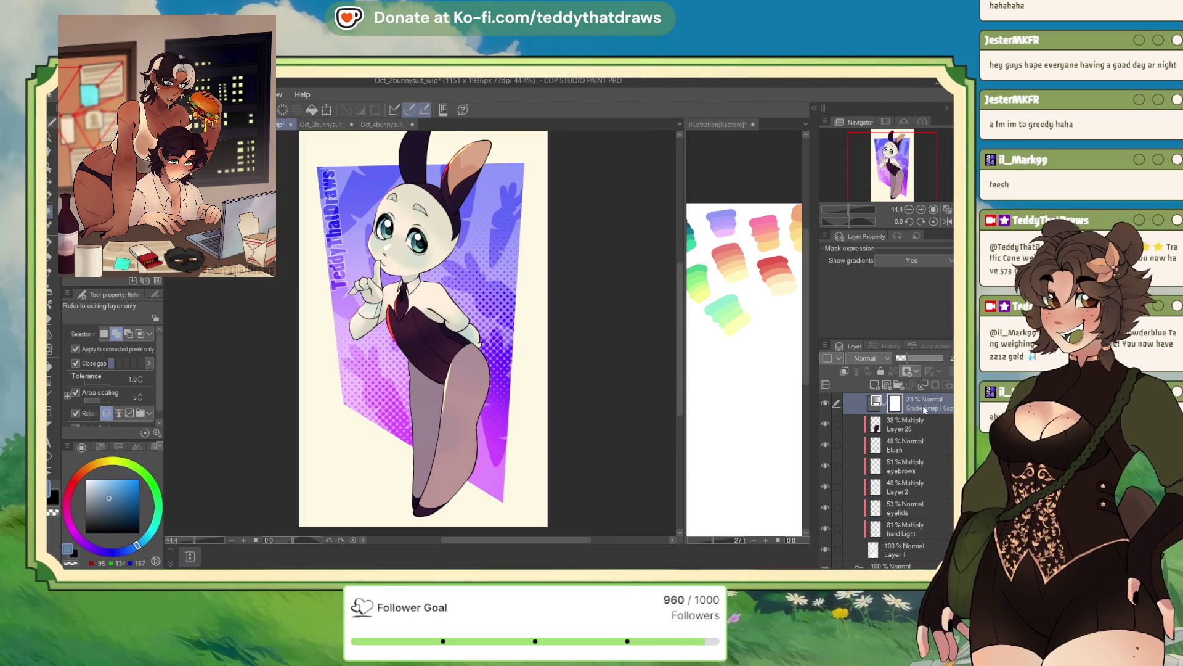
scroll(888, 481, down, 3)
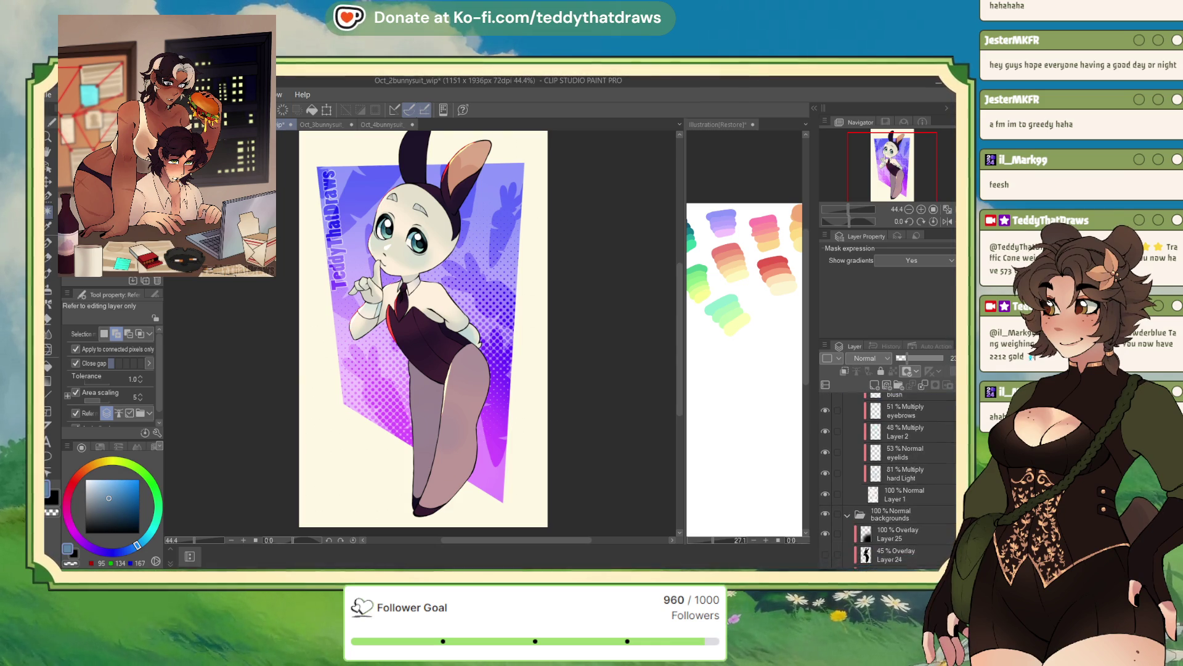
click(303, 126)
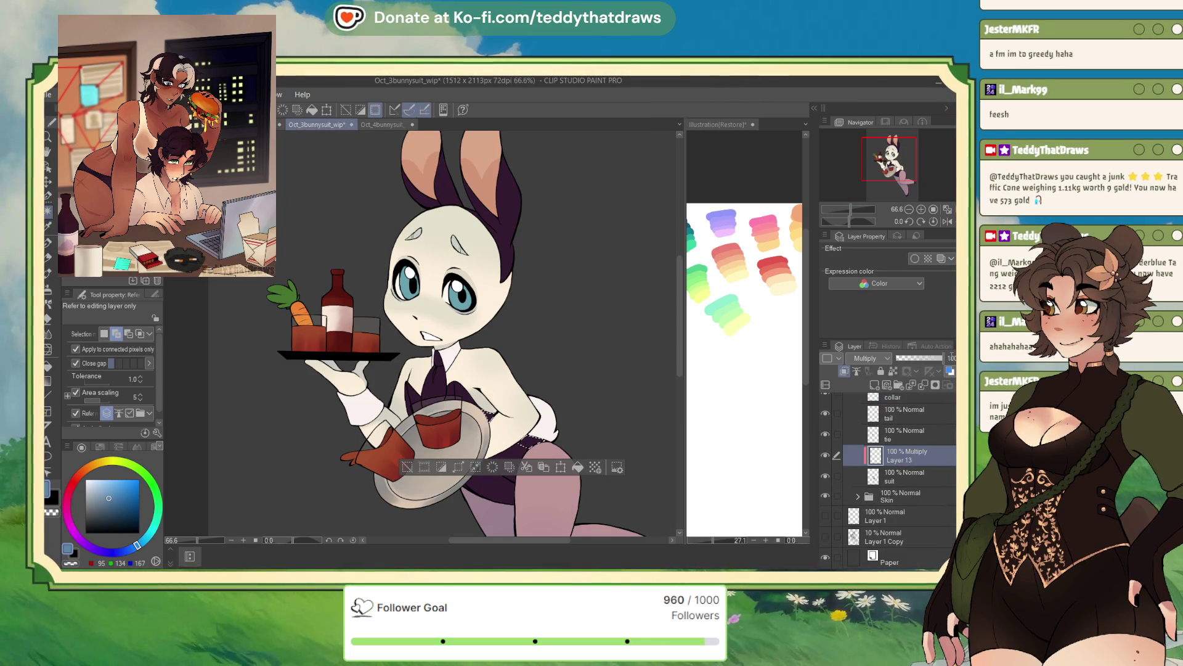
Step: Lower Layer 13 to 67% opacity, deselect the suit, and add Layer 14 above
drag(943, 357, 928, 357)
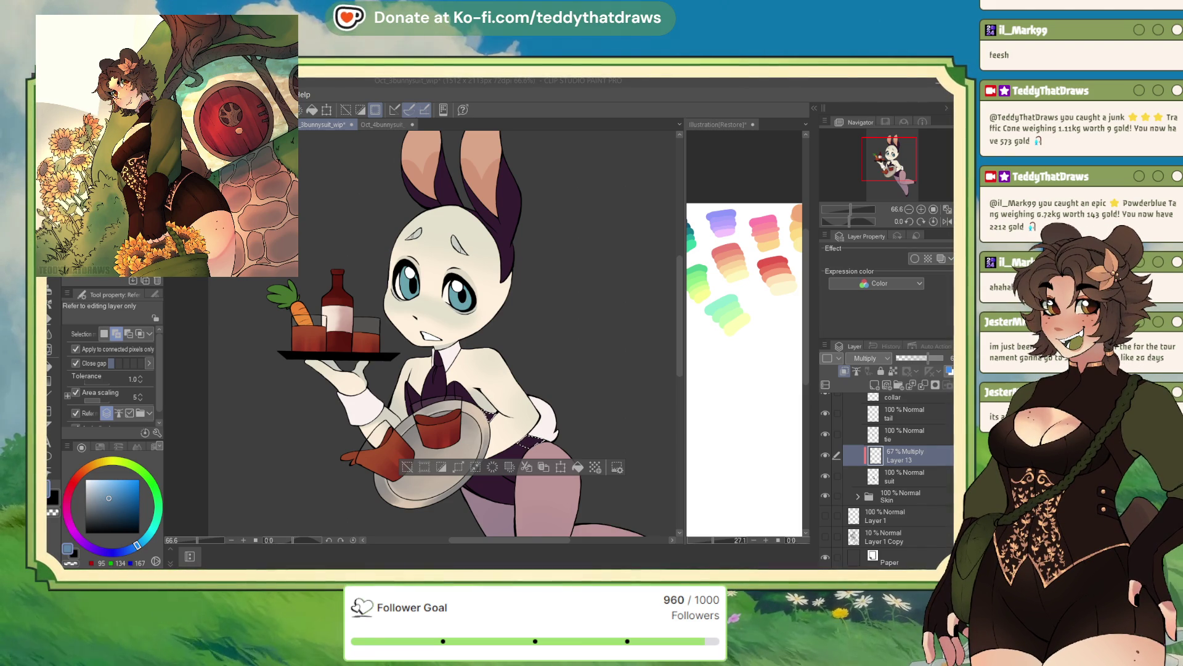
click(900, 464)
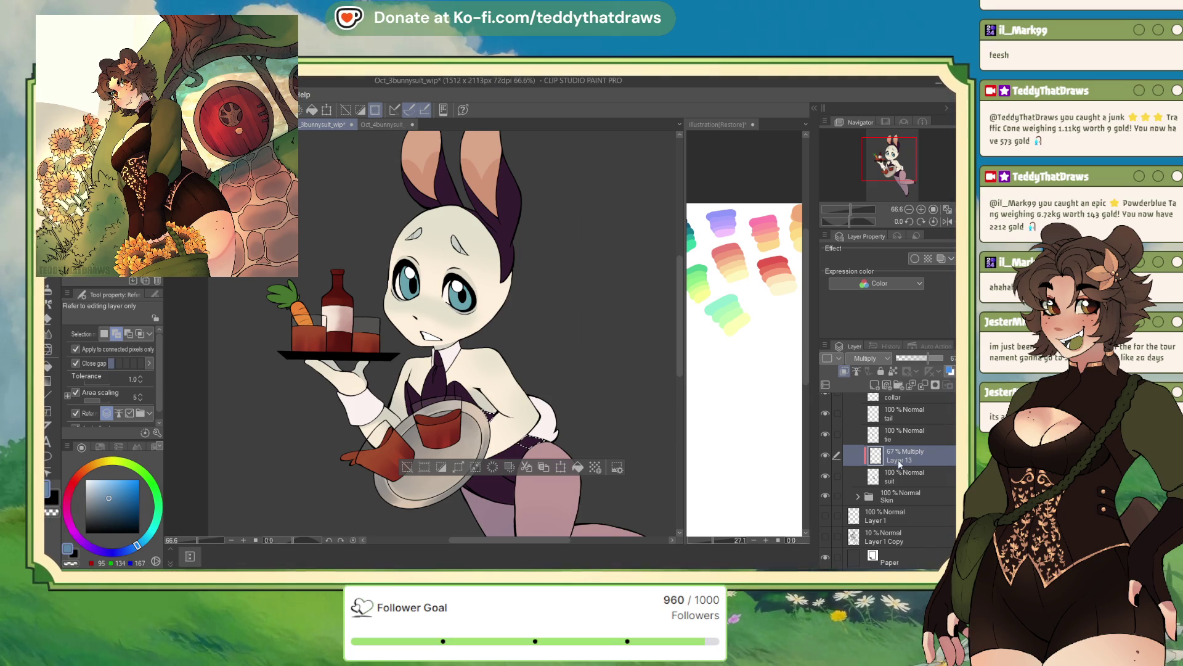
key(ctrl+d)
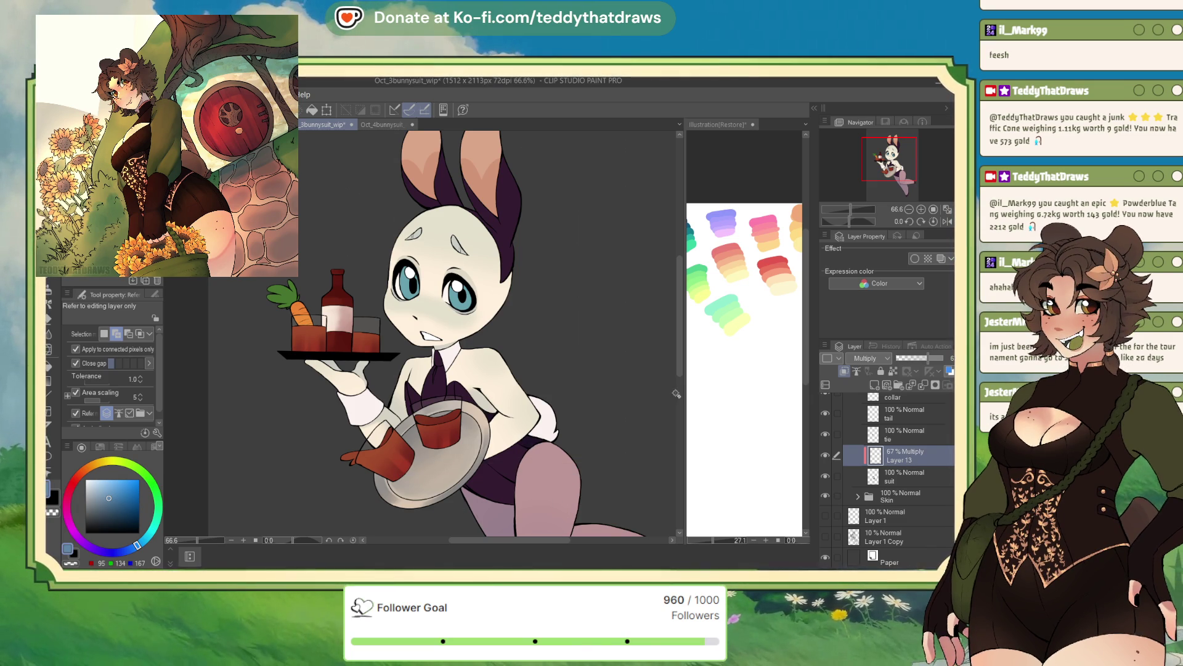
click(874, 384)
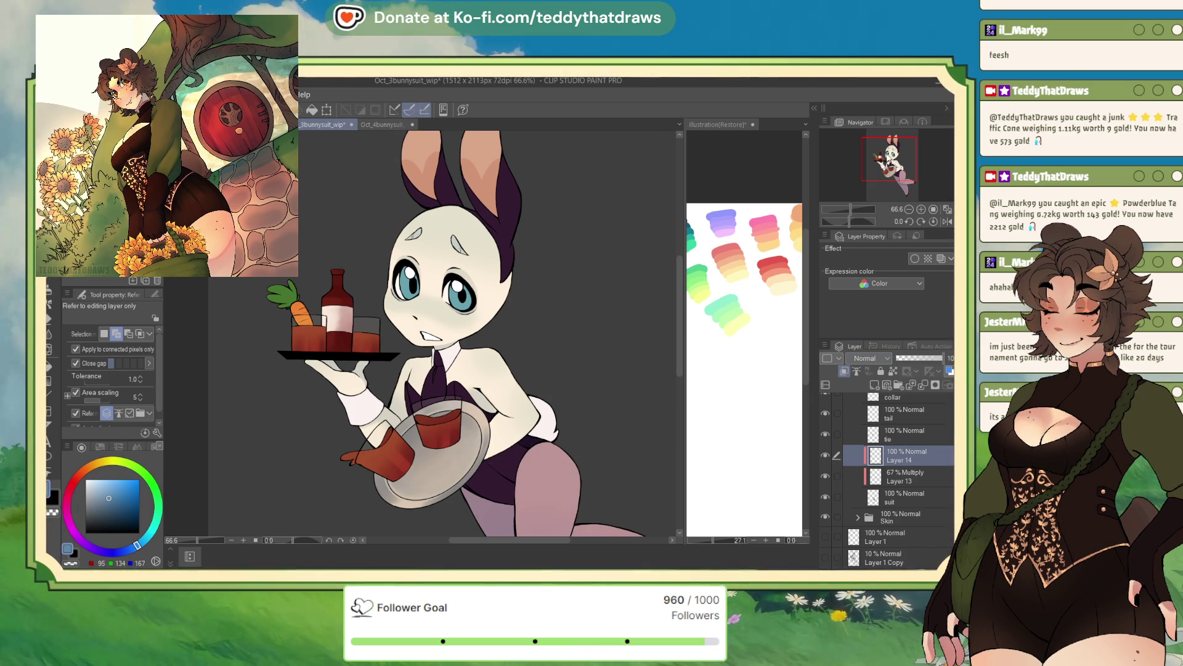
Step: Flip the canvas horizontally, check Oct_1bunnysuit_wip's Soft chest shading layer settings, then return to Oct_3bunnysuit_wip
key(h)
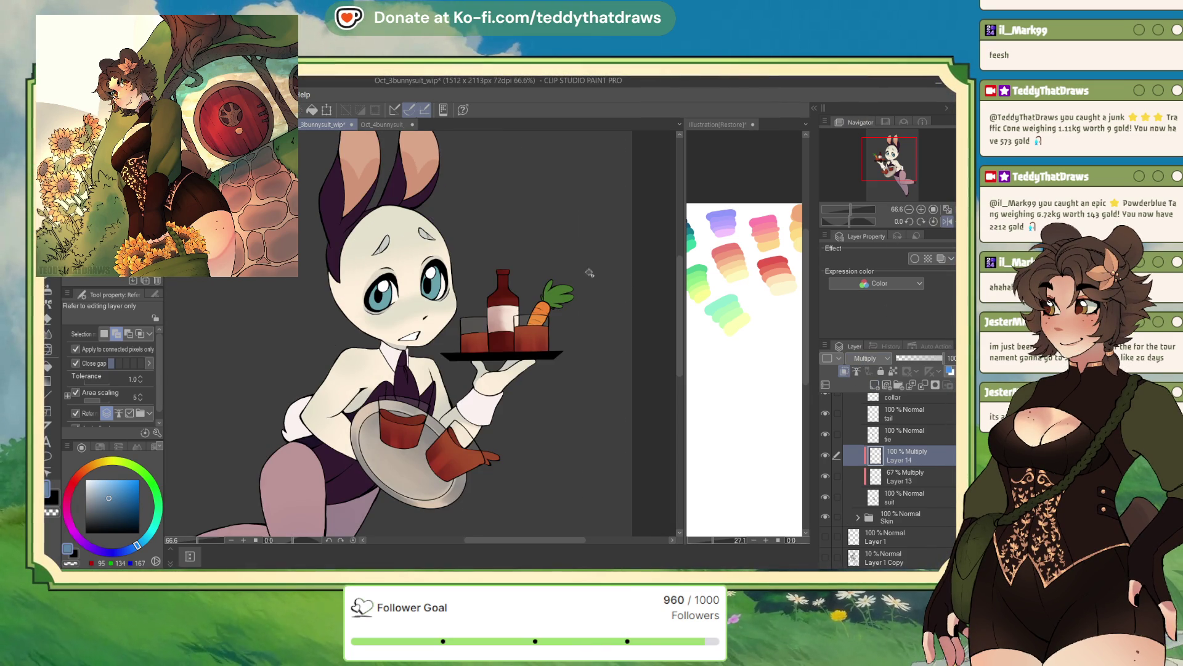
key(ctrl+shift+Tab)
key(ctrl+shift+Tab)
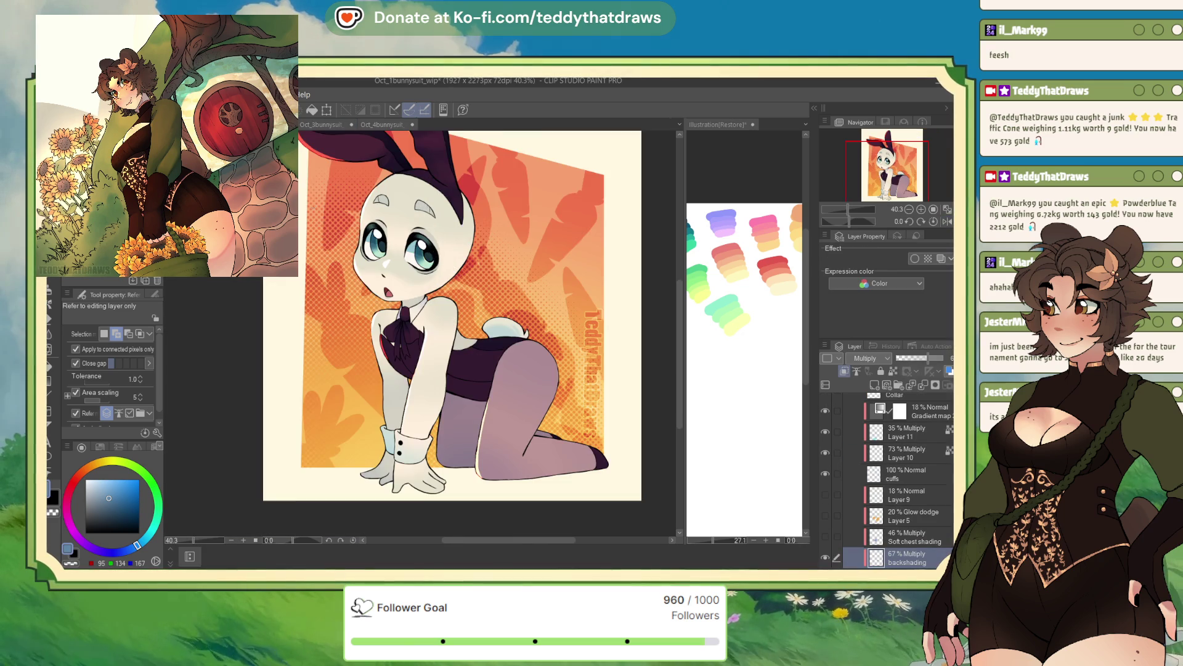
click(880, 538)
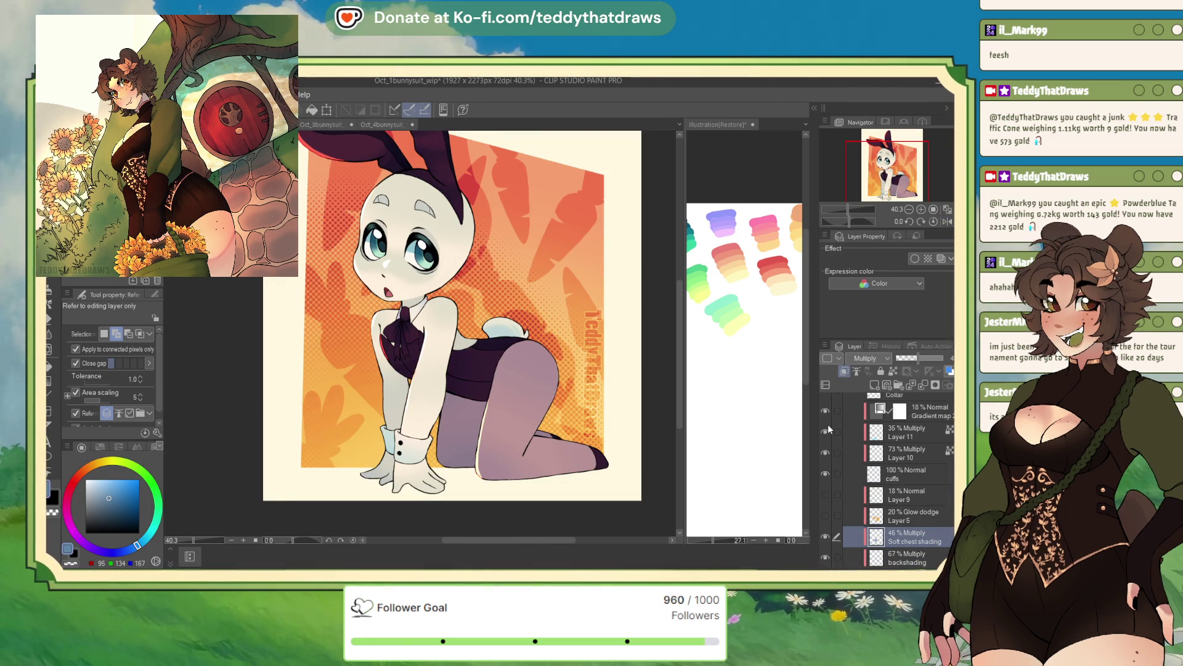
key(ctrl+Tab)
click(333, 127)
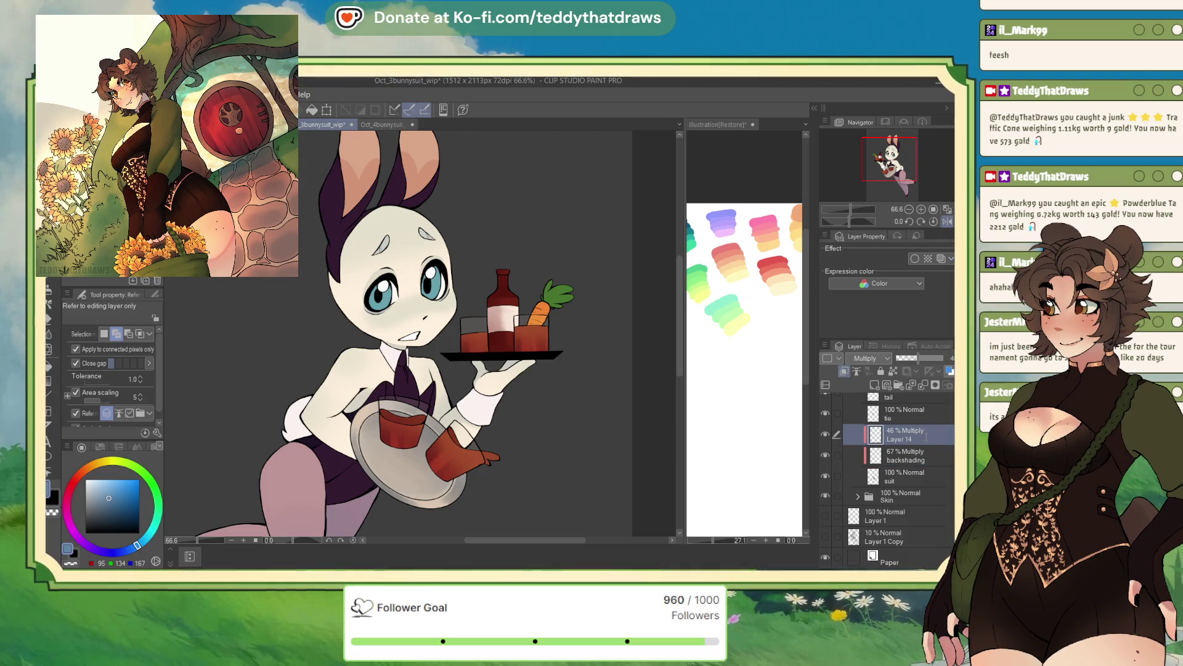
Step: Rename Layer 14 to 'sof shading'
double_click(856, 438)
text(sof shading)
key(Return)
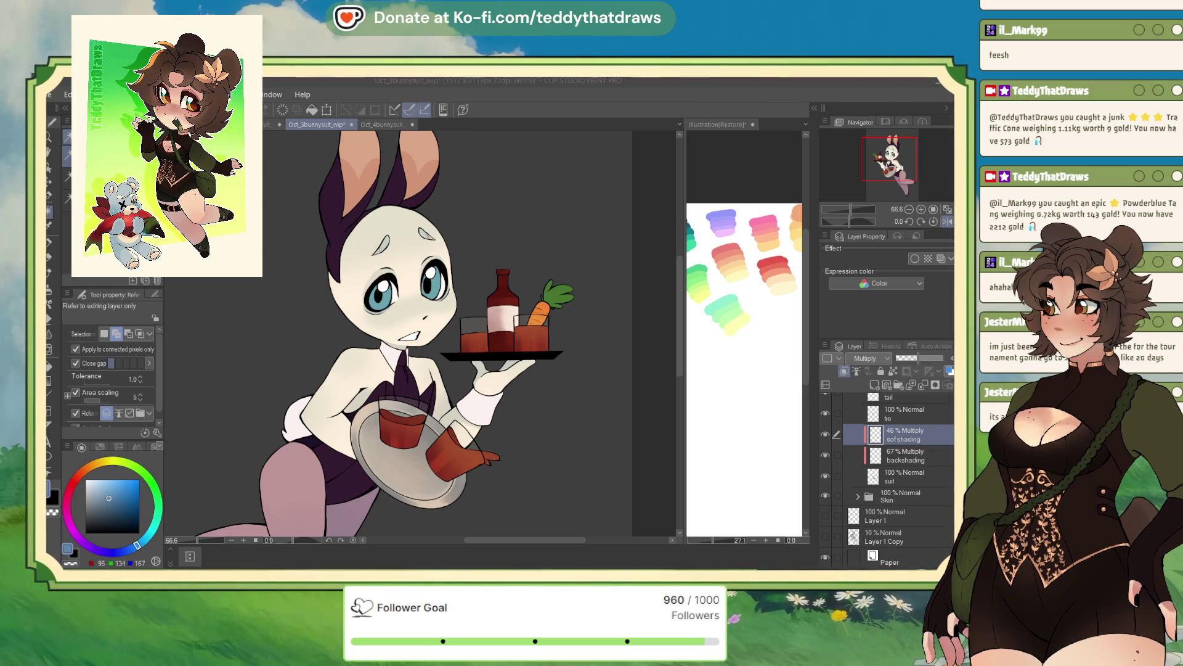
Step: Frame the bunny's face and tray, then switch brushes until the Soft airbrush is active
drag(370, 333, 339, 262)
key(ctrl+minus)
key(ctrl+plus)
key(ctrl+plus)
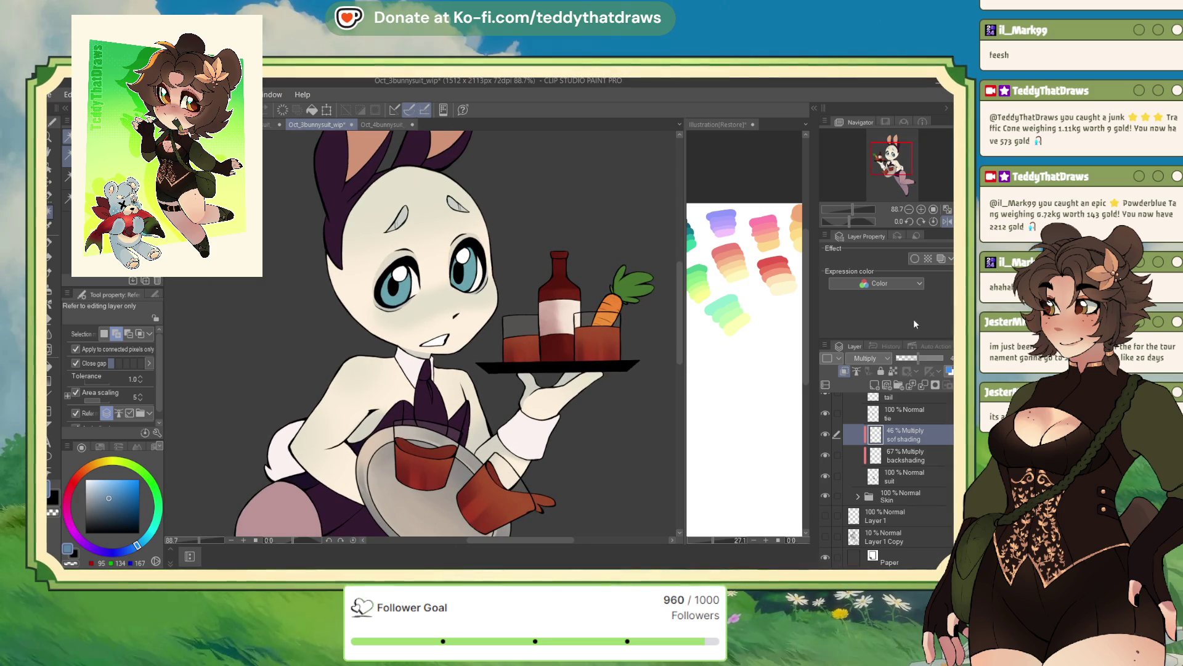
drag(901, 162, 867, 172)
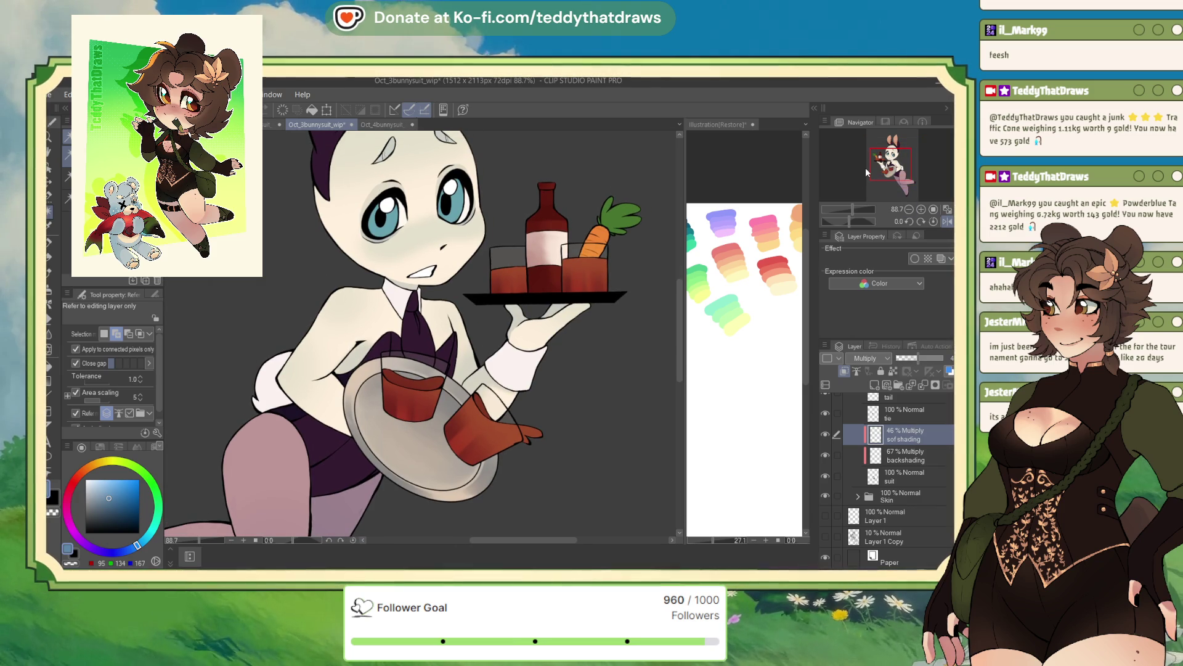
click(51, 291)
key(m)
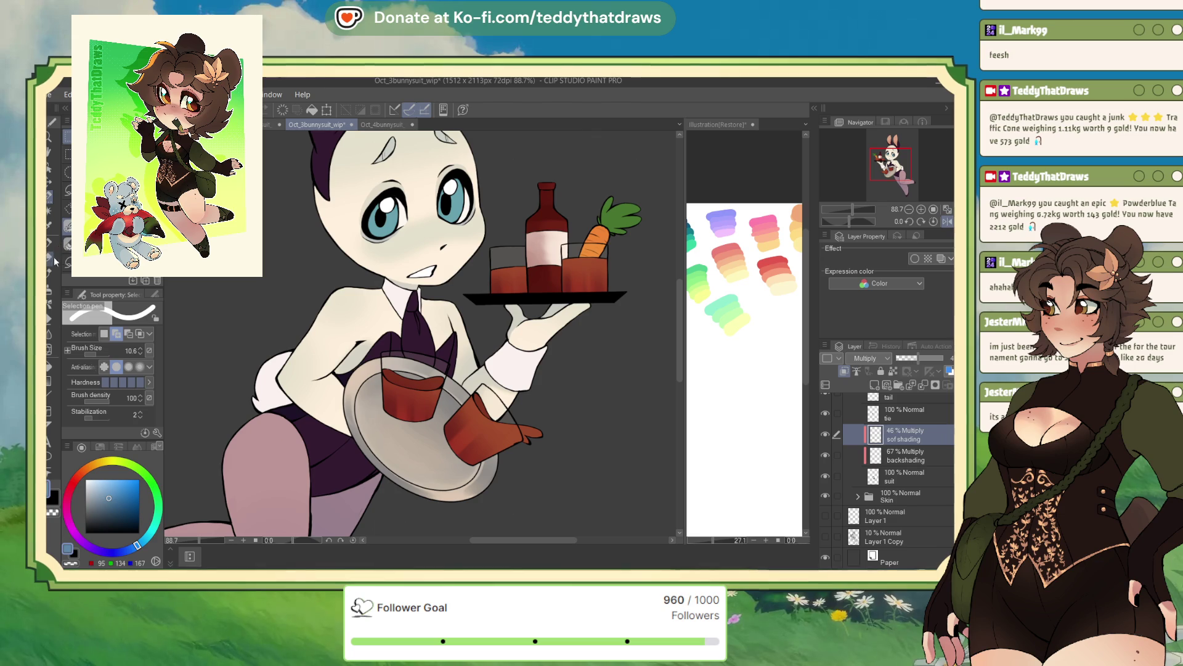
key(b)
key(b)
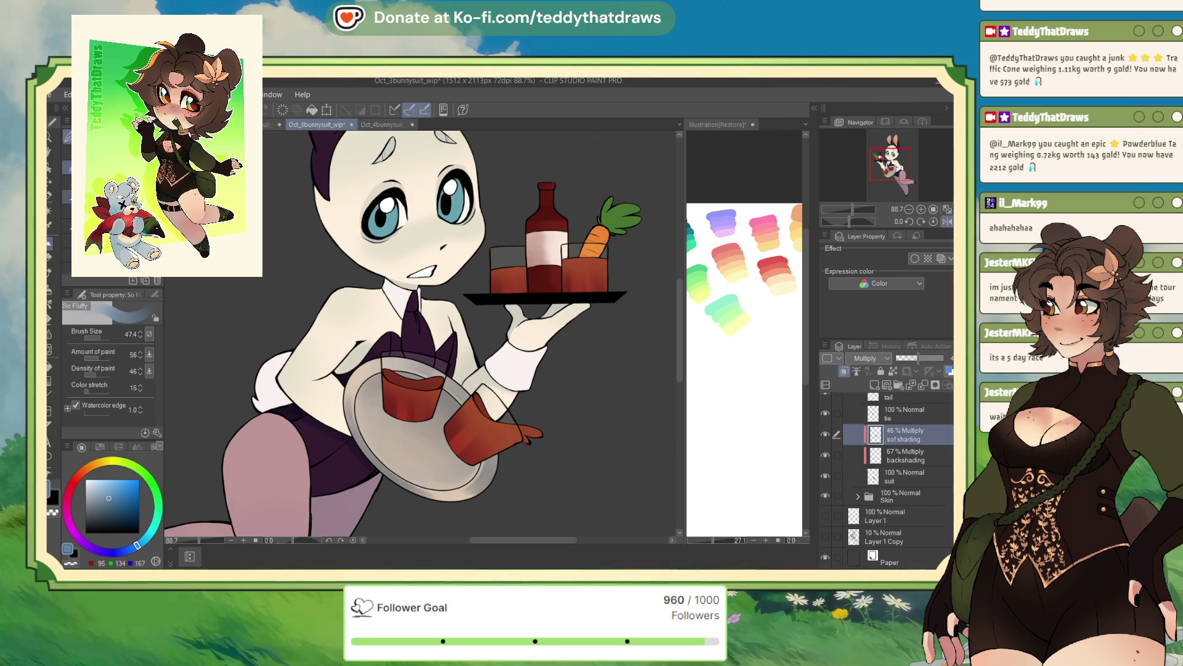
key(b)
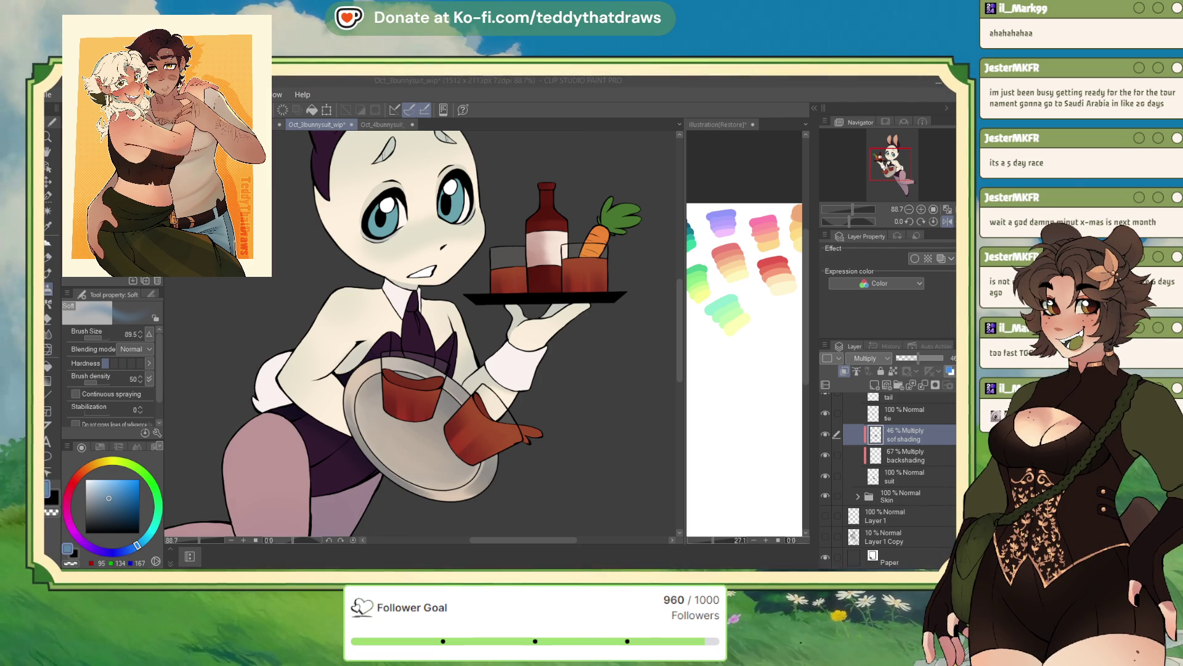
scroll(536, 345, down, 3)
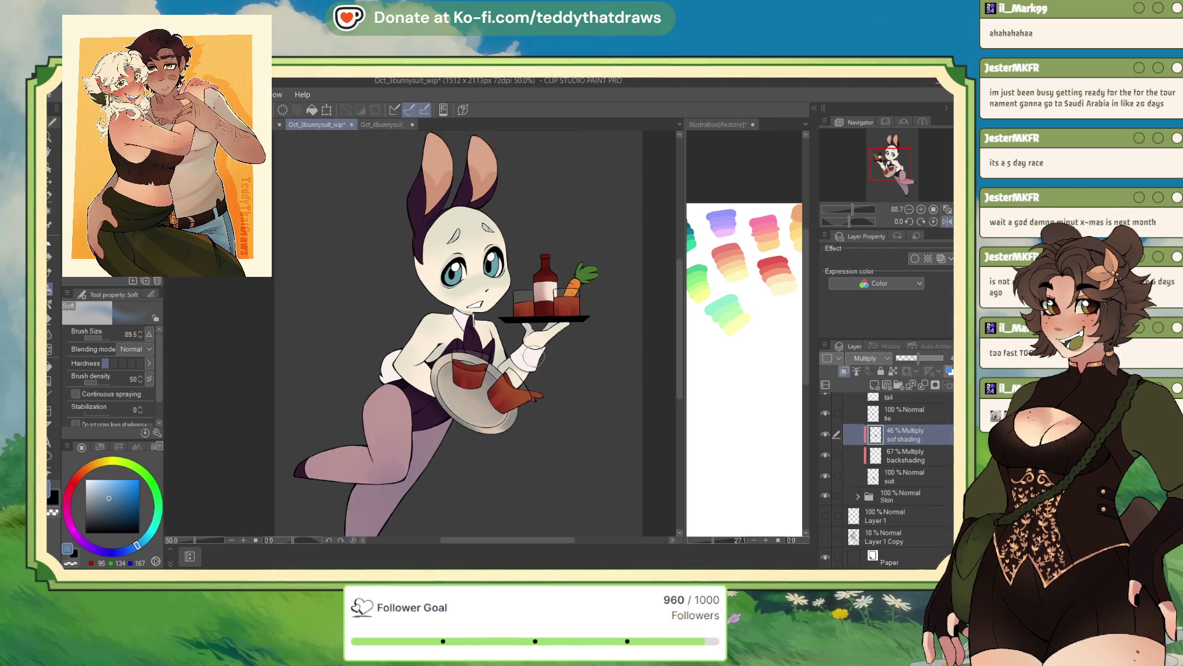
scroll(533, 356, up, 2)
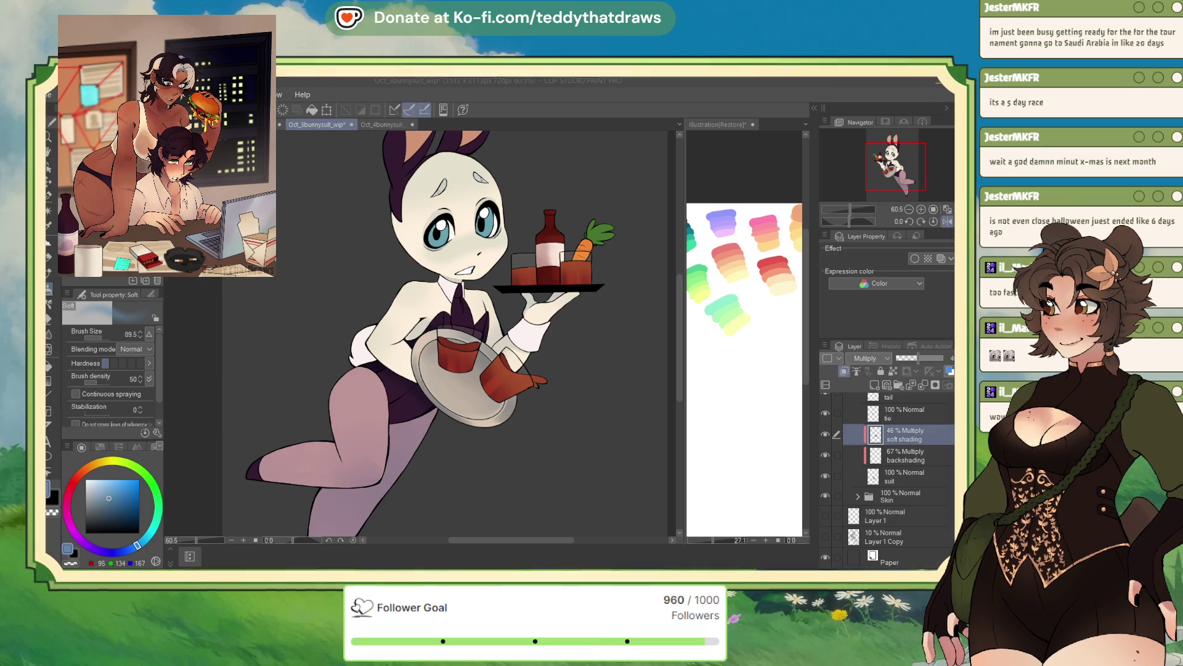
scroll(444, 333, down, 5)
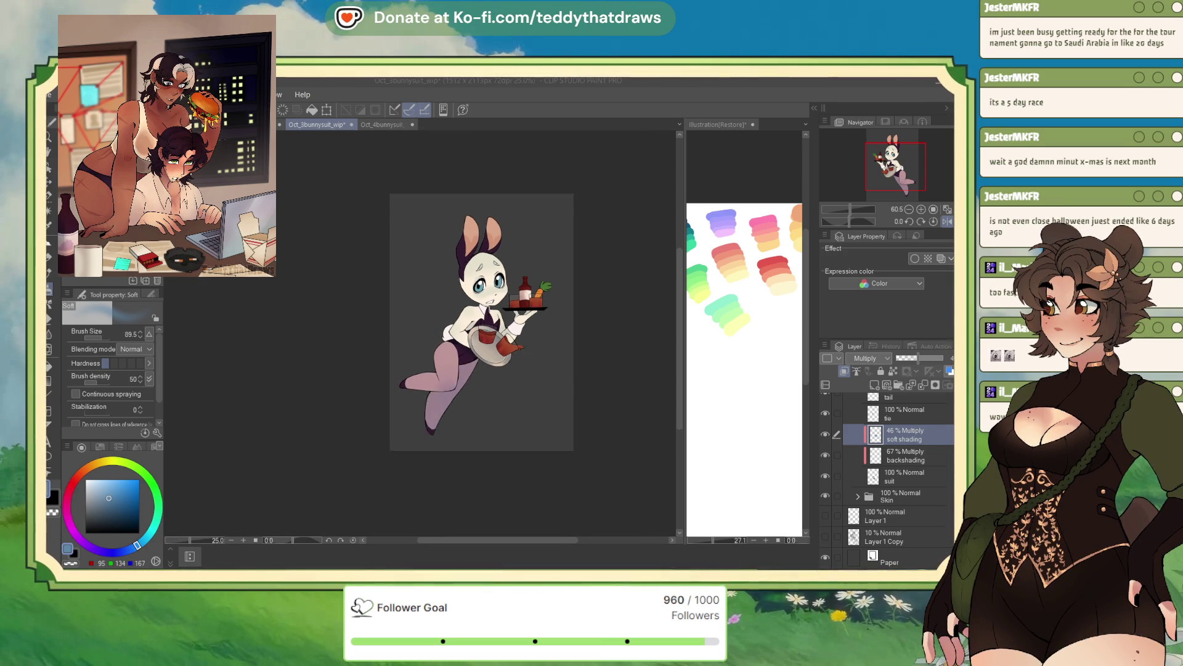
scroll(444, 333, up, 4)
scroll(522, 286, up, 2)
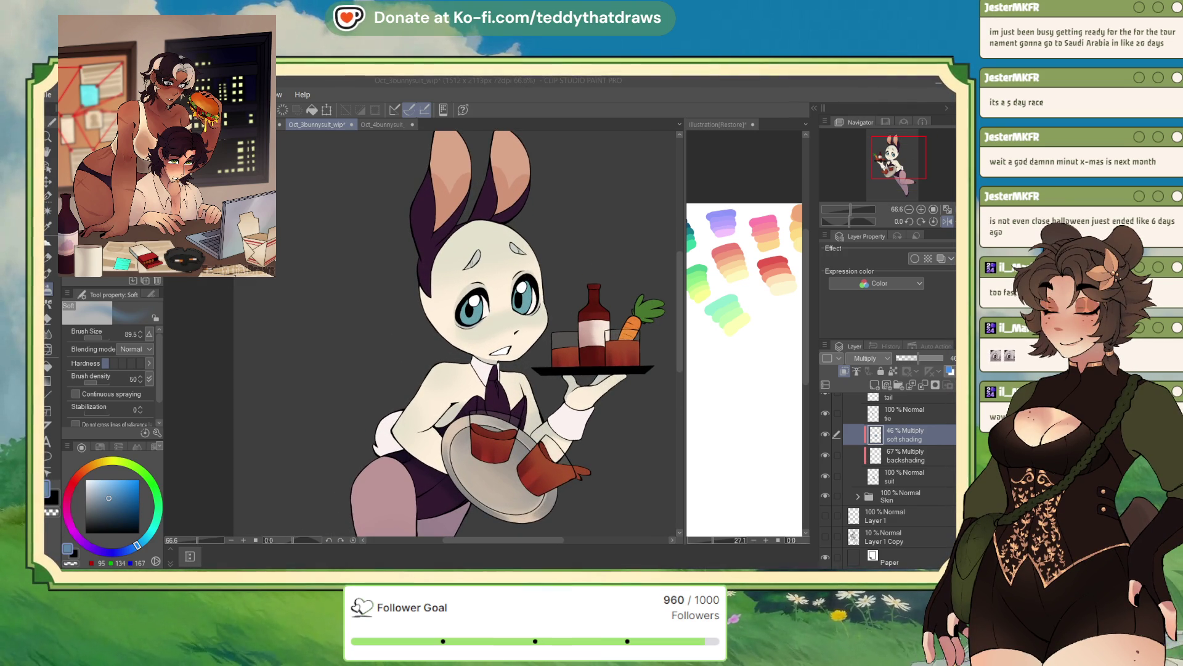
scroll(481, 332, down, 3)
scroll(481, 333, up, 2)
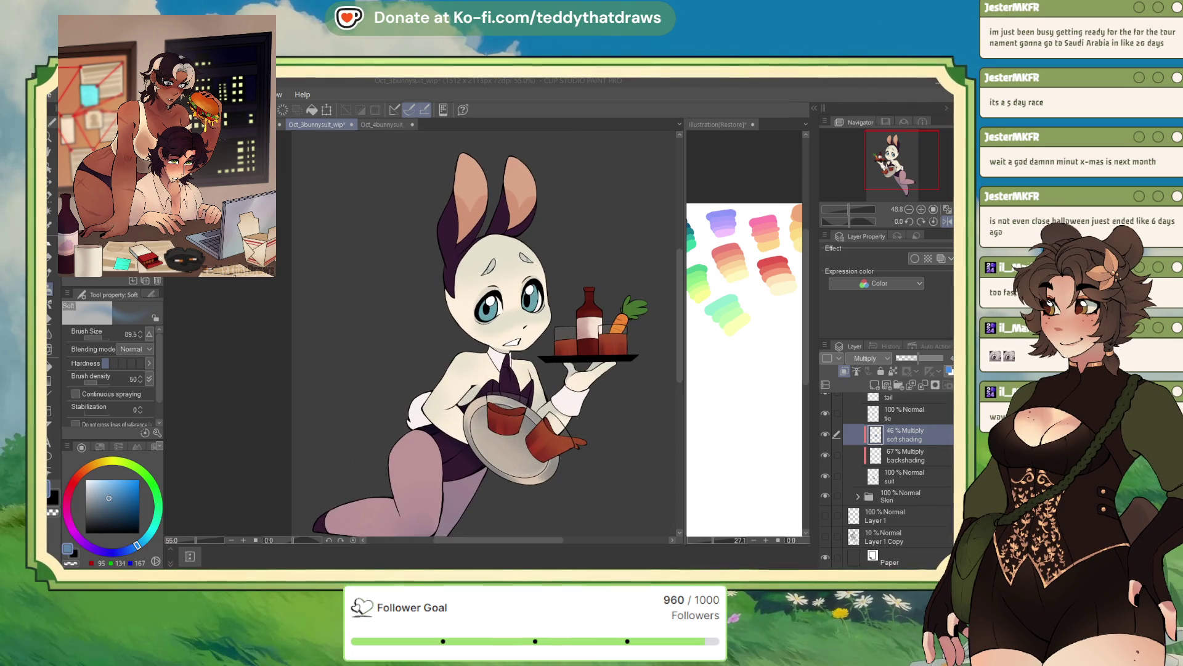
scroll(487, 333, down, 3)
scroll(487, 333, up, 2)
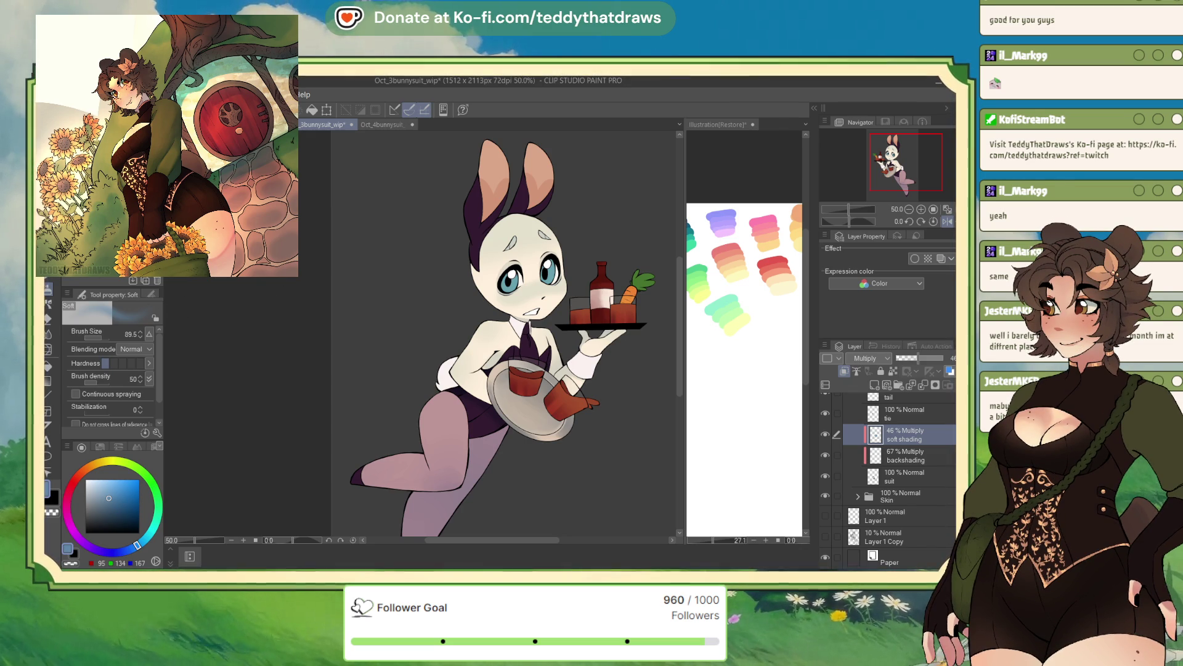
Step: Pick the So Fluffy brush, add a new layer above soft shading, and bring up Oct_1bunnysuit for reference
key(b)
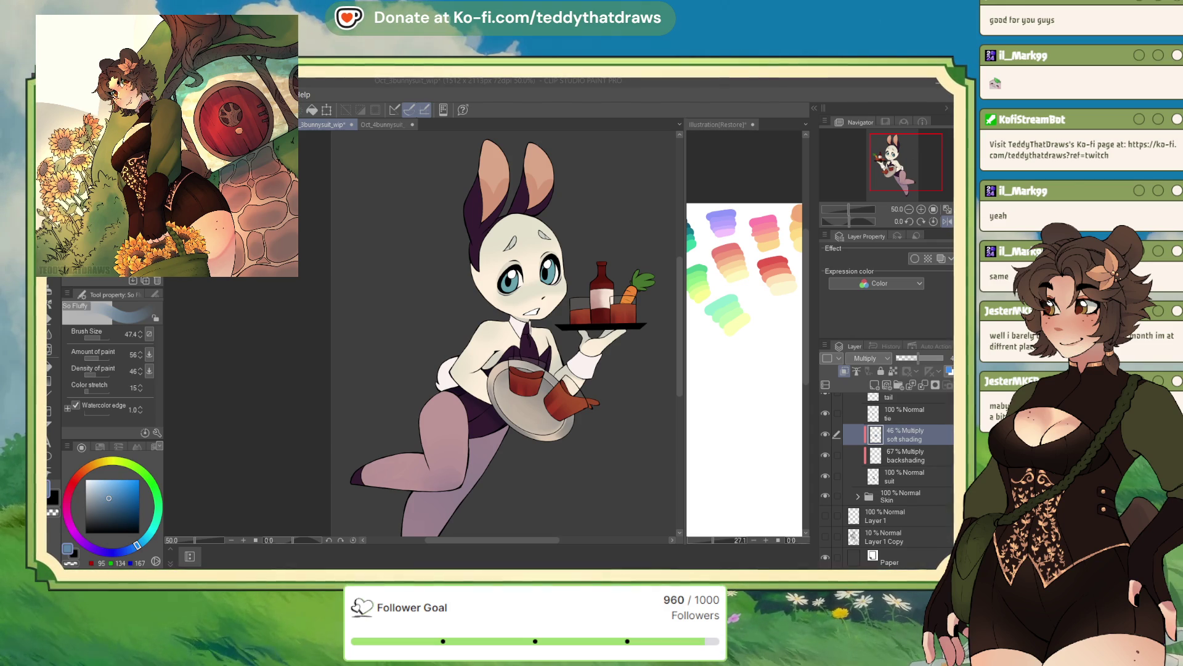
key(ctrl+plus)
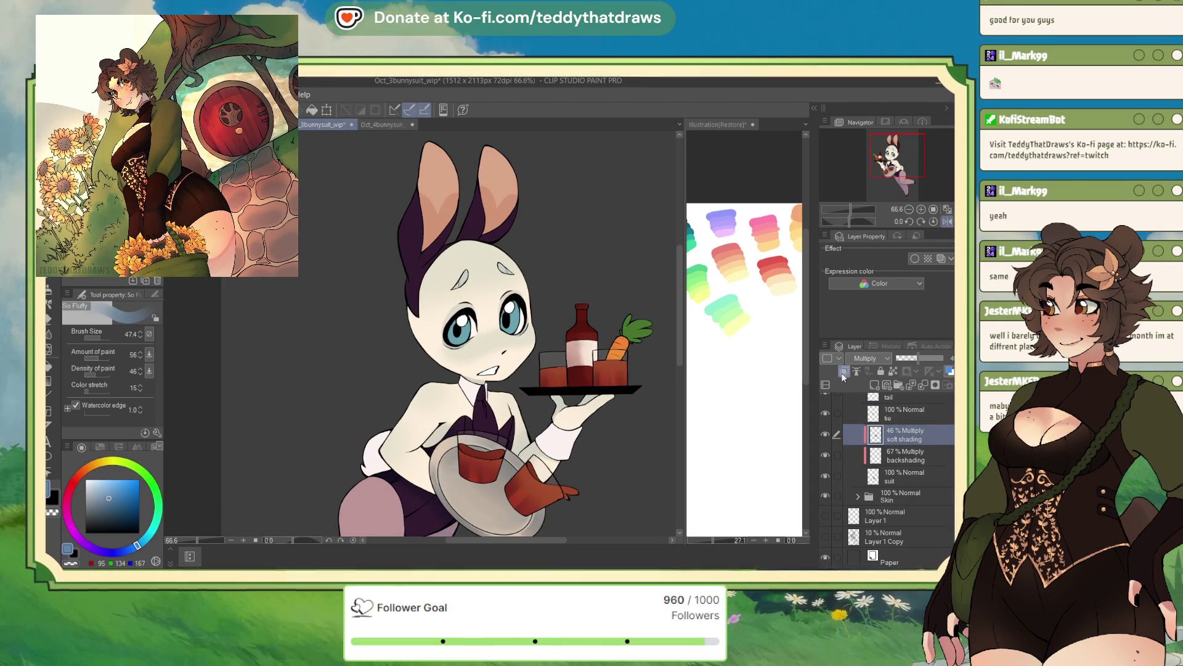
click(874, 385)
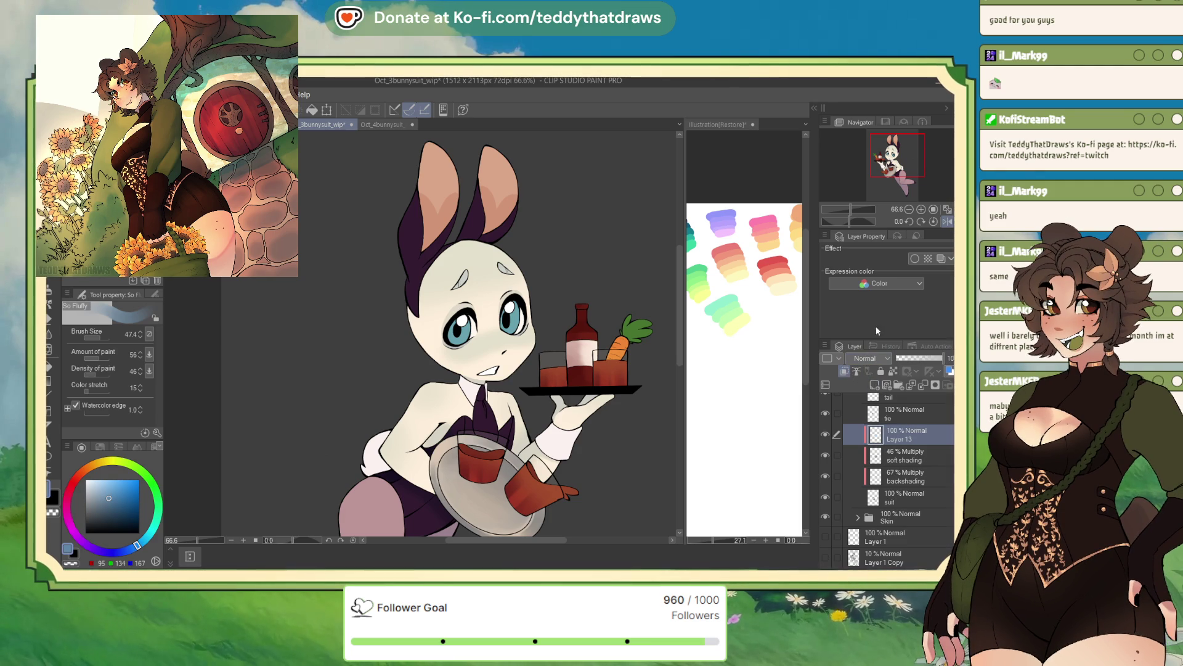
scroll(868, 357, down, 10)
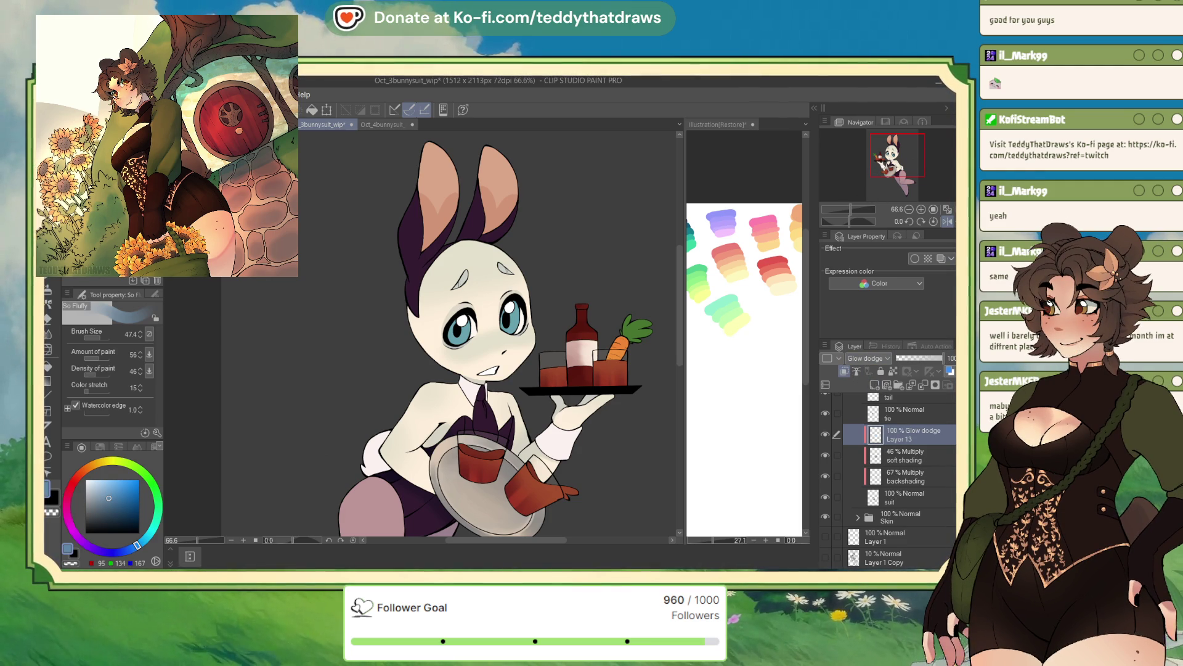
key(ctrl+shift+Tab)
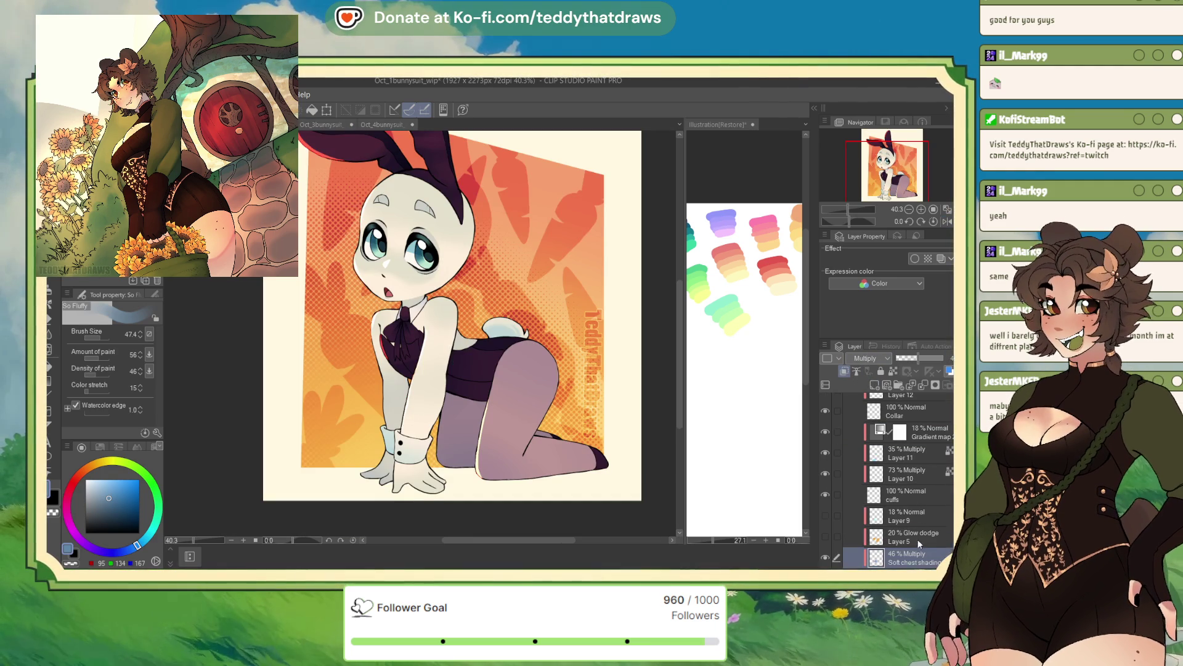
Step: Preview the reference's glow-dodge Layer 5, sample its orange glow colour, undo, and return to Oct_3
click(918, 538)
click(825, 536)
drag(903, 358, 943, 357)
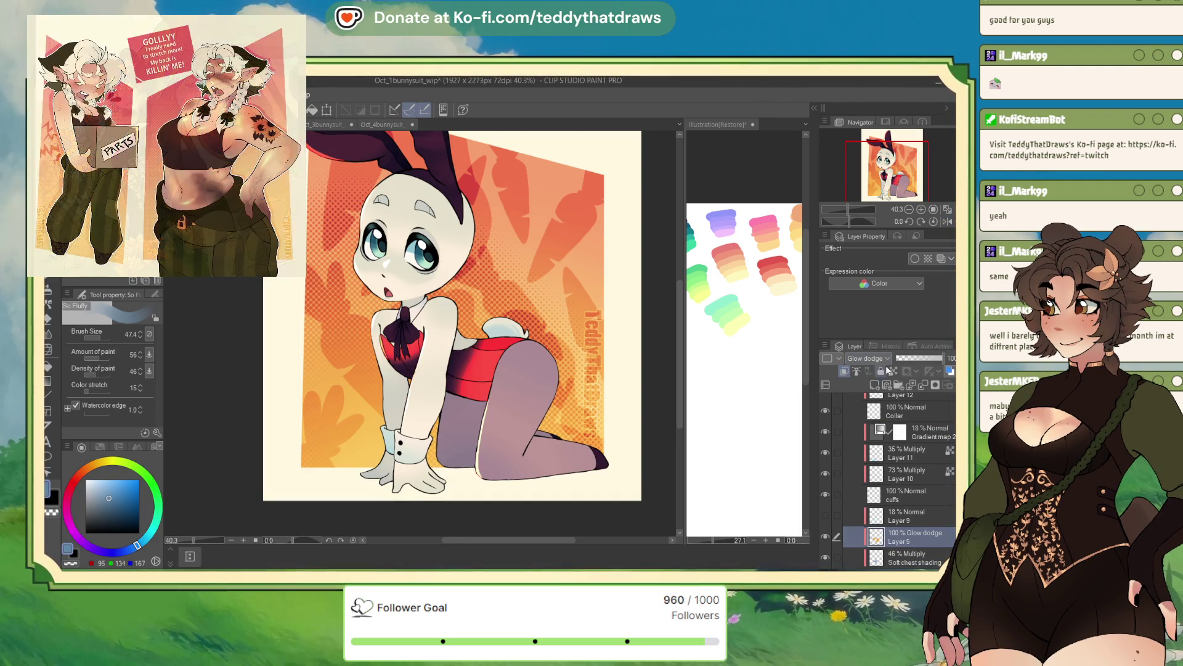
click(868, 357)
click(865, 370)
alt+click(481, 364)
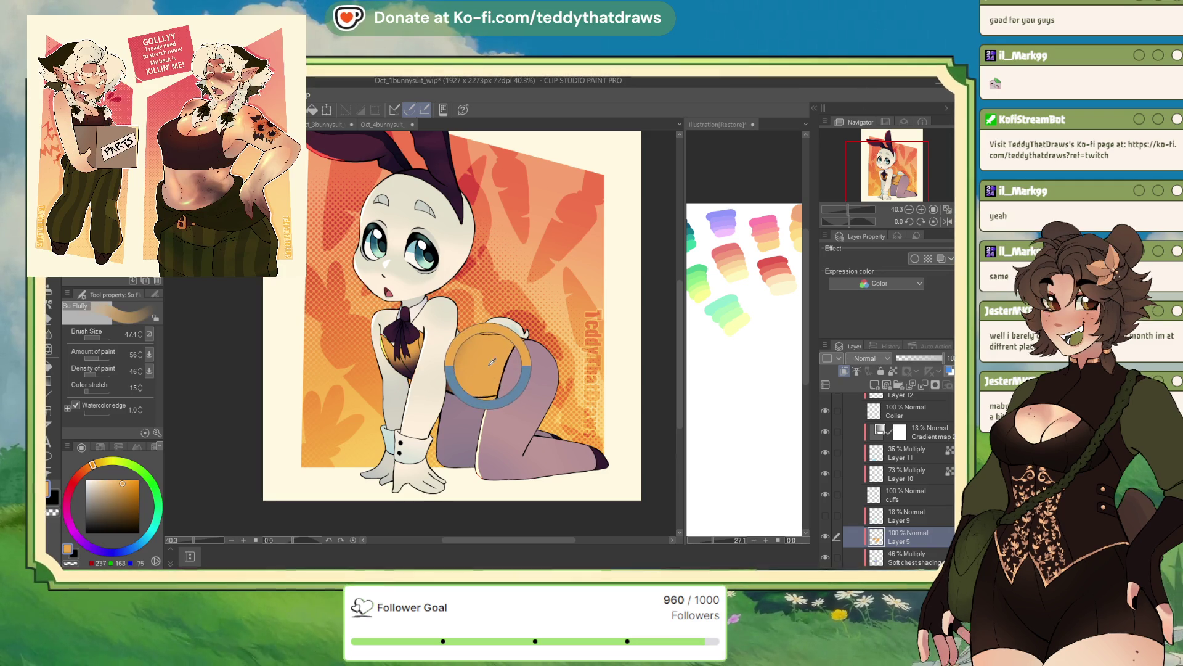
key(ctrl+z)
key(ctrl+z)
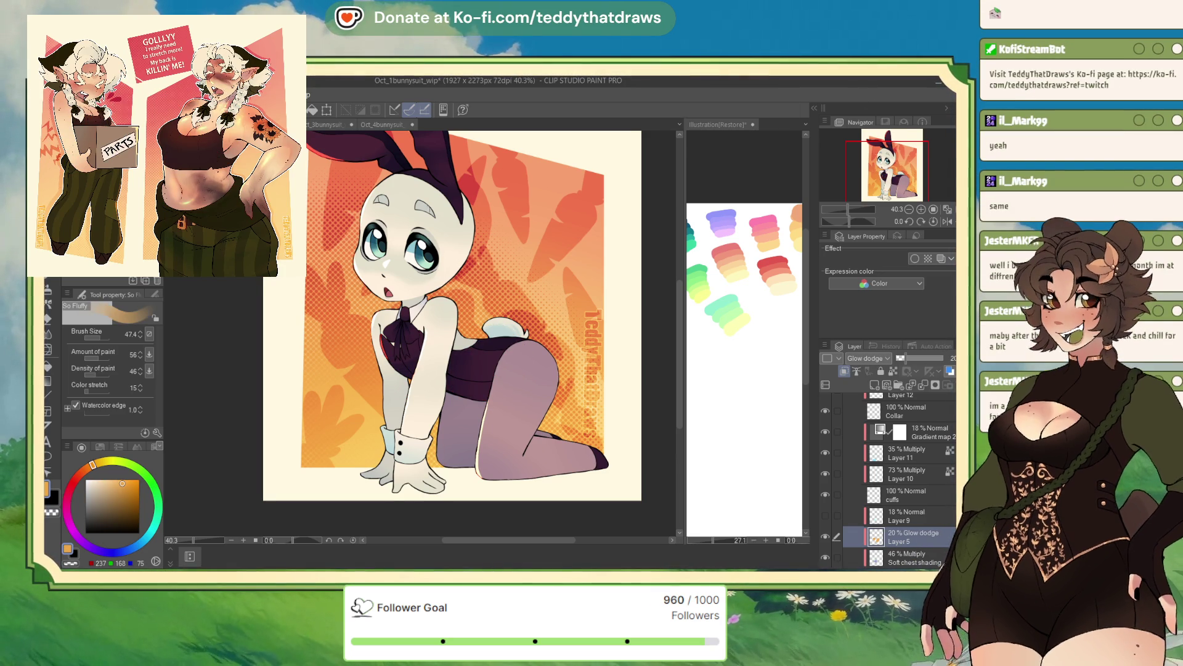
key(ctrl+Tab)
key(ctrl+Tab)
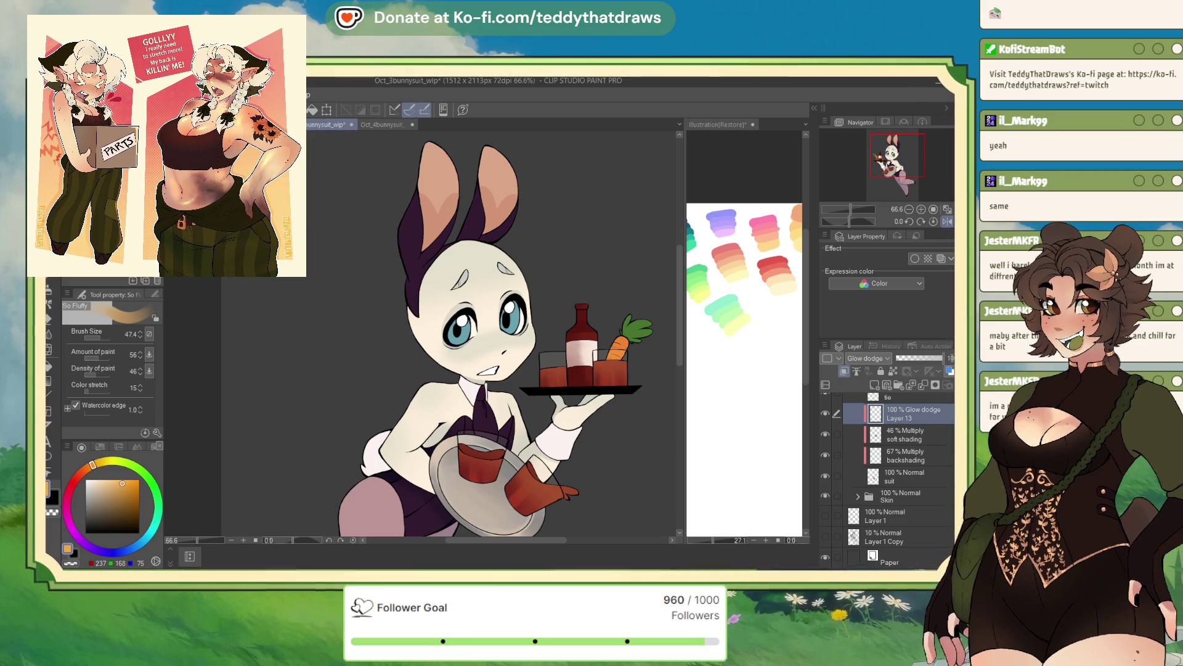
Step: Lower glow-dodge Layer 13 to 24% opacity and switch back to the Soft airbrush
drag(943, 358, 908, 357)
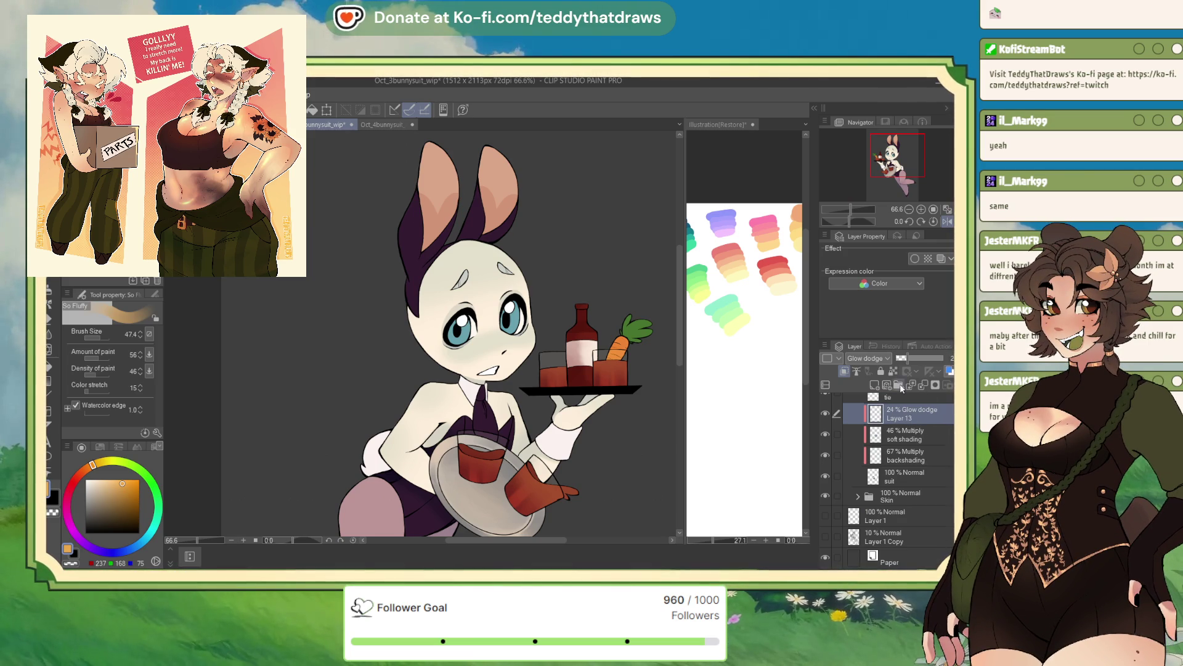
key(b)
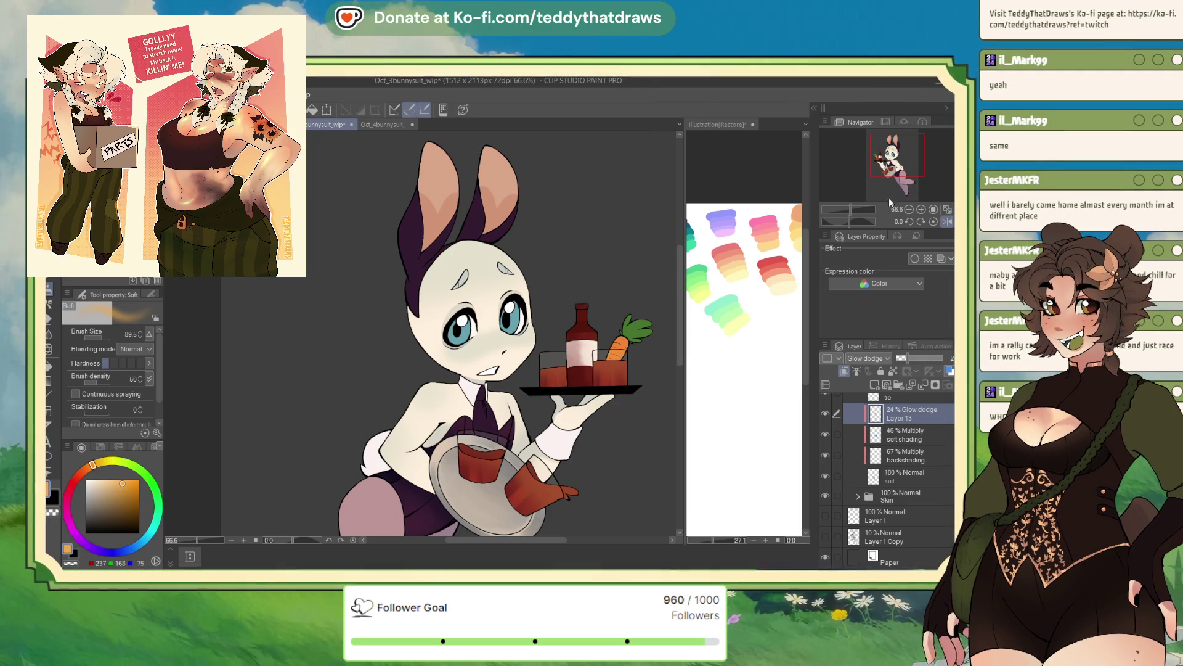
drag(405, 537, 379, 511)
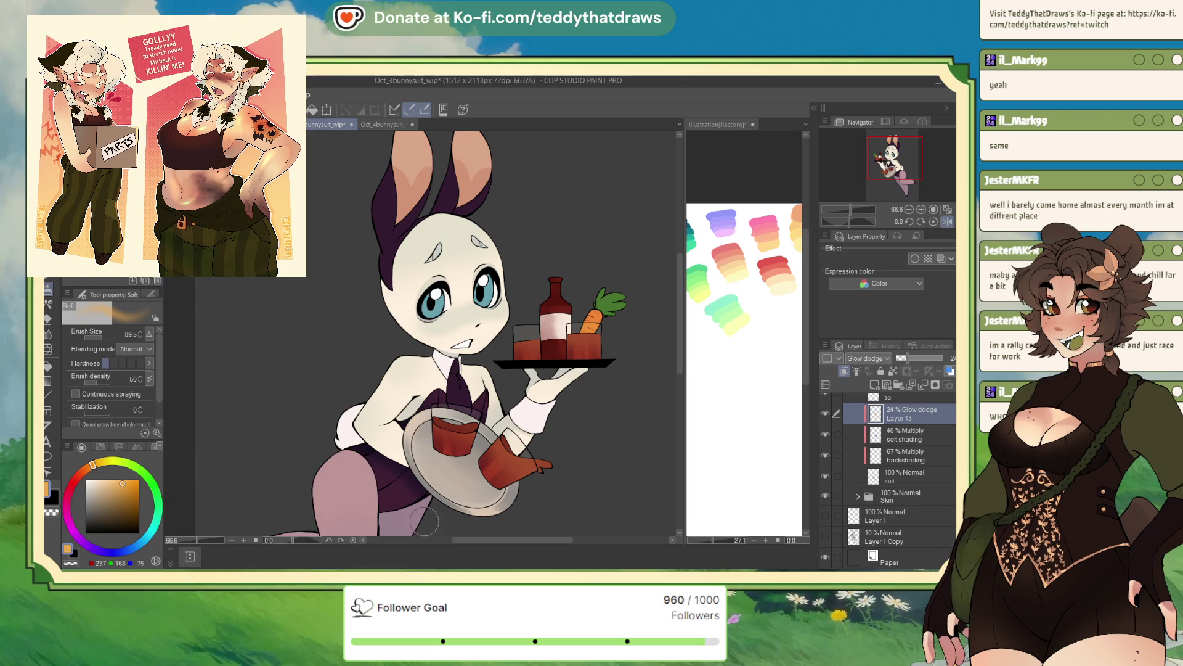
scroll(508, 506, down, 1)
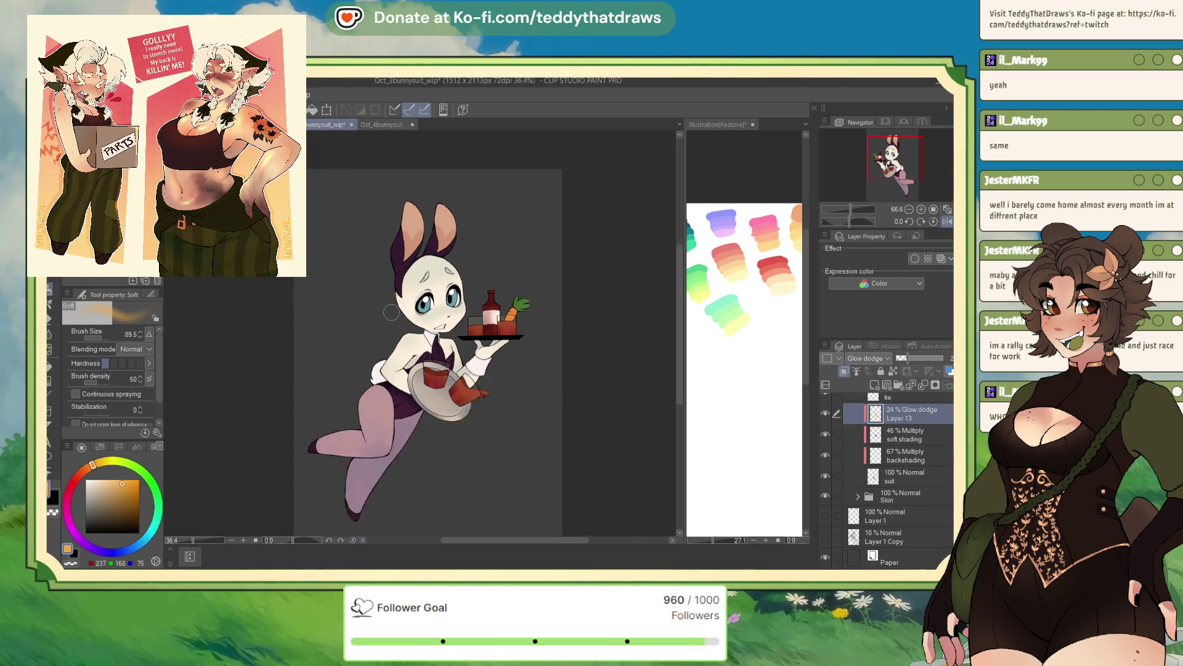
scroll(508, 506, up, 1)
scroll(906, 444, up, 1)
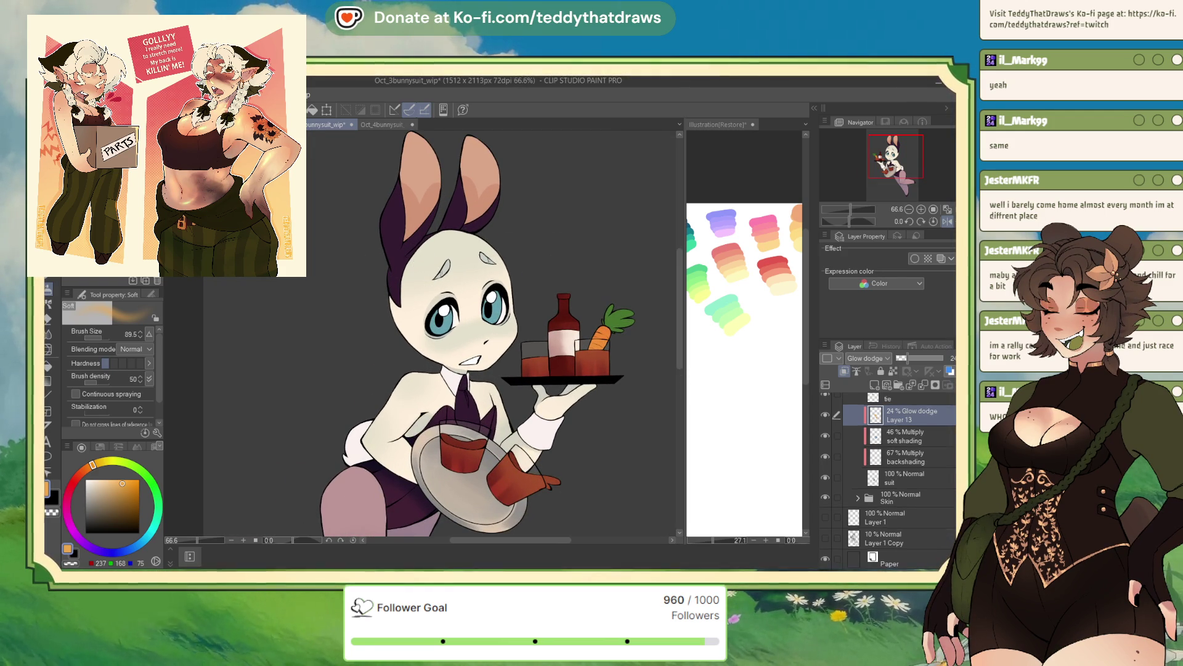
click(914, 425)
Step: Add a layer above the tie, paint a red glow highlight on it, and set its opacity to 24%
click(873, 387)
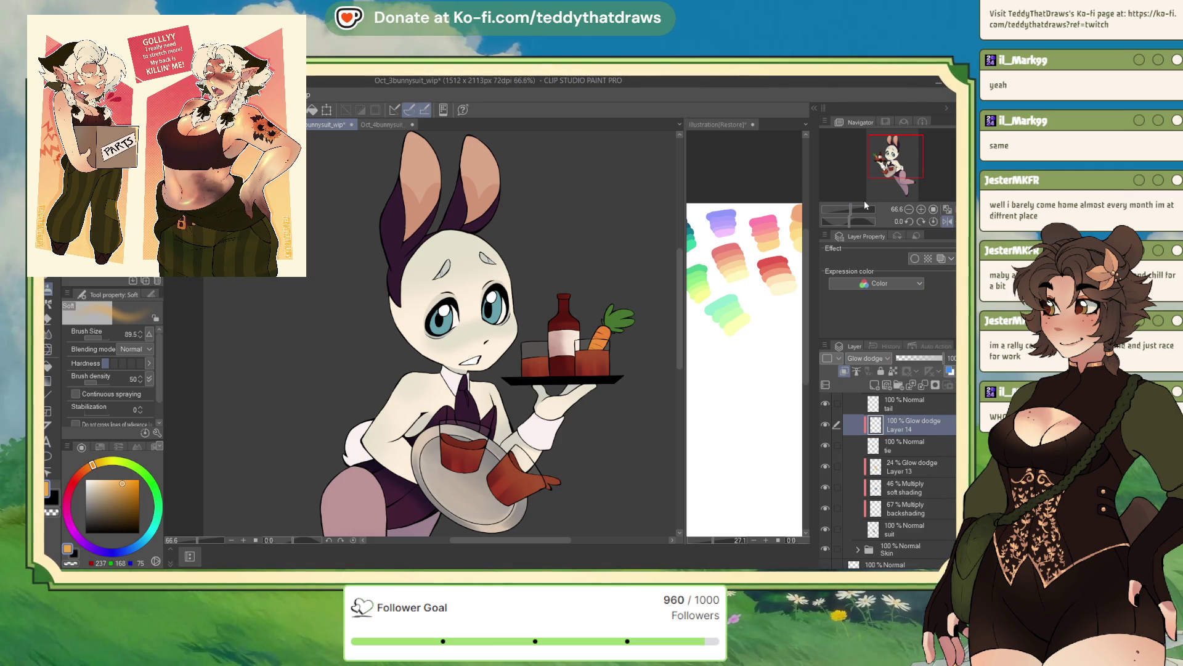
drag(465, 410, 469, 425)
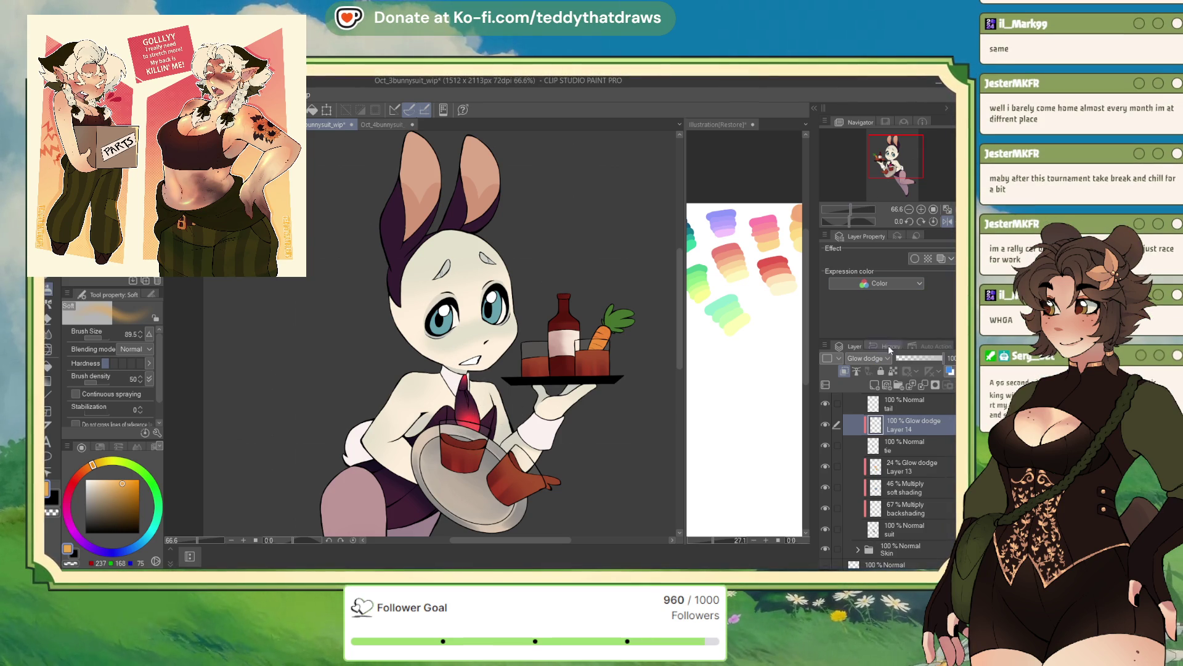
click(950, 358)
text(24)
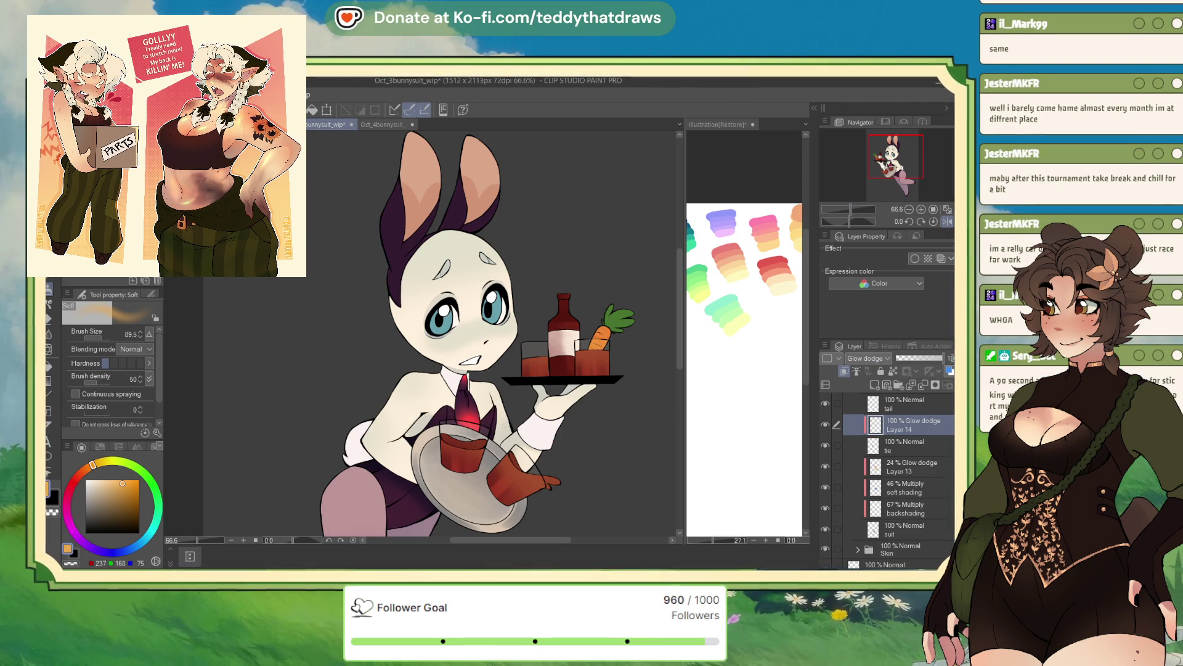
key(Return)
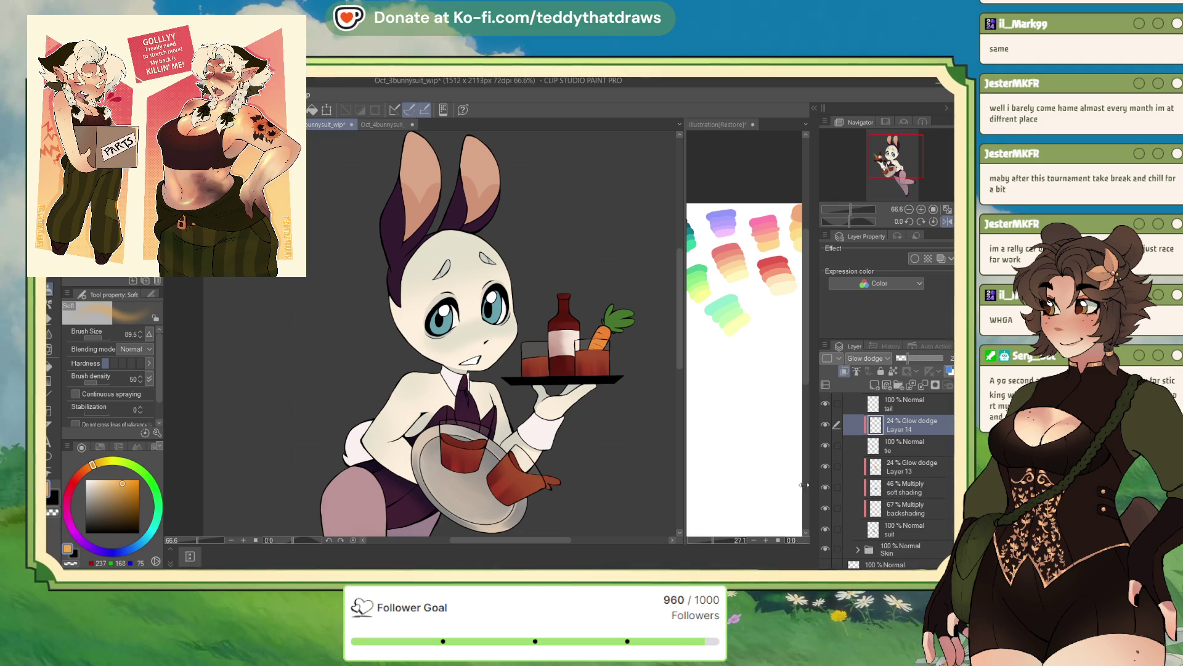
key(ctrl+plus)
key(ctrl+plus)
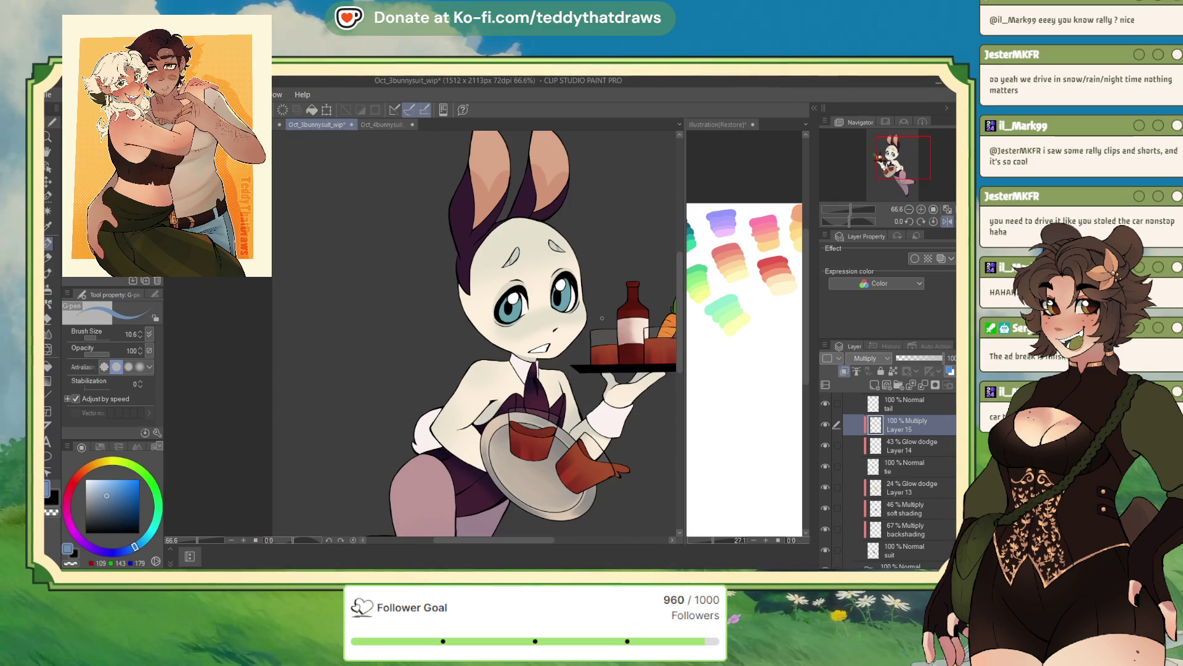
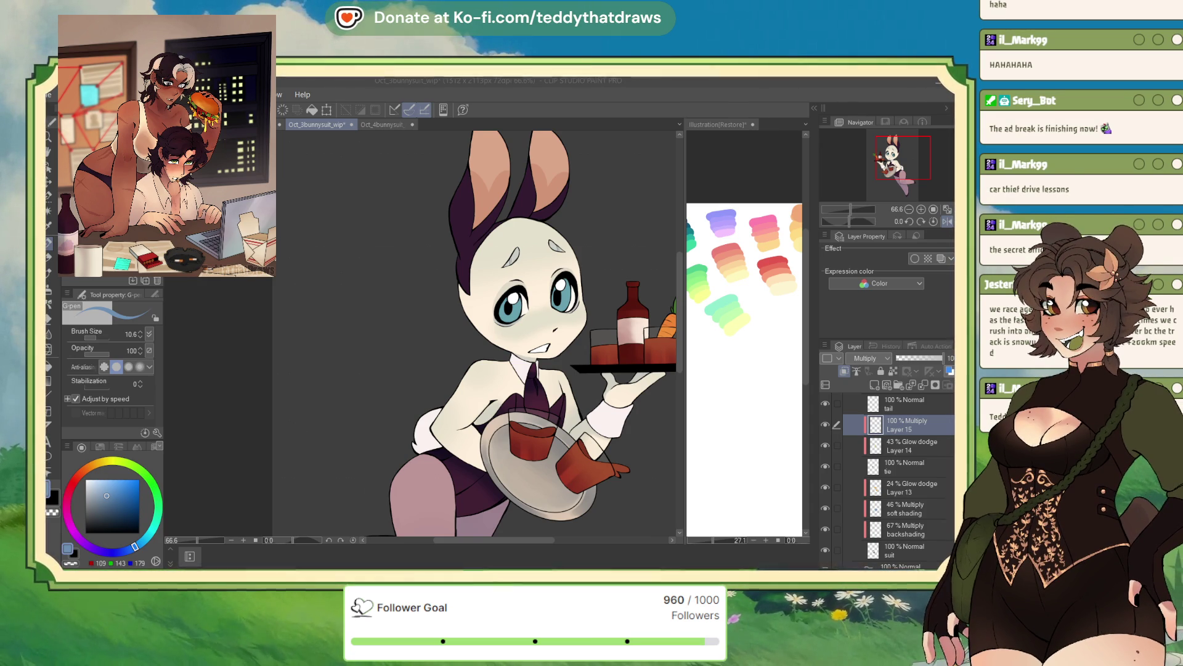
Step: Rename the 48% Multiply face shading layer, Layer 12, to 'blush'
scroll(419, 478, down, 3)
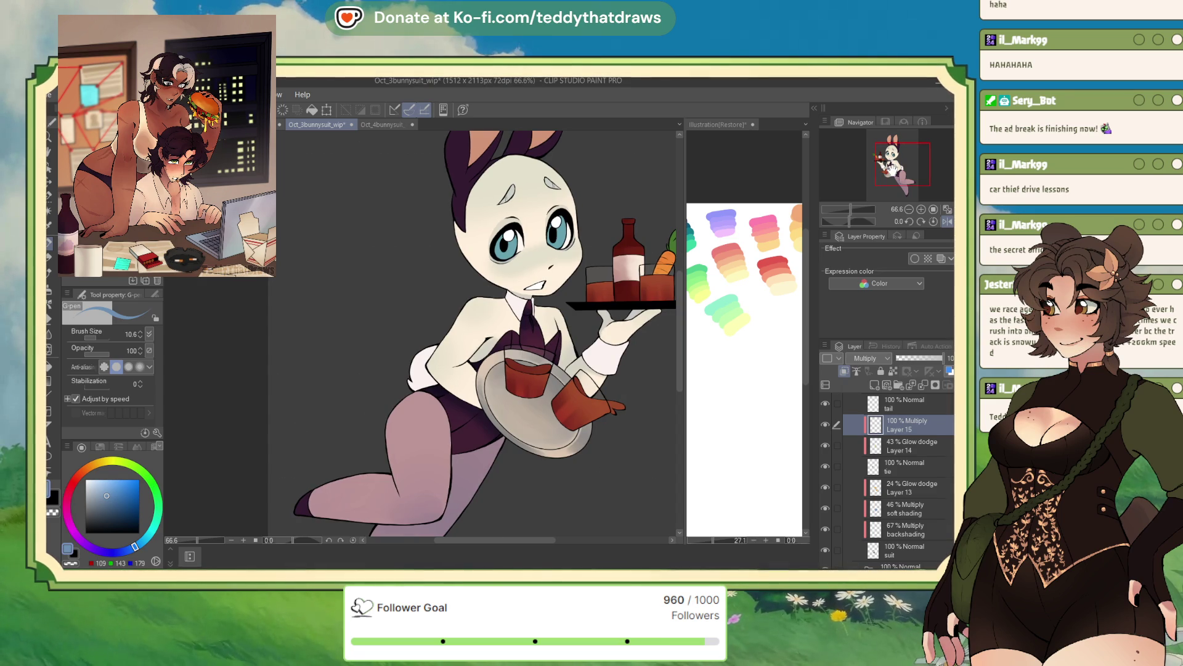
scroll(419, 477, down, 1)
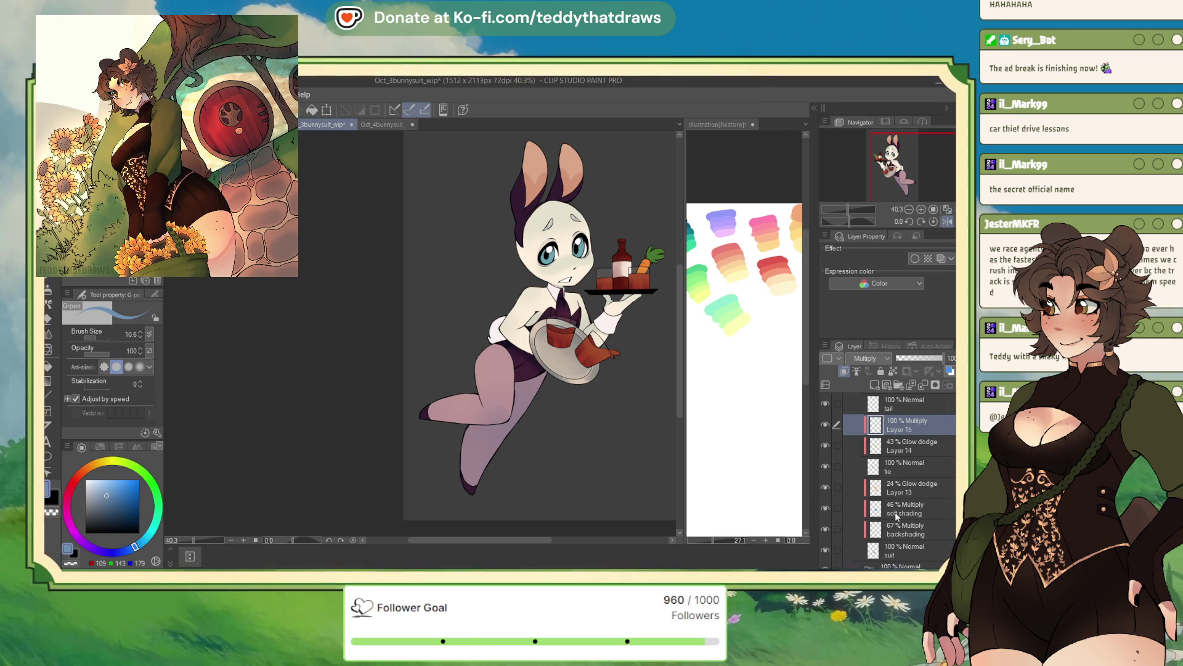
scroll(887, 480, down, 3)
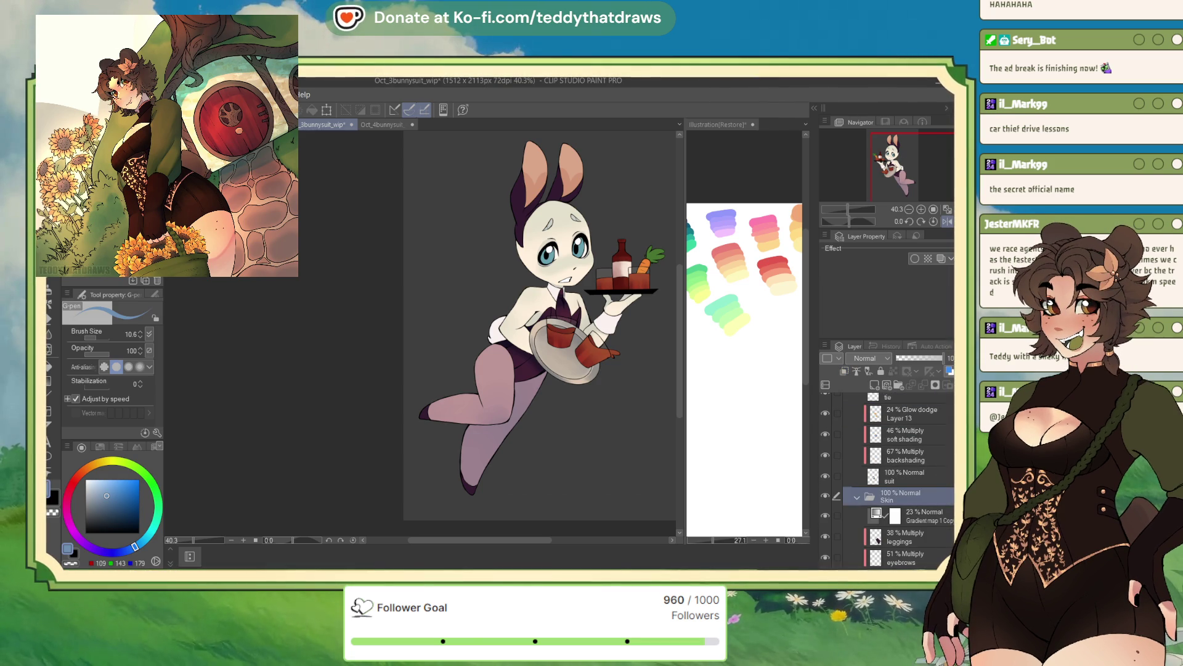
scroll(887, 481, down, 5)
click(919, 479)
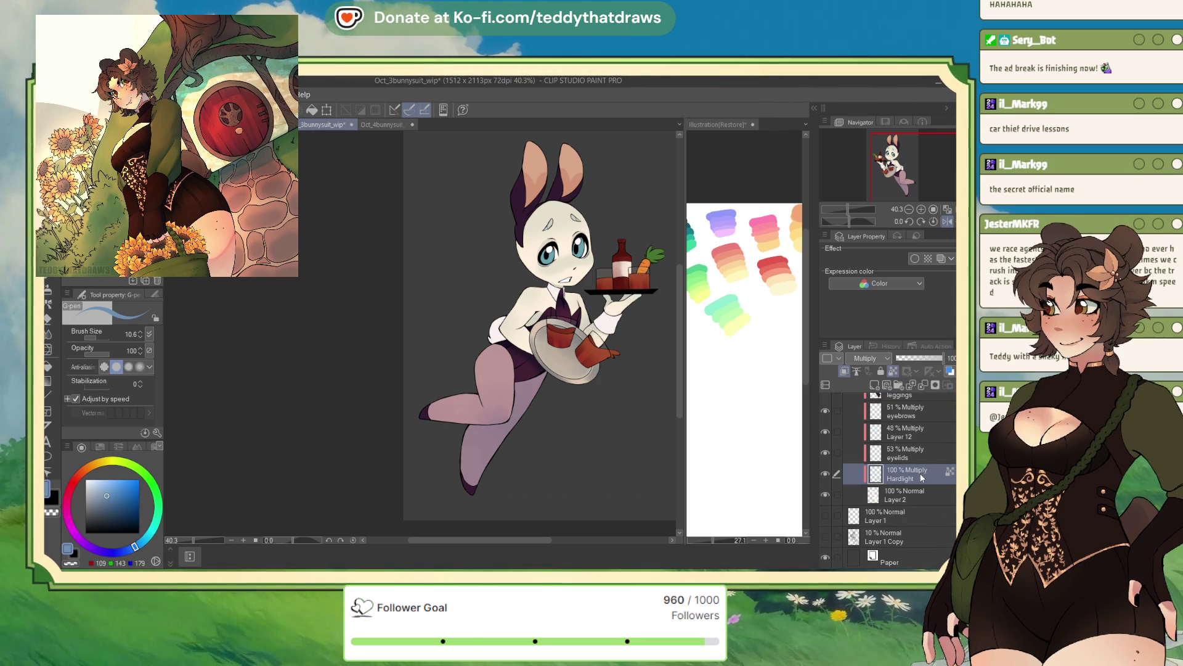
click(917, 457)
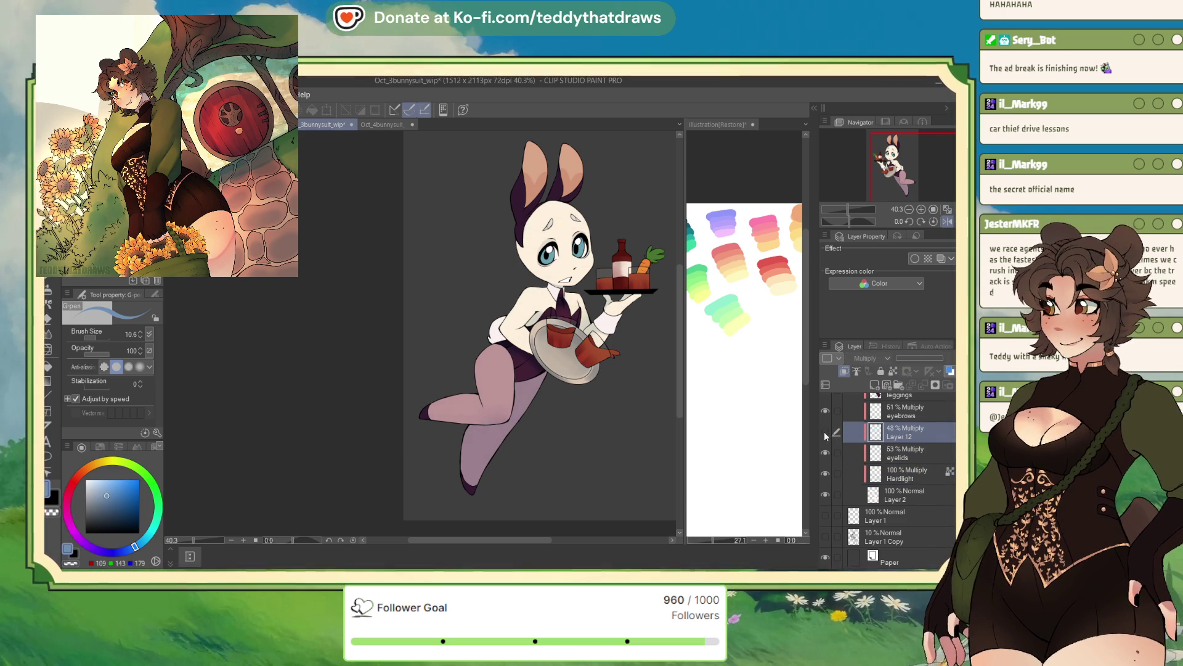
click(911, 436)
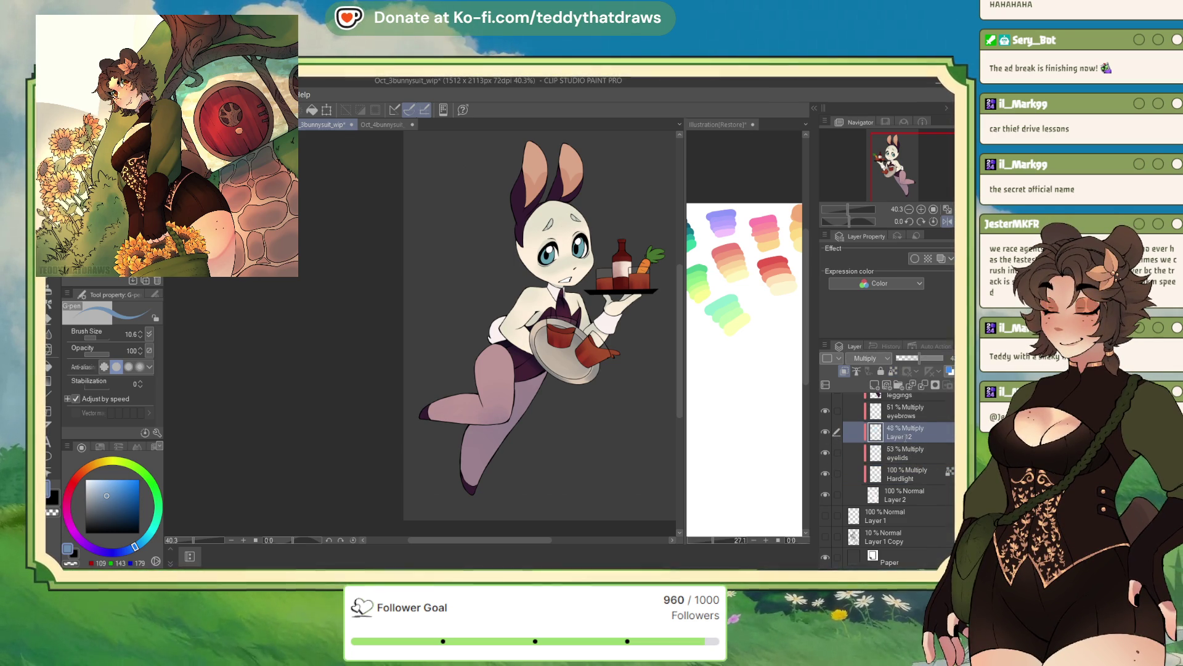
double_click(900, 436)
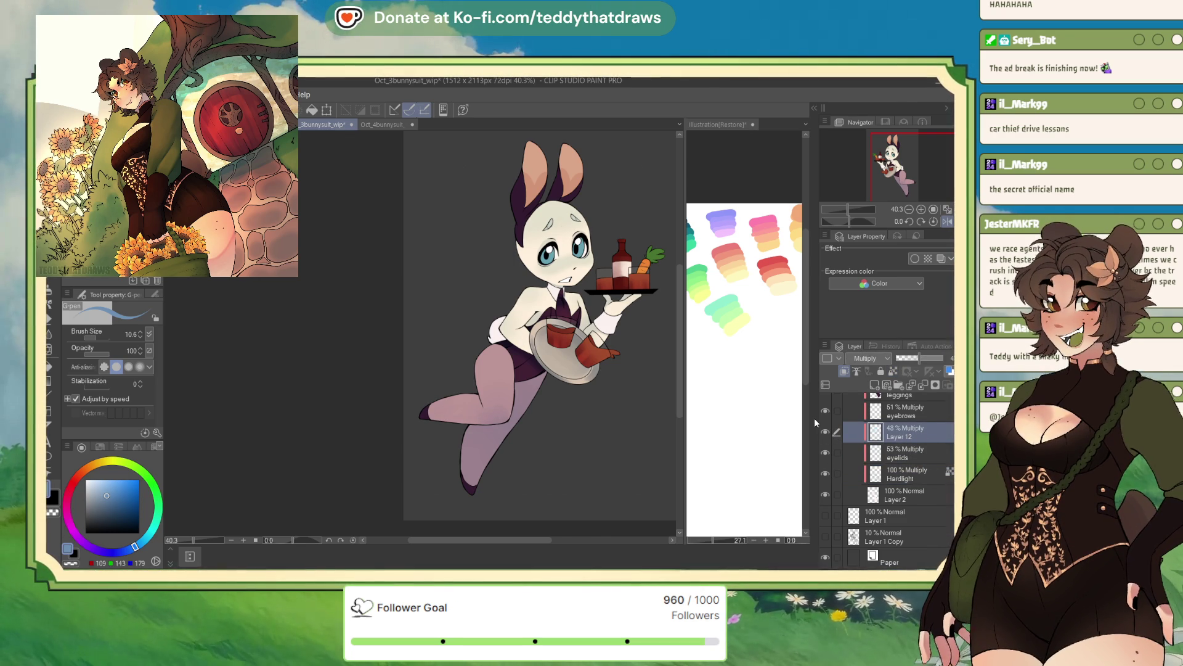
text(blush)
key(Return)
Step: Add a new layer above Hardlight and clip it to the layer below
click(902, 480)
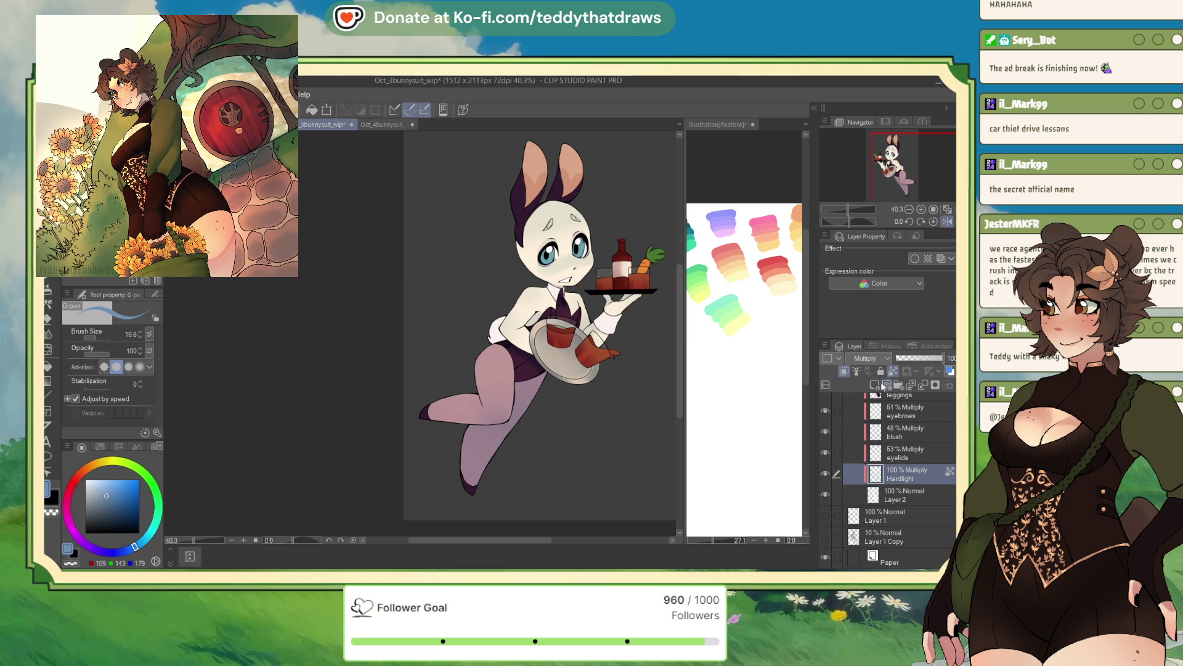
click(875, 385)
click(845, 372)
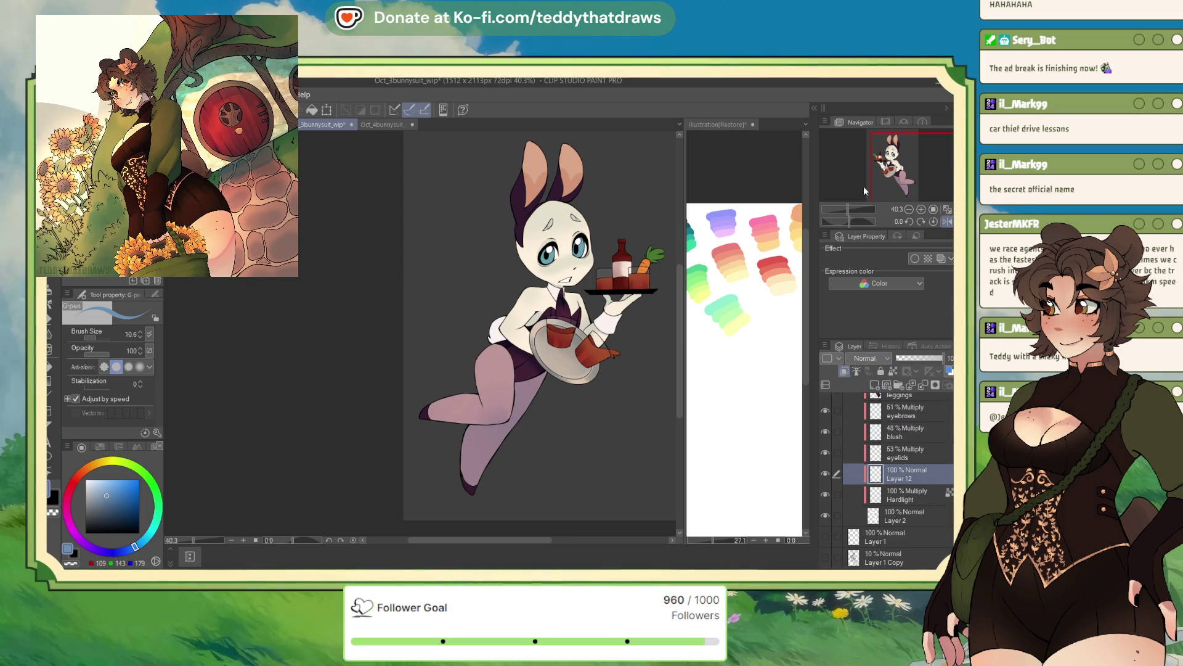
Step: Shade the inner thigh and lower leg blue-purple, enlarging the brush to 89.5
scroll(510, 485, up, 1)
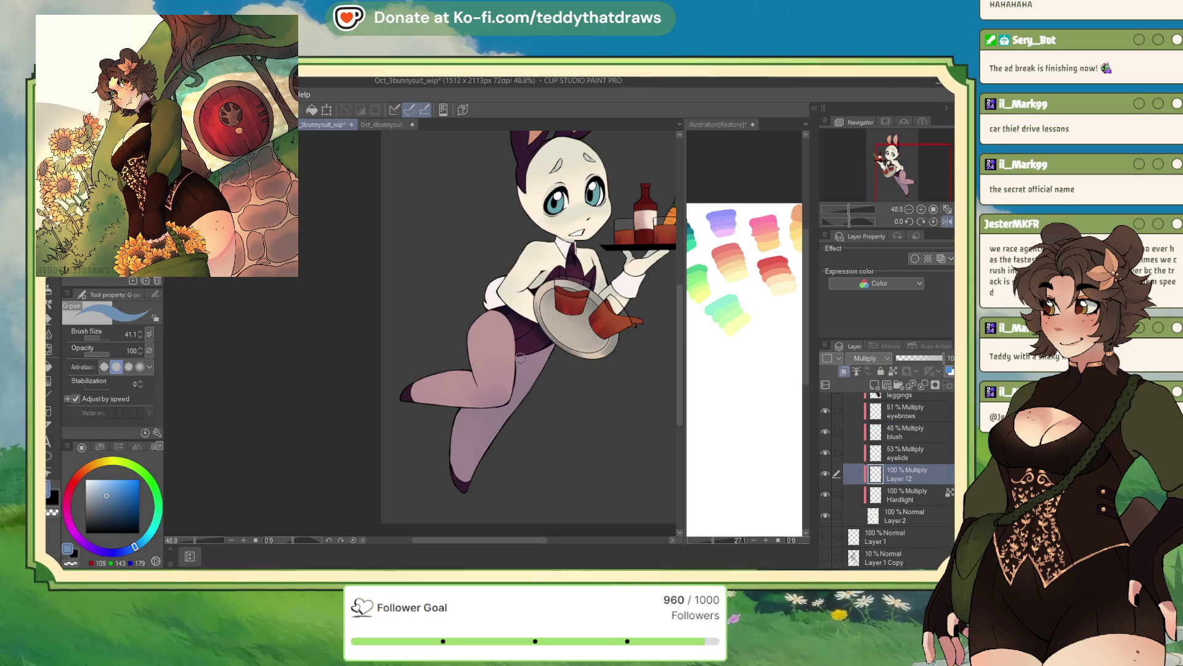
mouse_move(519, 356)
mouse_down()
mouse_move(525, 382)
mouse_move(540, 376)
mouse_move(460, 490)
mouse_move(473, 464)
mouse_up()
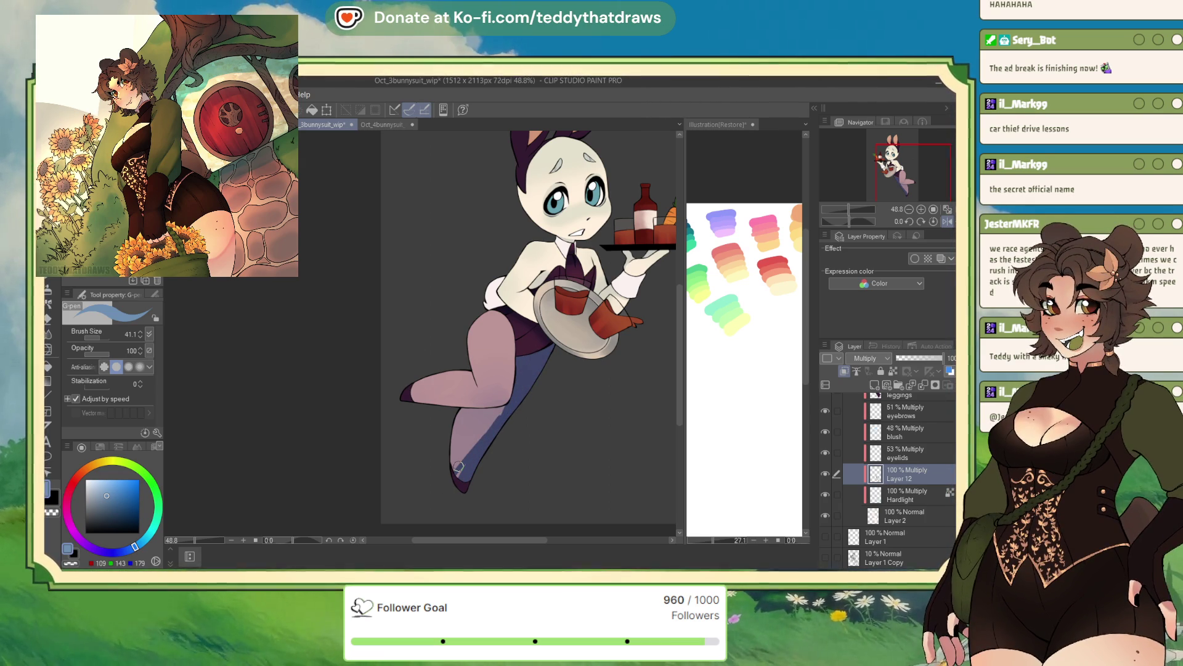
click(945, 222)
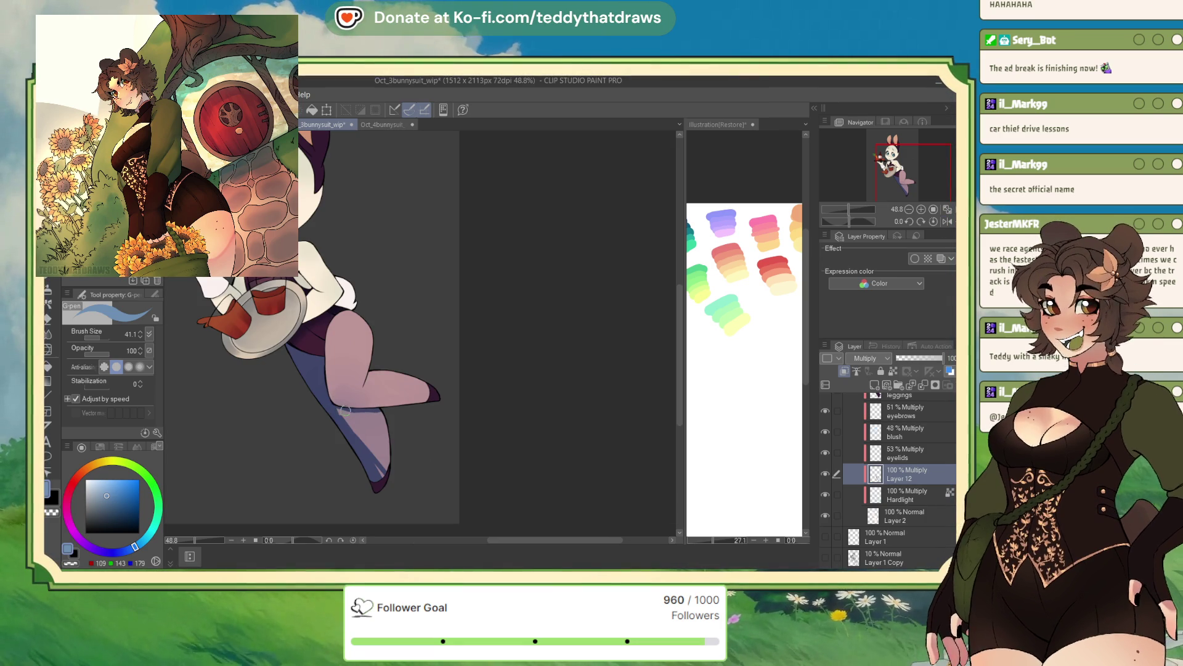
mouse_move(370, 409)
mouse_down()
mouse_move(336, 411)
mouse_move(383, 431)
mouse_up()
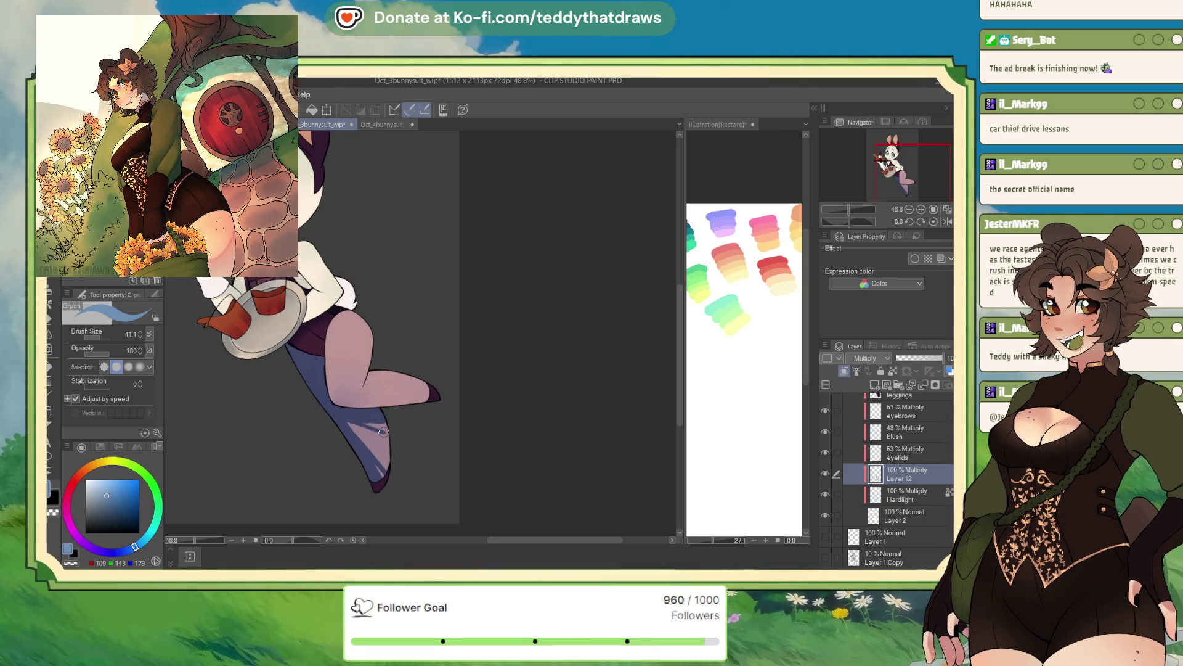
click(102, 337)
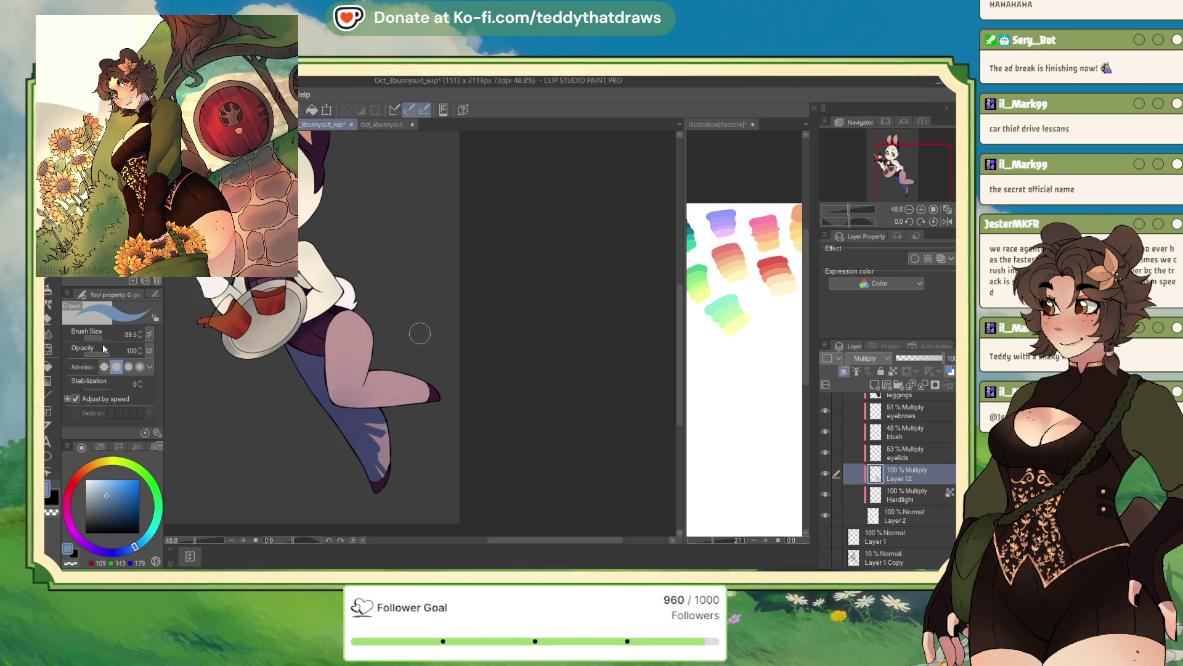
drag(367, 421, 379, 439)
click(376, 476)
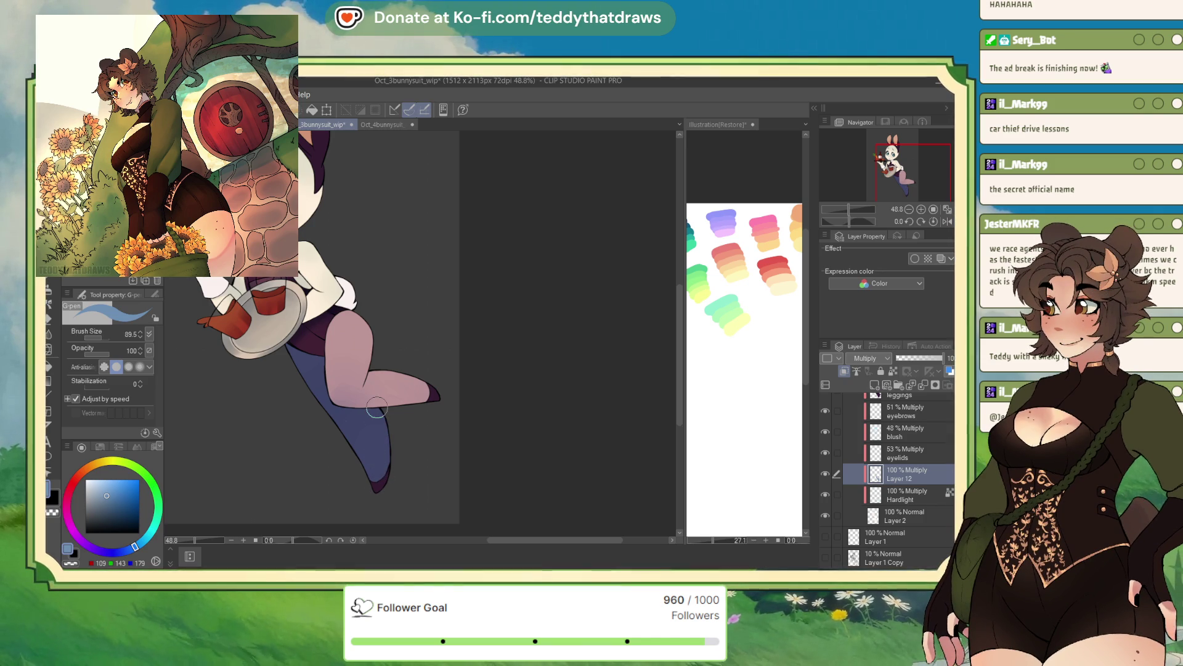
Step: Lower the leg shading layer's opacity to about 34%
scroll(377, 404, up, 3)
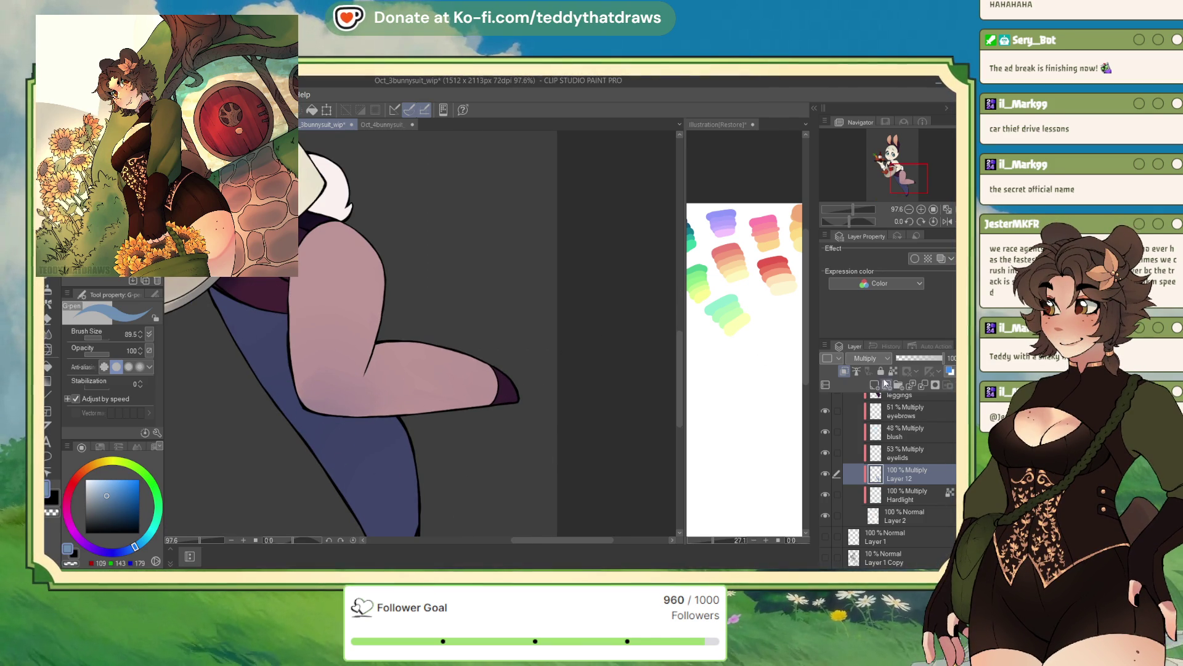
click(914, 358)
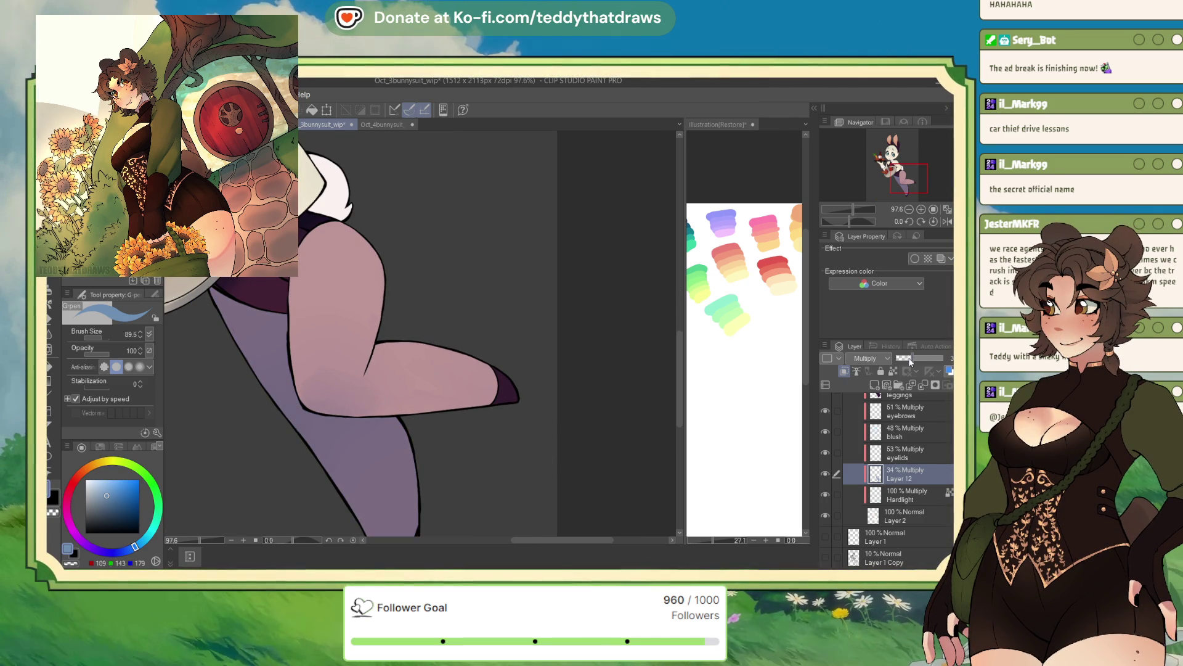
scroll(393, 238, down, 3)
scroll(394, 238, up, 1)
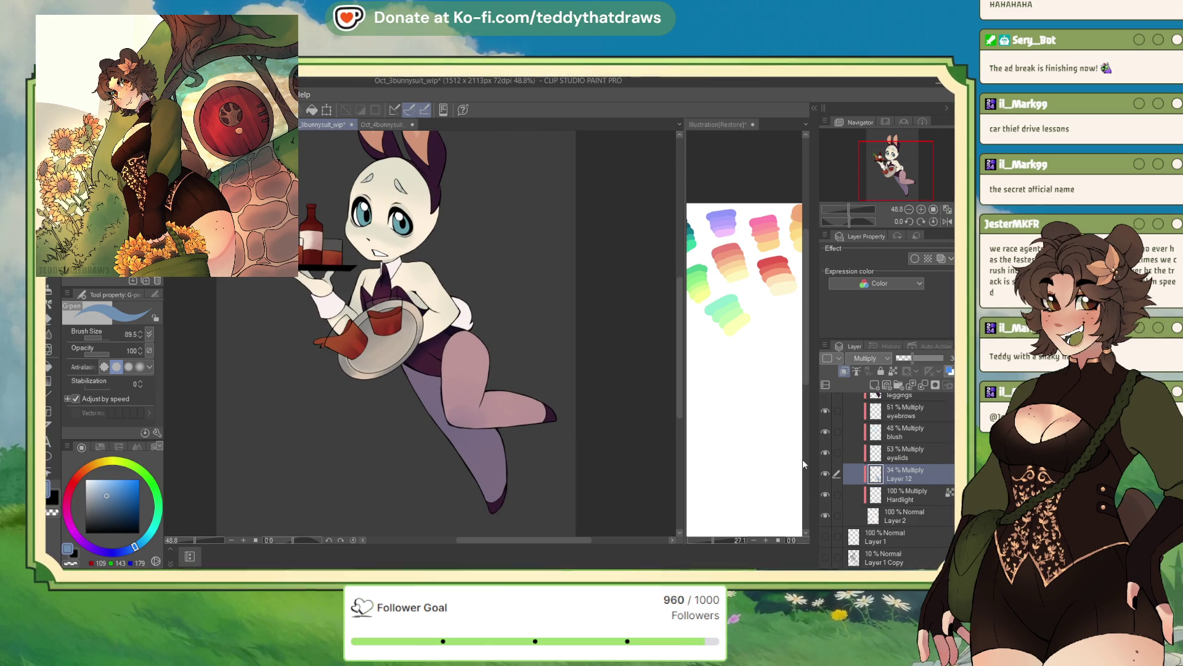
Step: Name the leg shading layer 'leghardlight' and collapse the Skin folder
text(leghardlight)
key(Return)
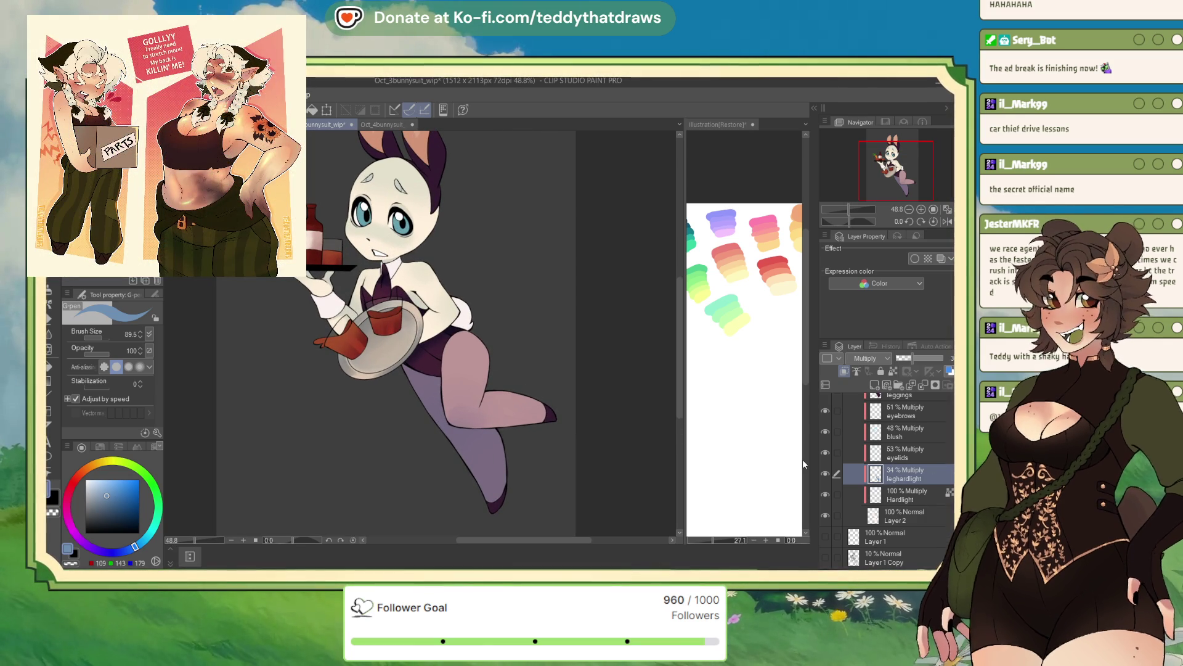
scroll(869, 469, up, 3)
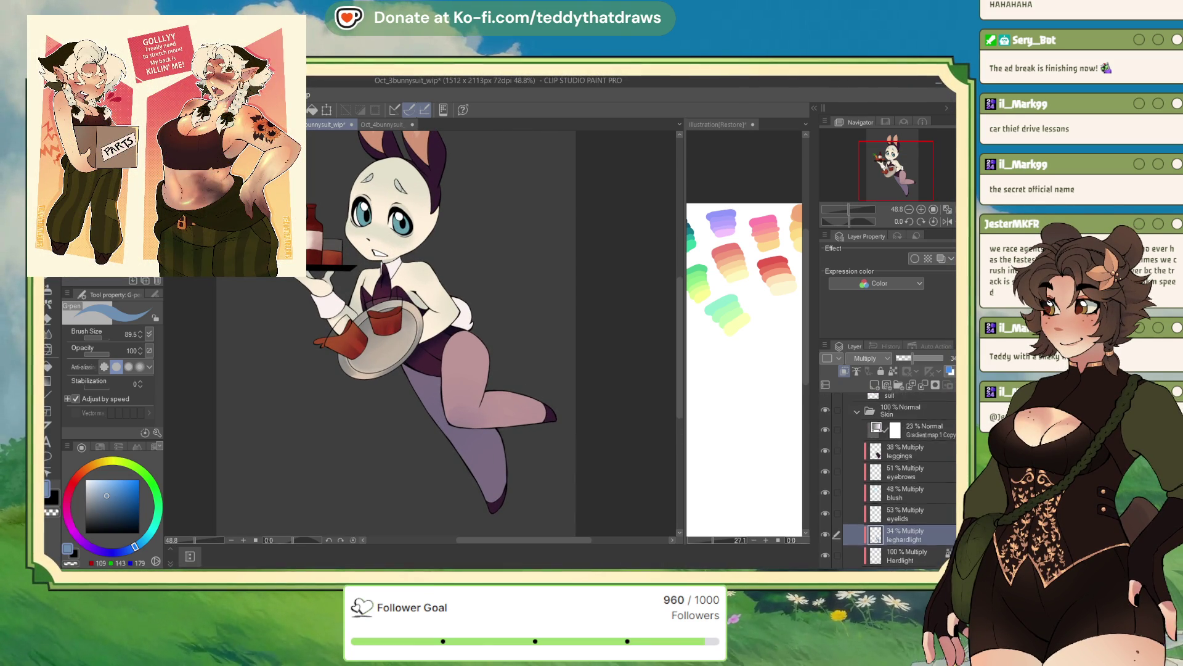
click(869, 464)
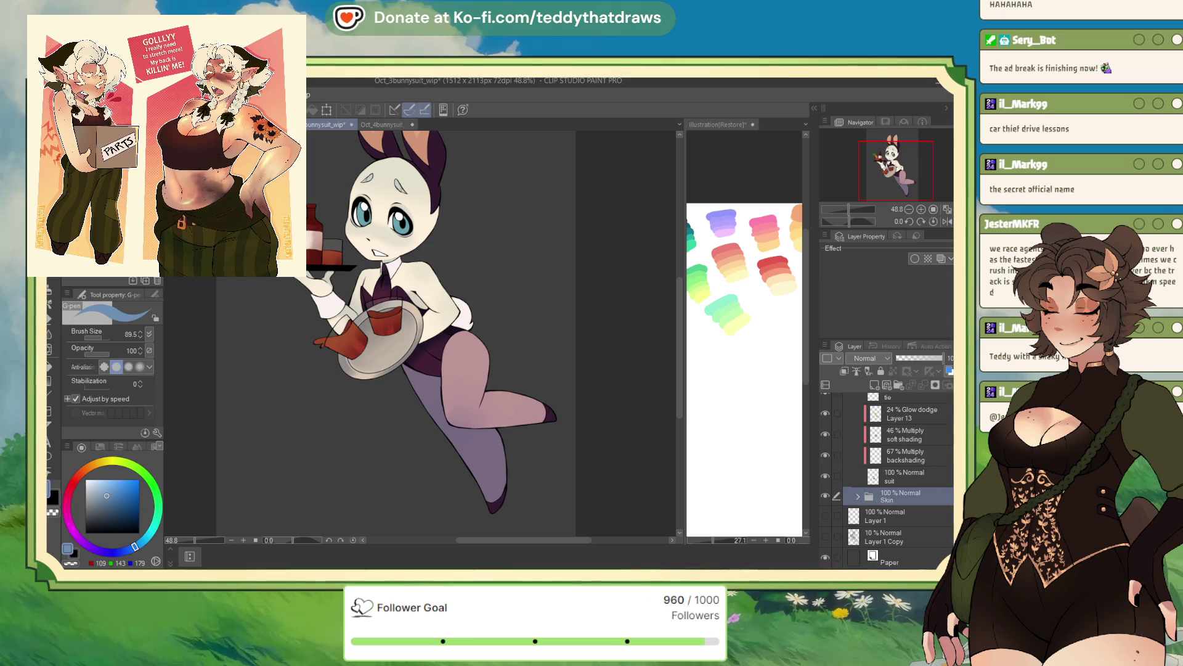
scroll(900, 468, up, 2)
Step: Add a new layer above the tail layer, clipped to it, and zoom in
click(914, 435)
scroll(906, 444, up, 1)
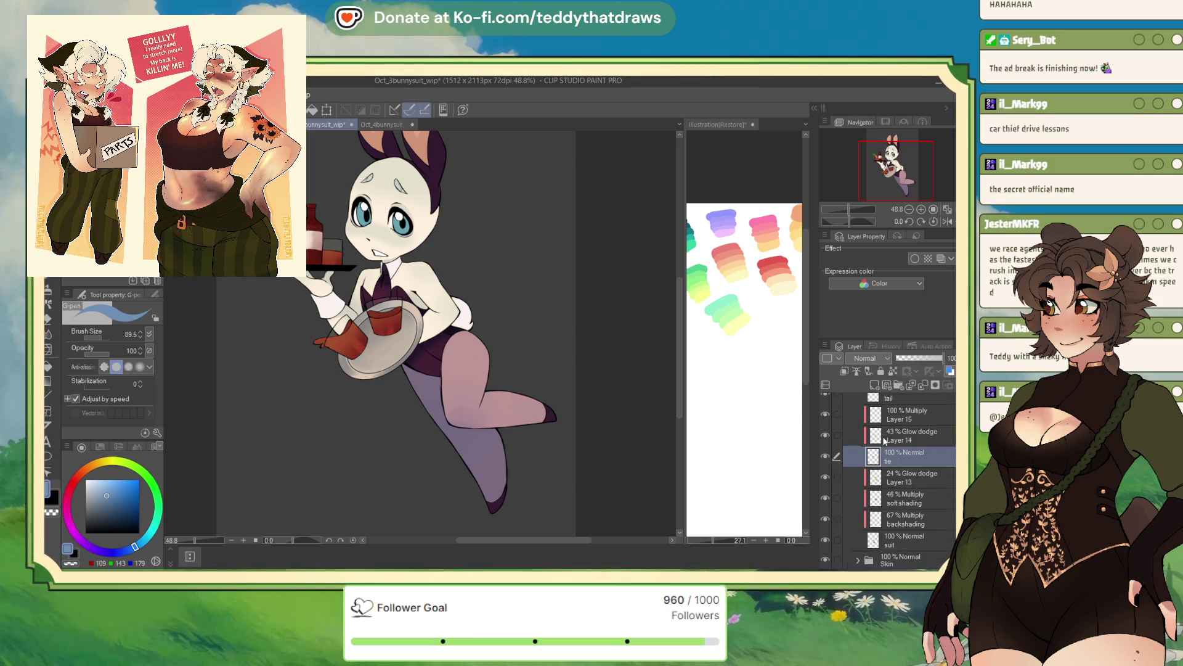
key(ctrl+plus)
scroll(879, 471, up, 1)
scroll(880, 472, up, 3)
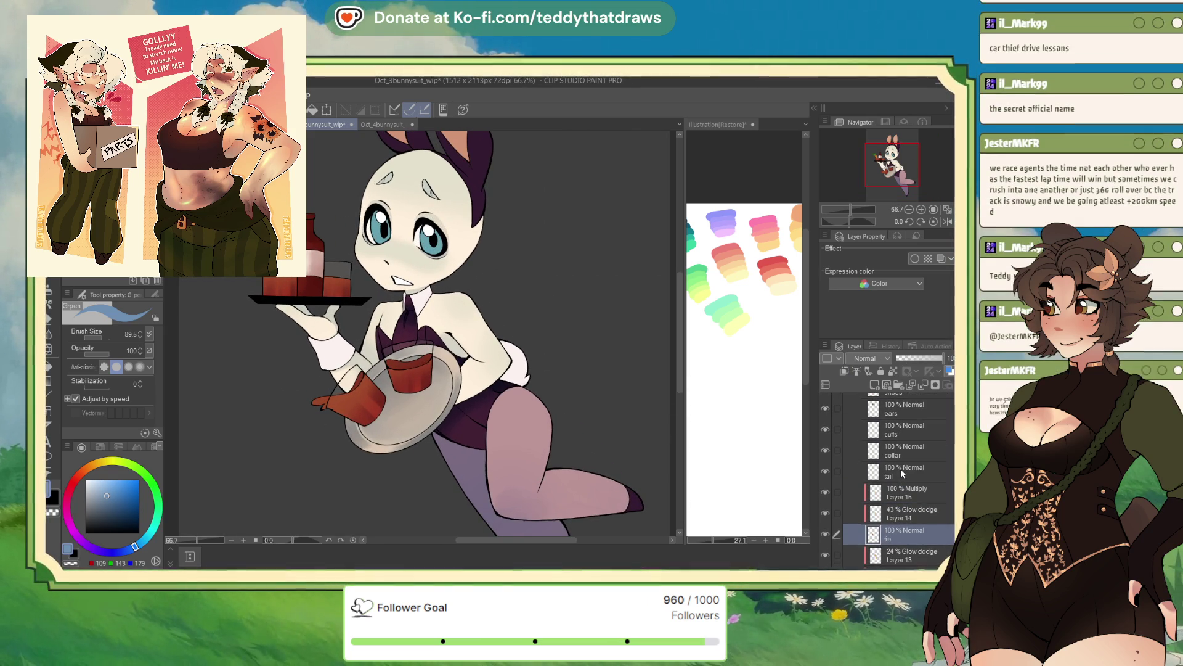
click(879, 471)
click(874, 385)
click(844, 372)
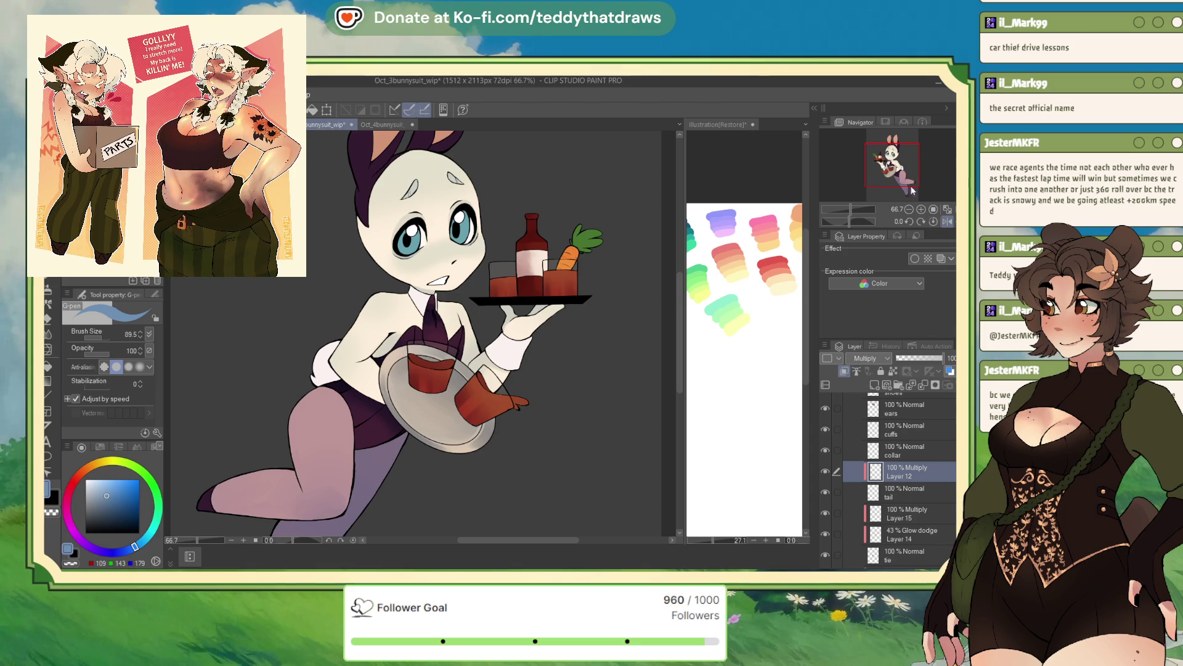
scroll(425, 346, up, 2)
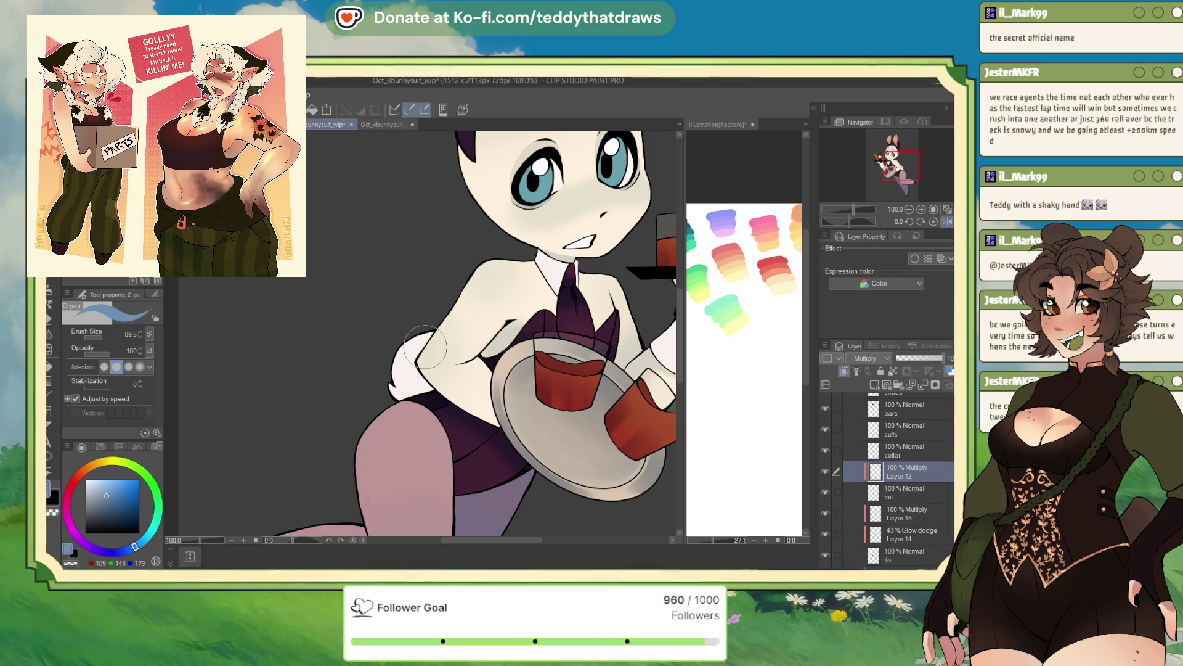
Step: Switch to the Soft airbrush with a pale cyan colour at brush size 18.9
key(b)
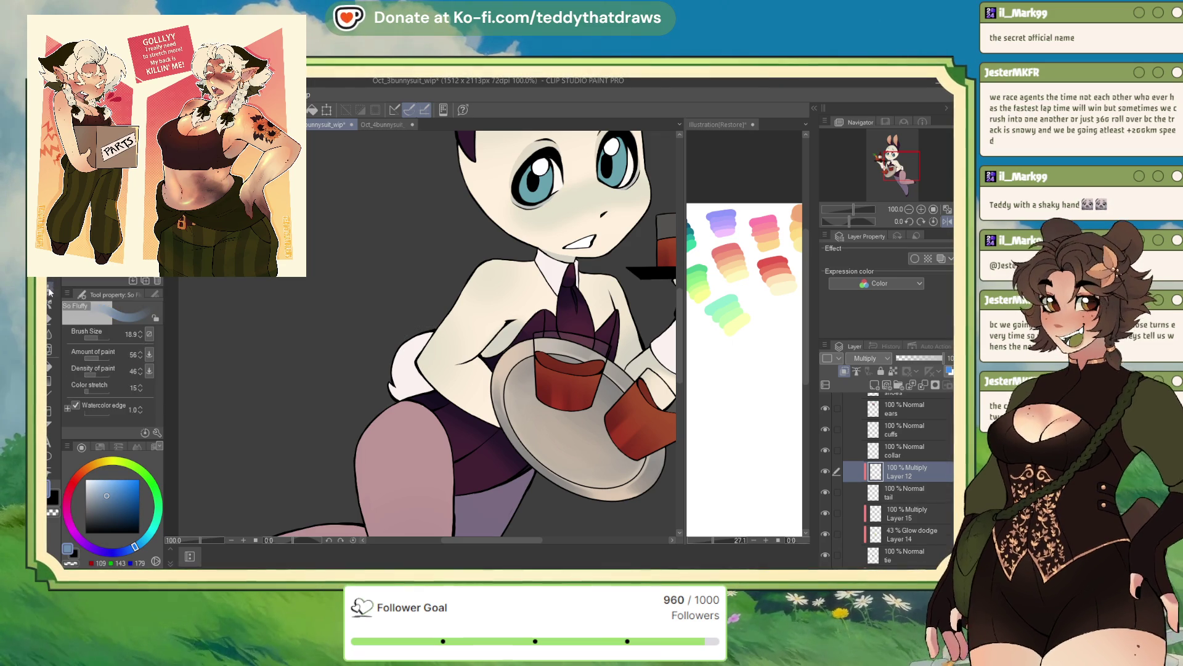
click(50, 292)
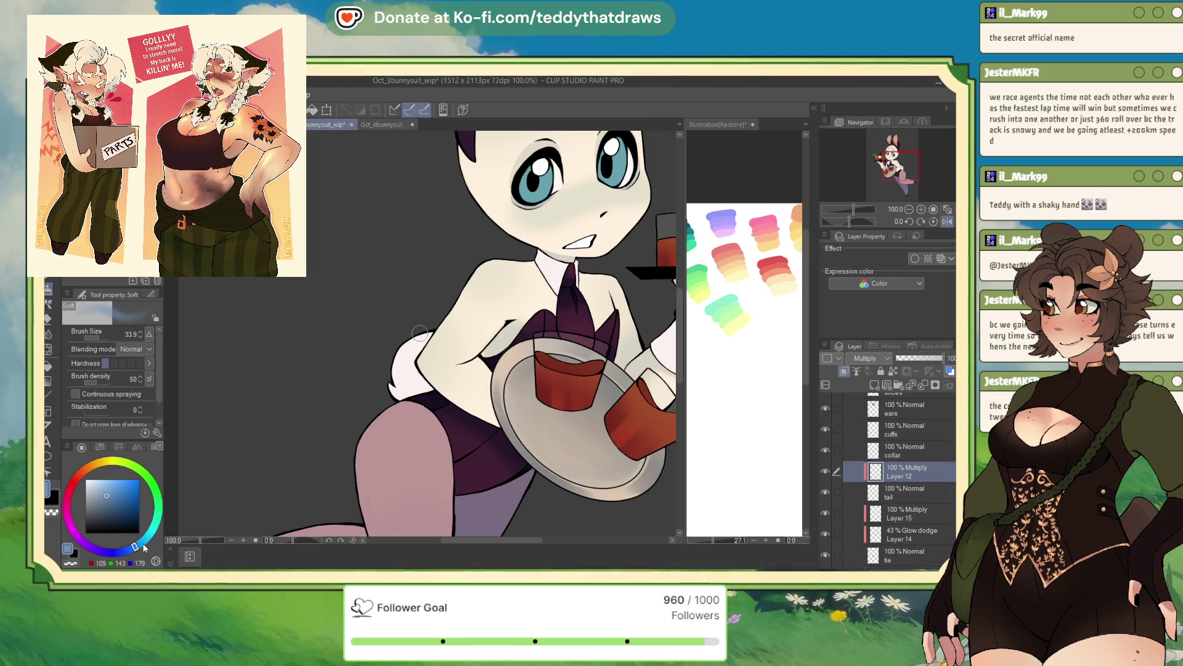
drag(144, 547, 151, 531)
click(97, 486)
click(97, 338)
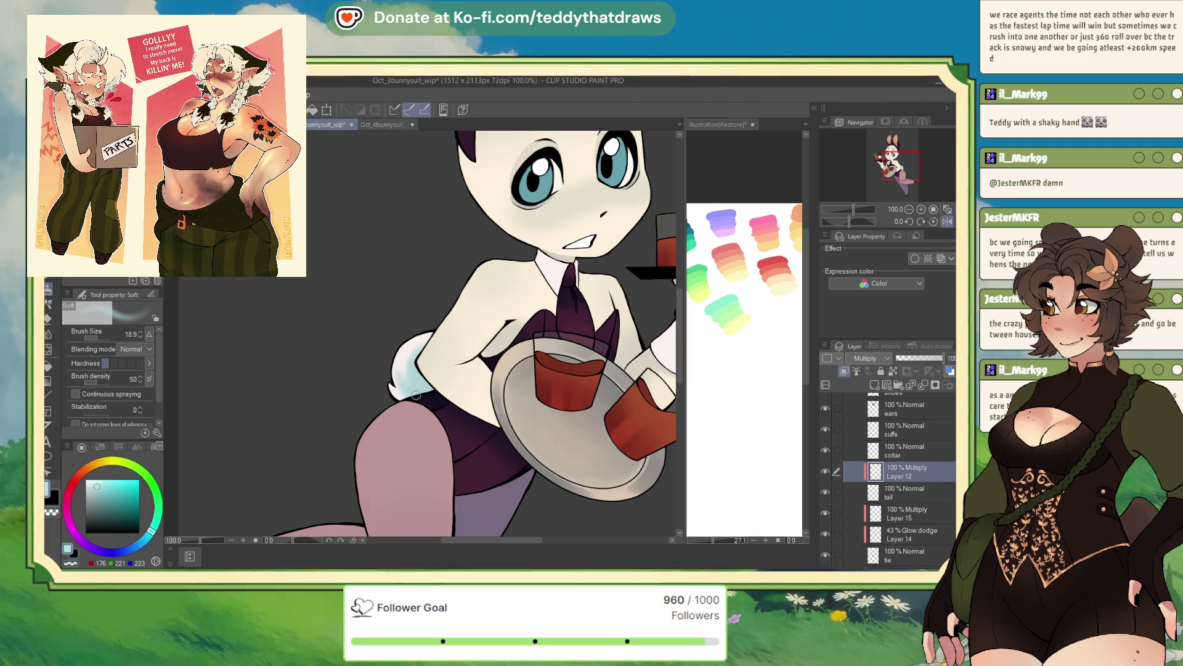
Step: On the kneeling bunny canvas, select Layer 16 and hide the 14% gradient map layer
key(ctrl+Tab)
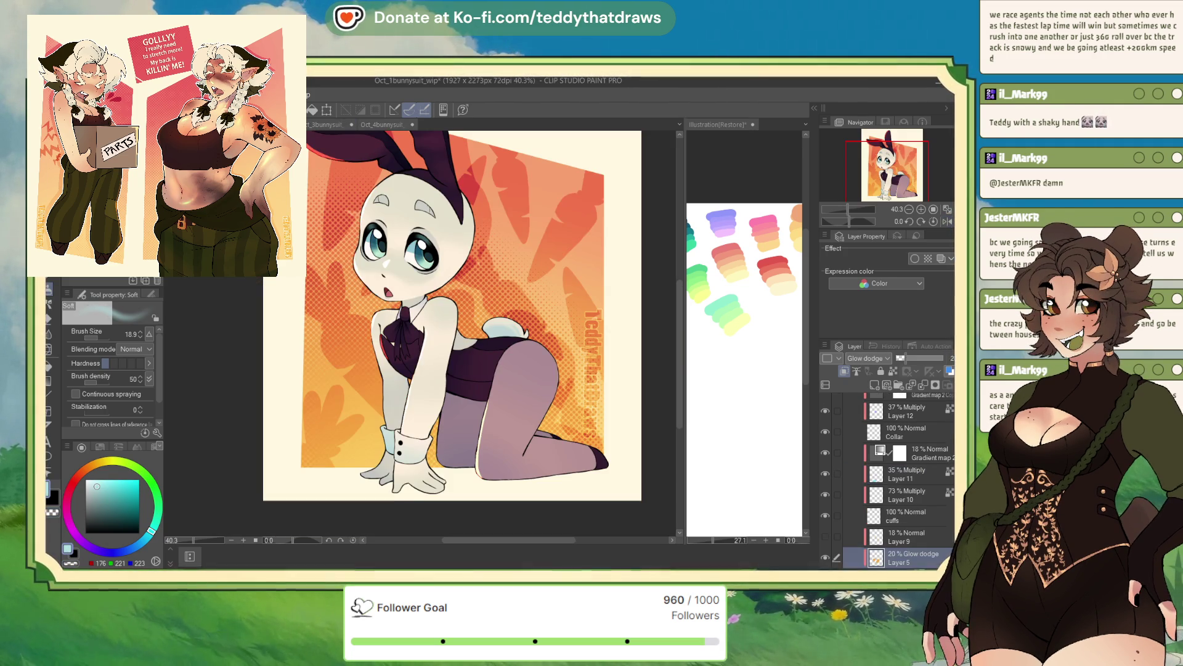
scroll(915, 506, up, 2)
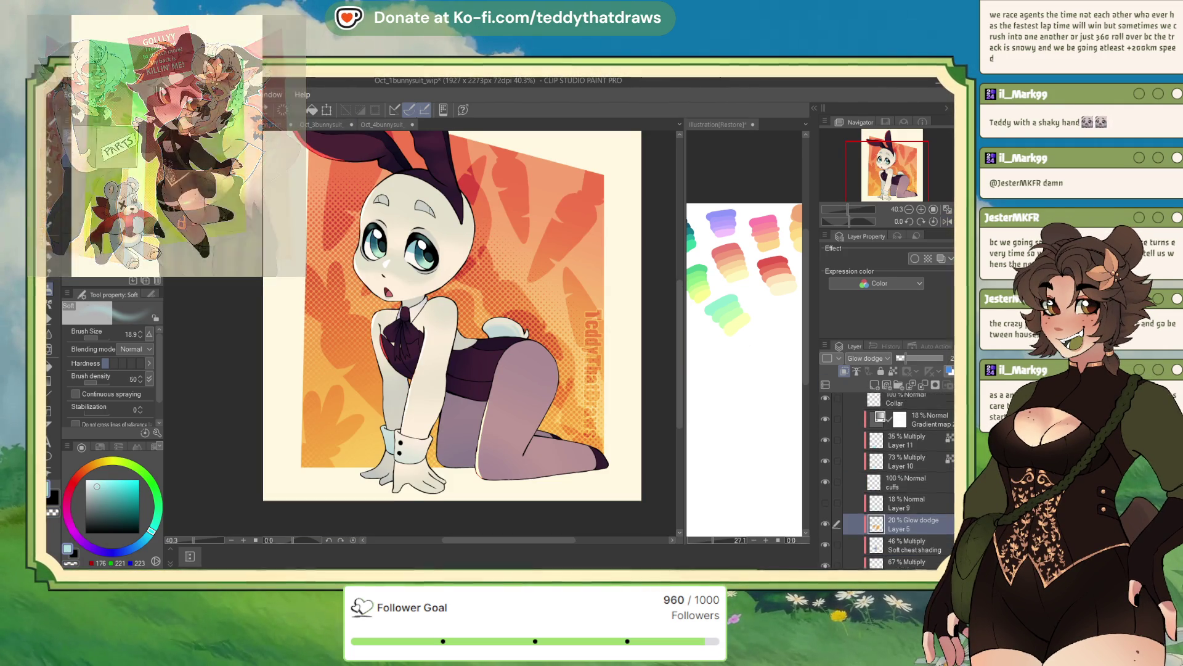
scroll(909, 481, up, 3)
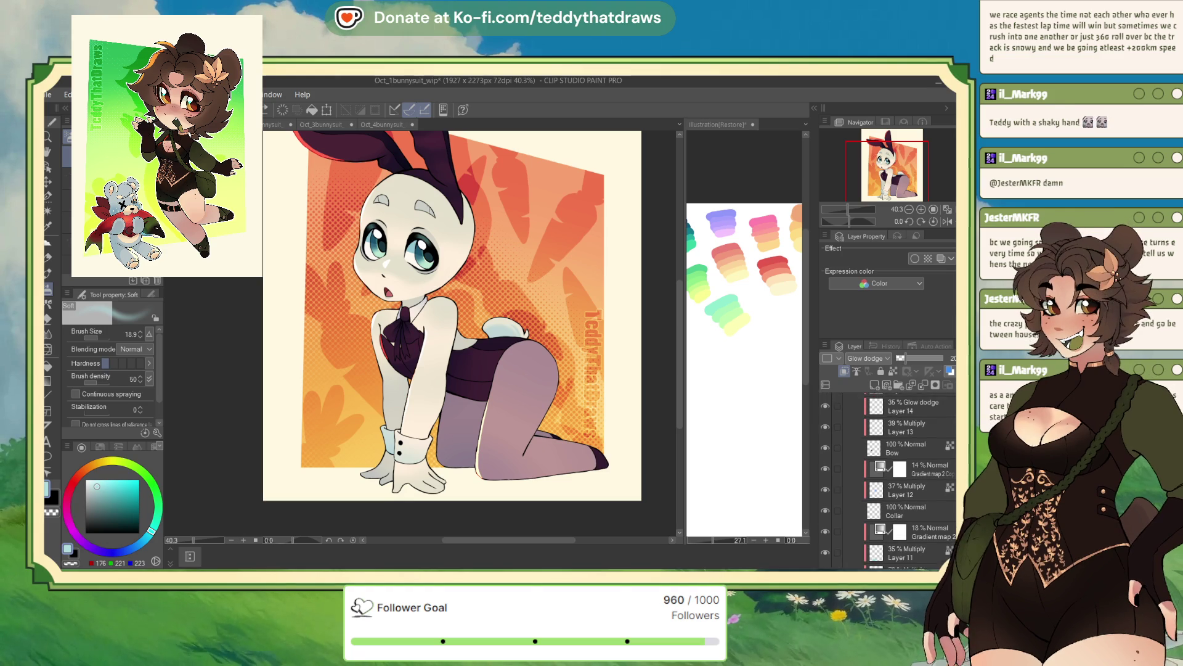
scroll(863, 468, up, 4)
click(857, 461)
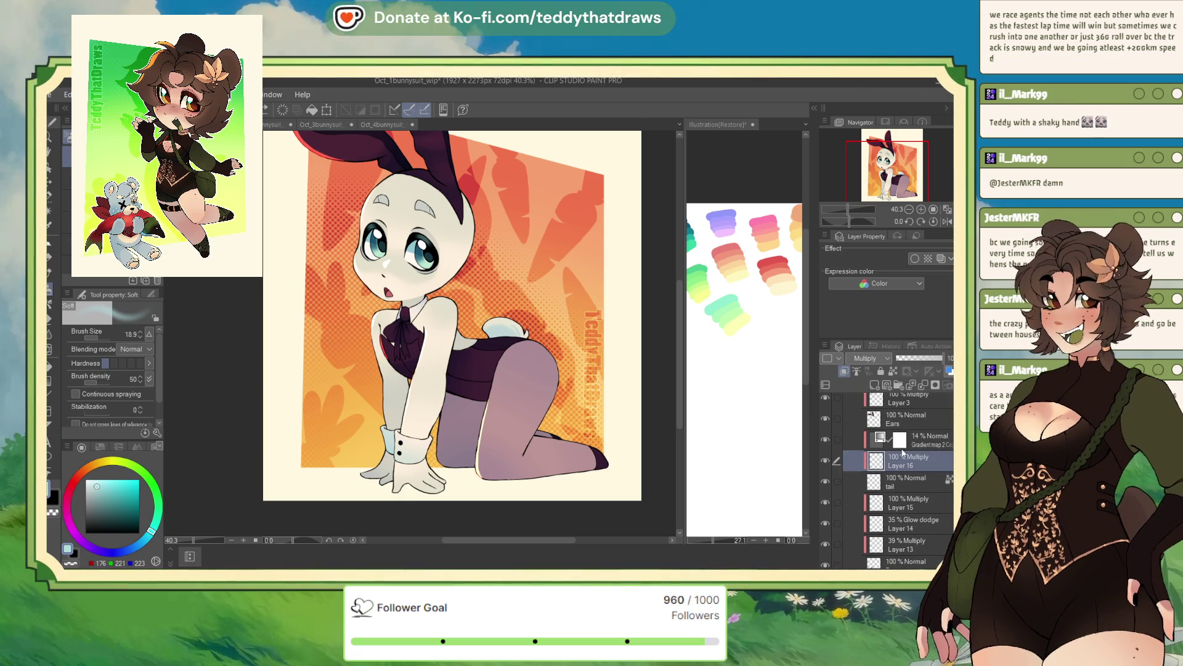
click(826, 440)
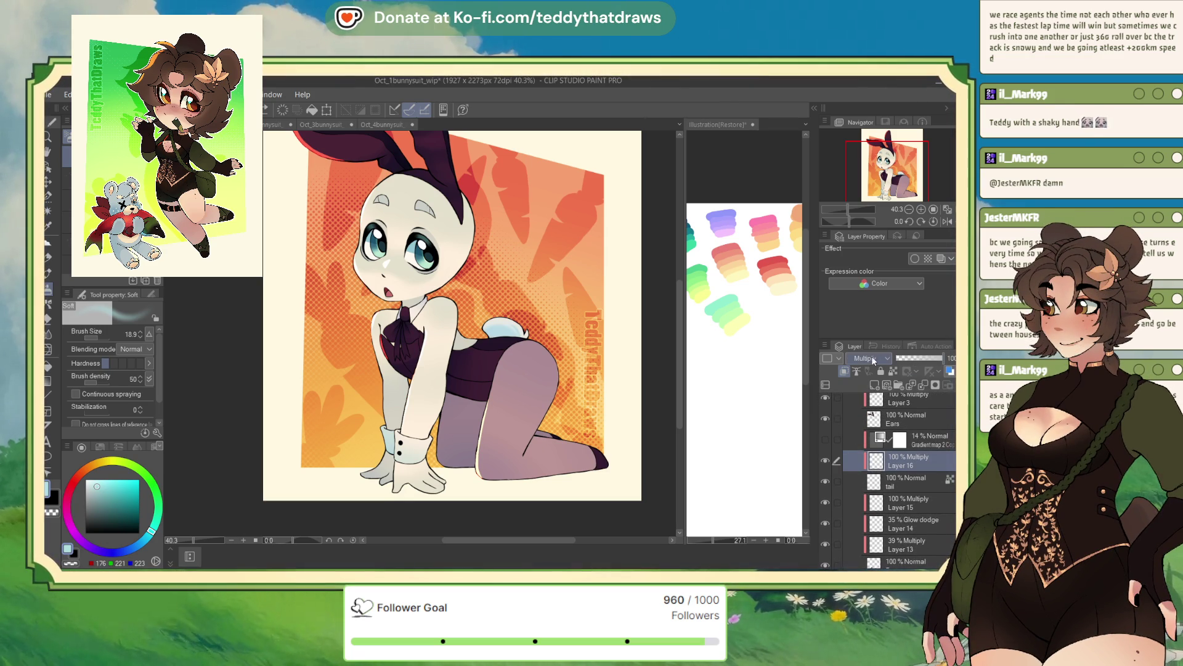
Step: Pick a pale light blue colour and return to the waiter bunny canvas
alt+click(496, 333)
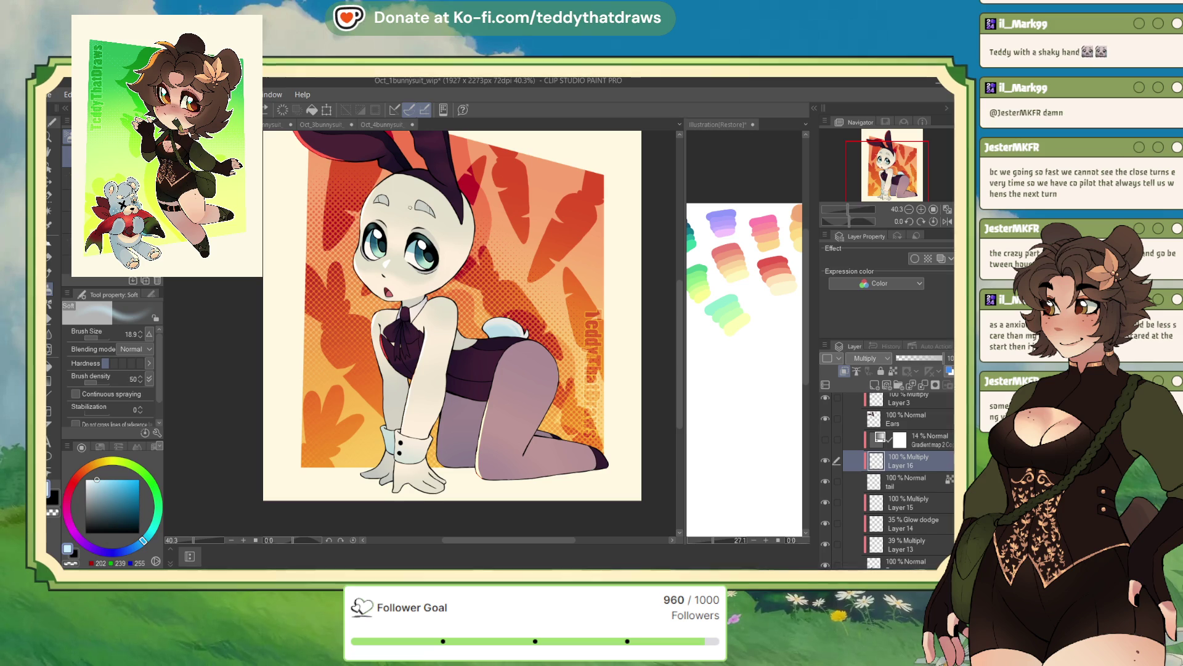
key(ctrl+Tab)
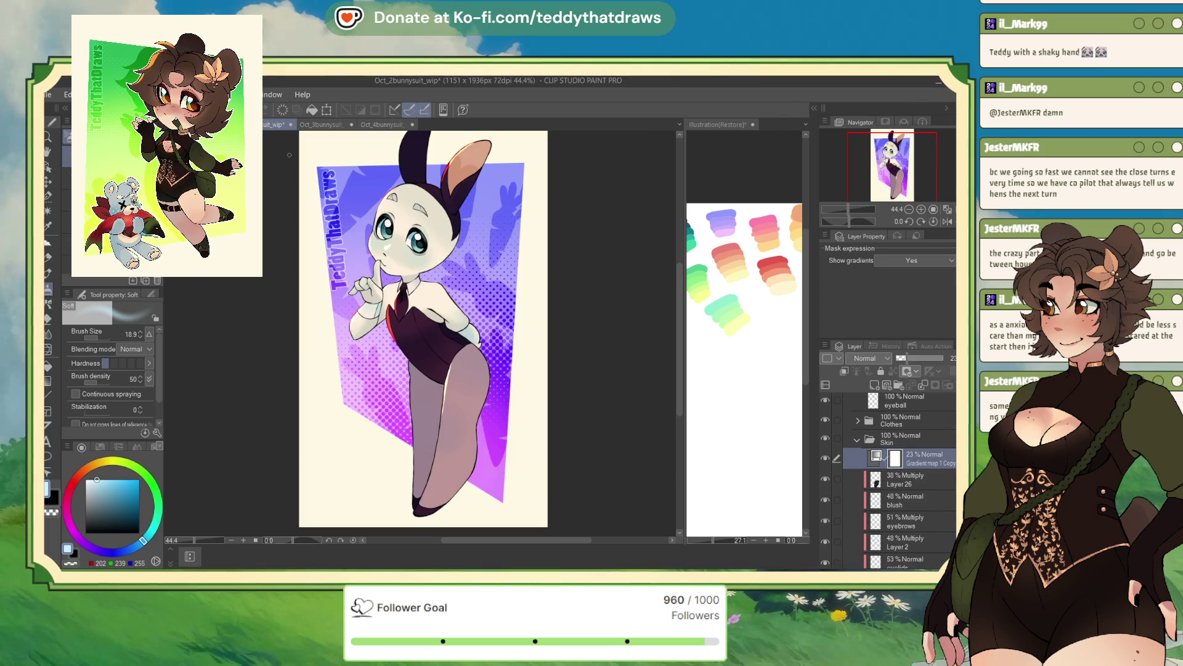
click(326, 126)
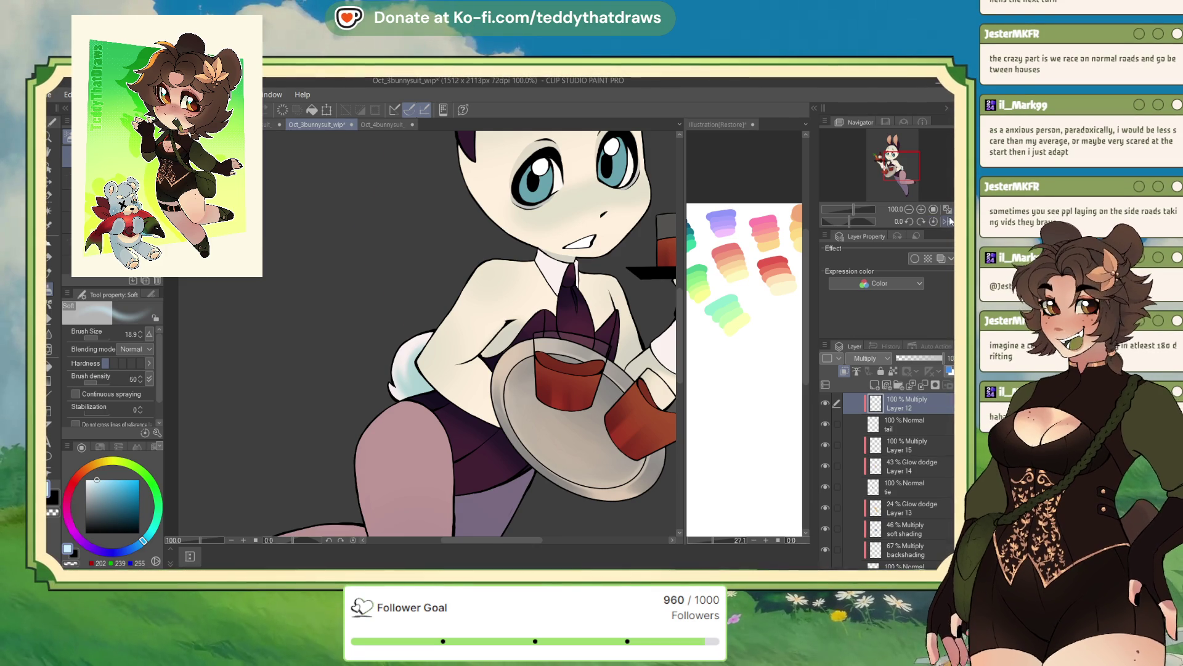
drag(884, 177, 895, 179)
scroll(500, 270, down, 3)
scroll(500, 270, up, 3)
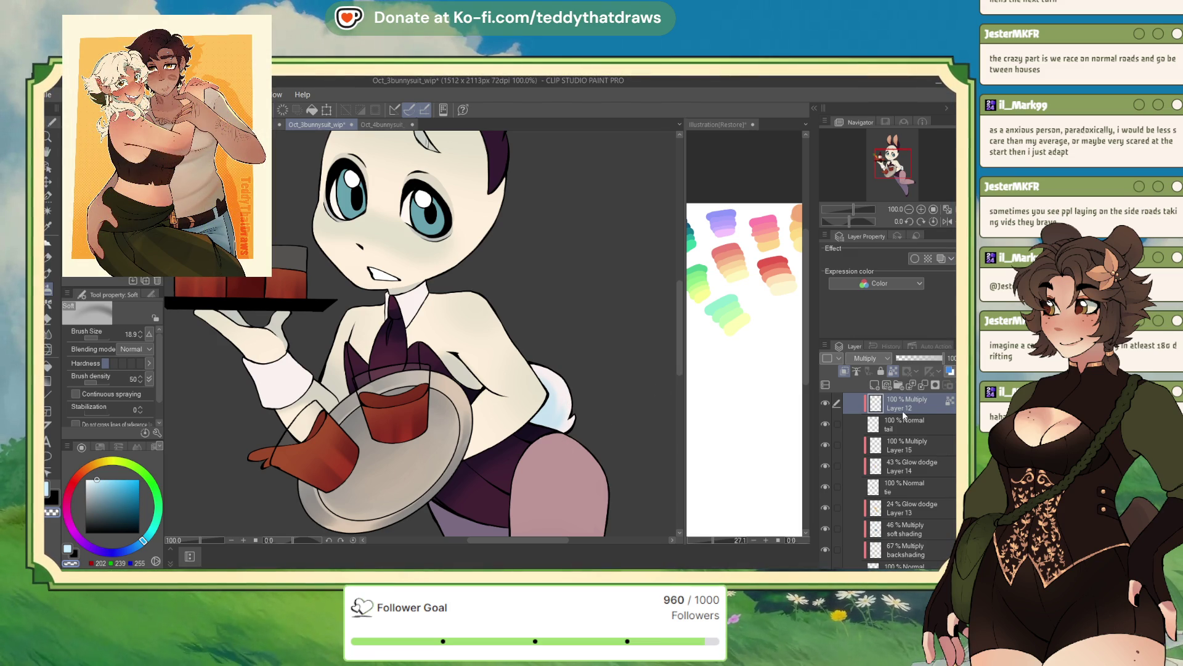
key(ctrl+shift+Tab)
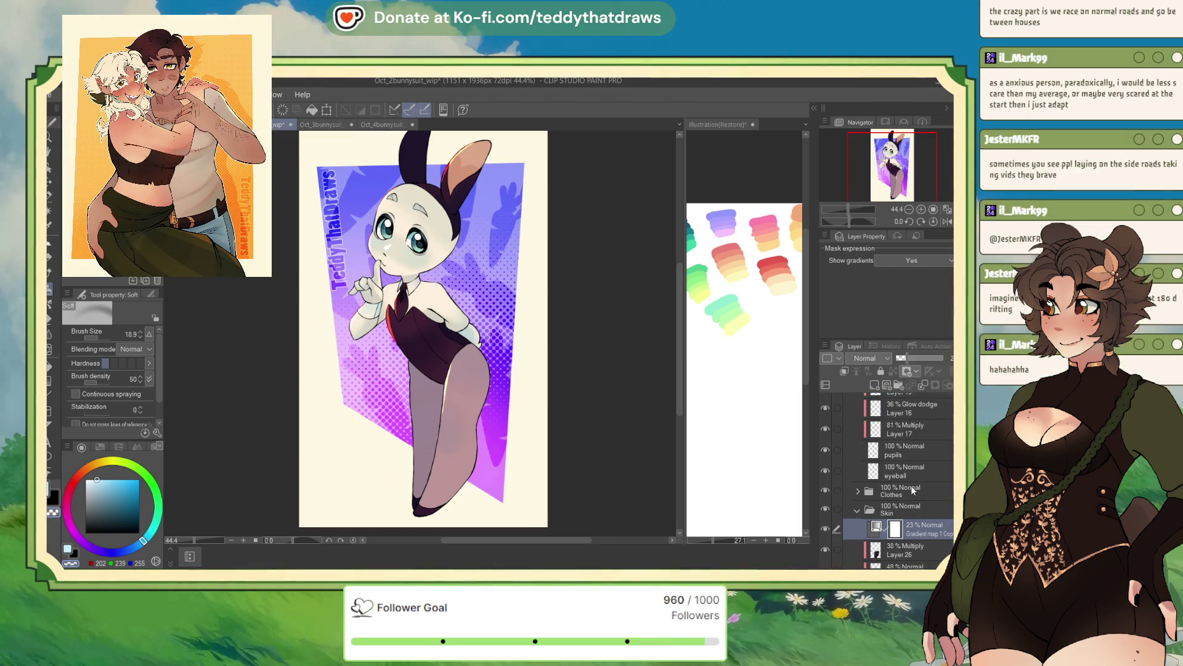
key(ctrl+shift+Tab)
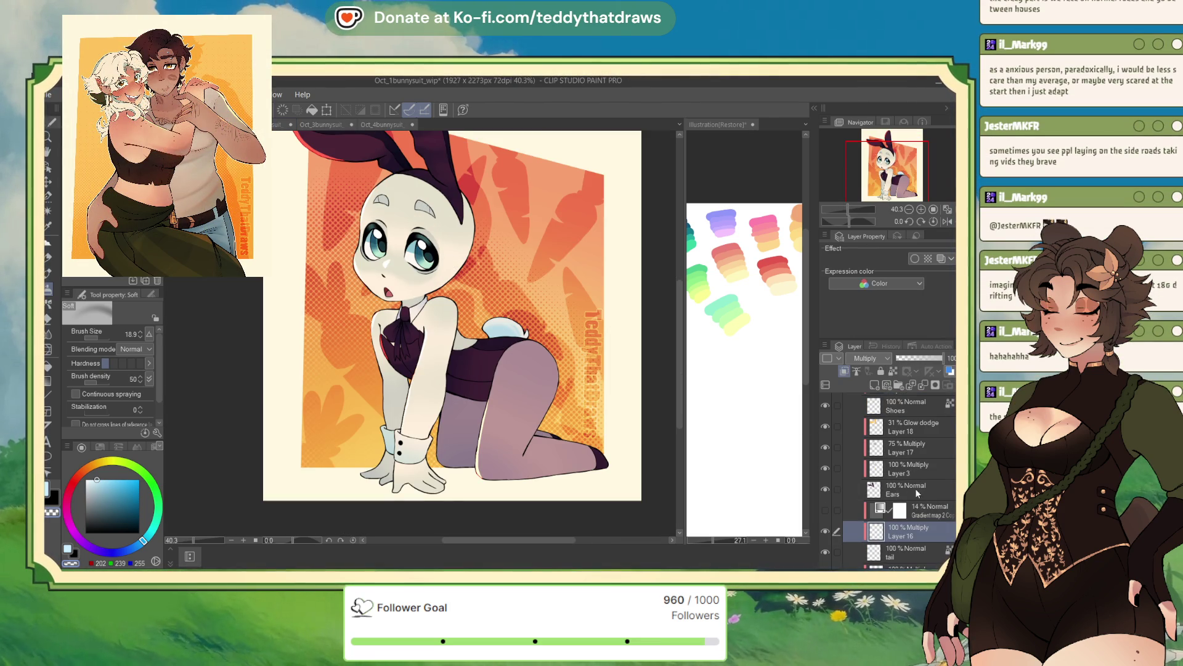
scroll(941, 439, up, 5)
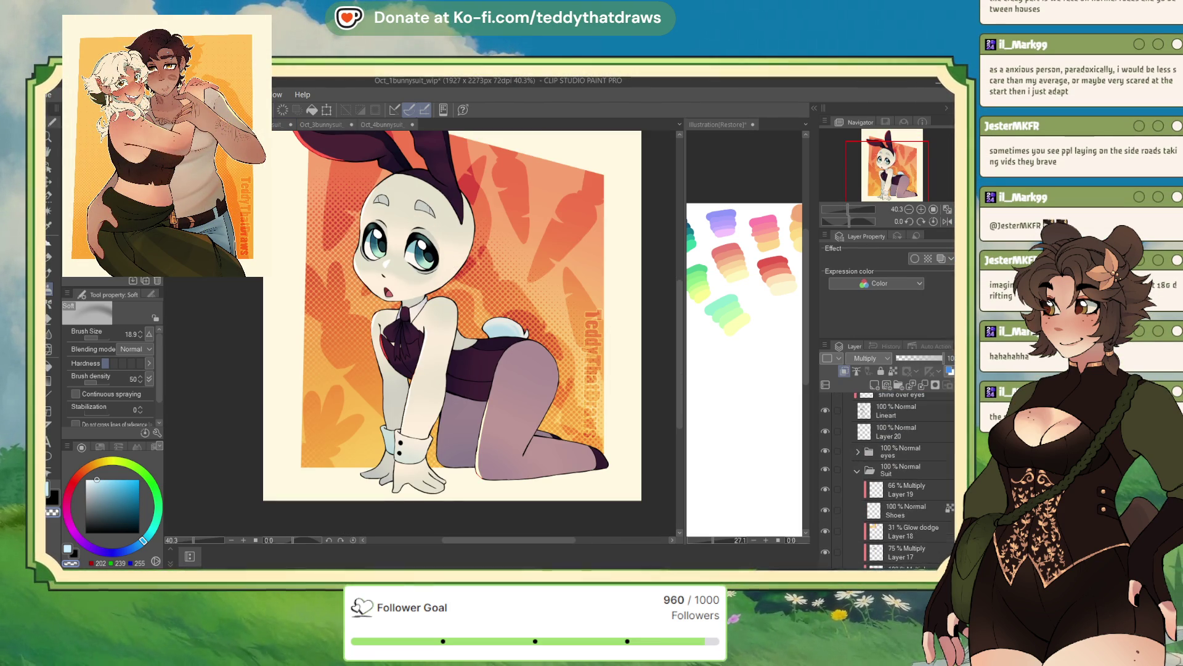
scroll(912, 469, down, 5)
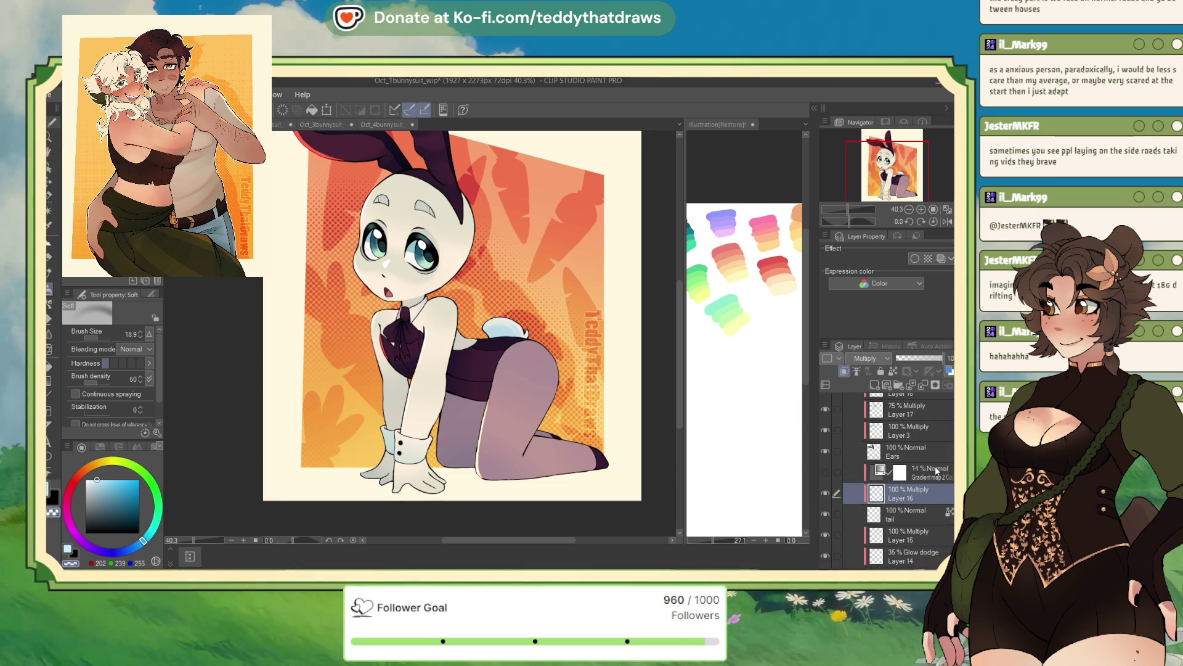
click(922, 472)
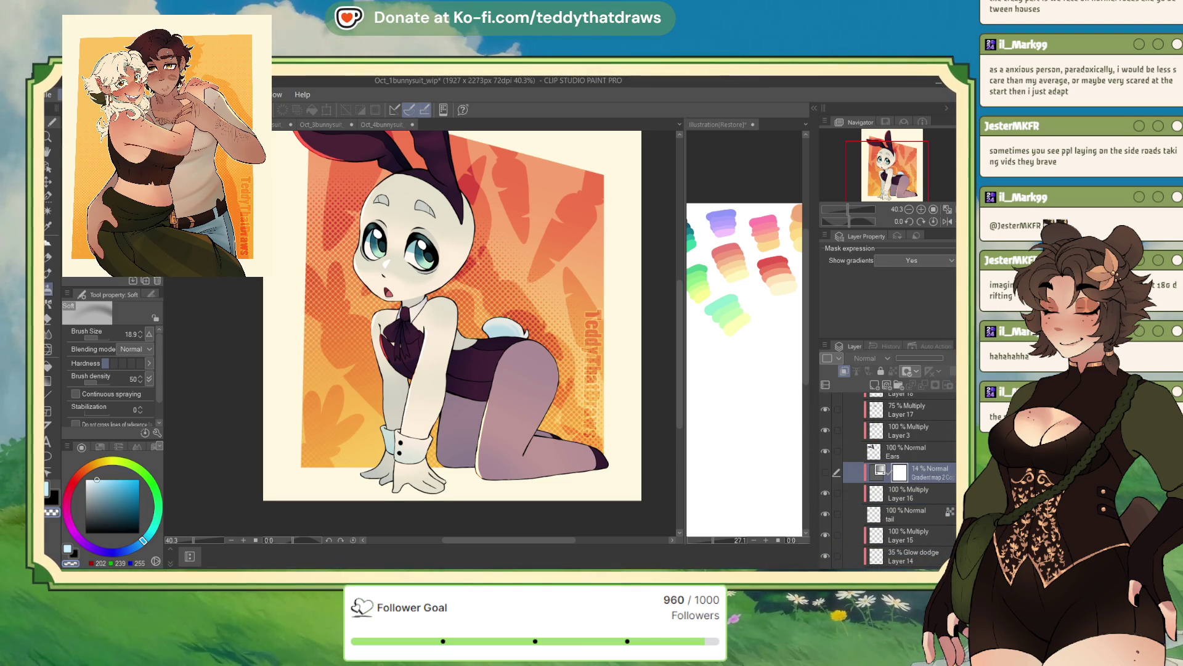
click(281, 127)
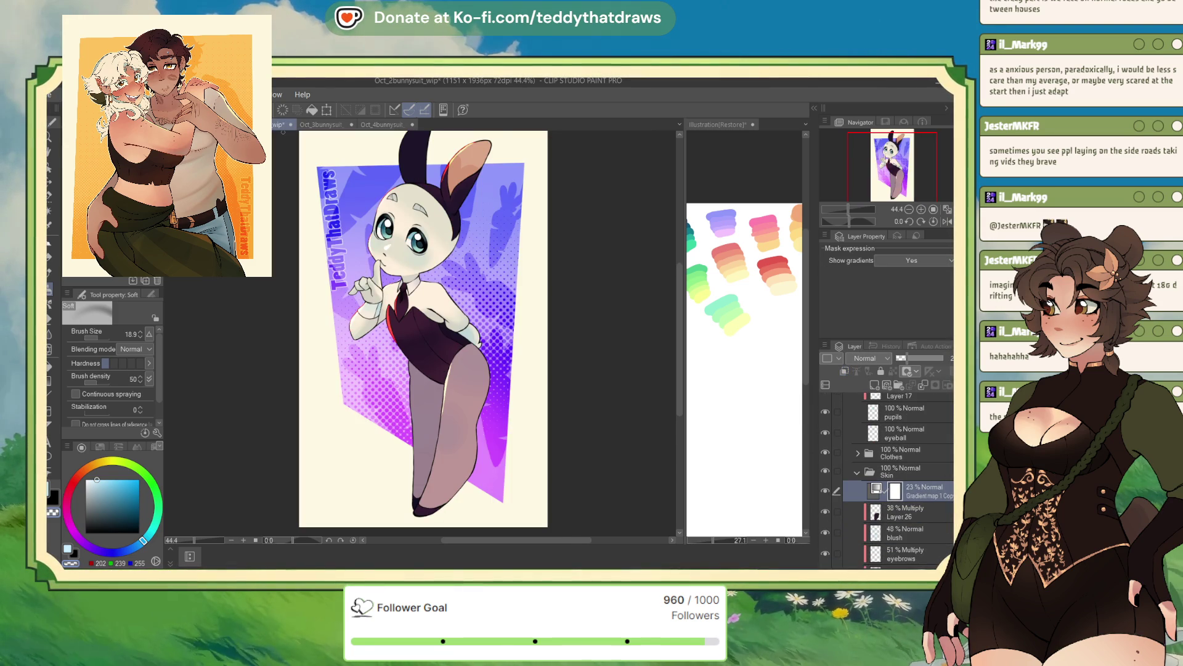
click(334, 126)
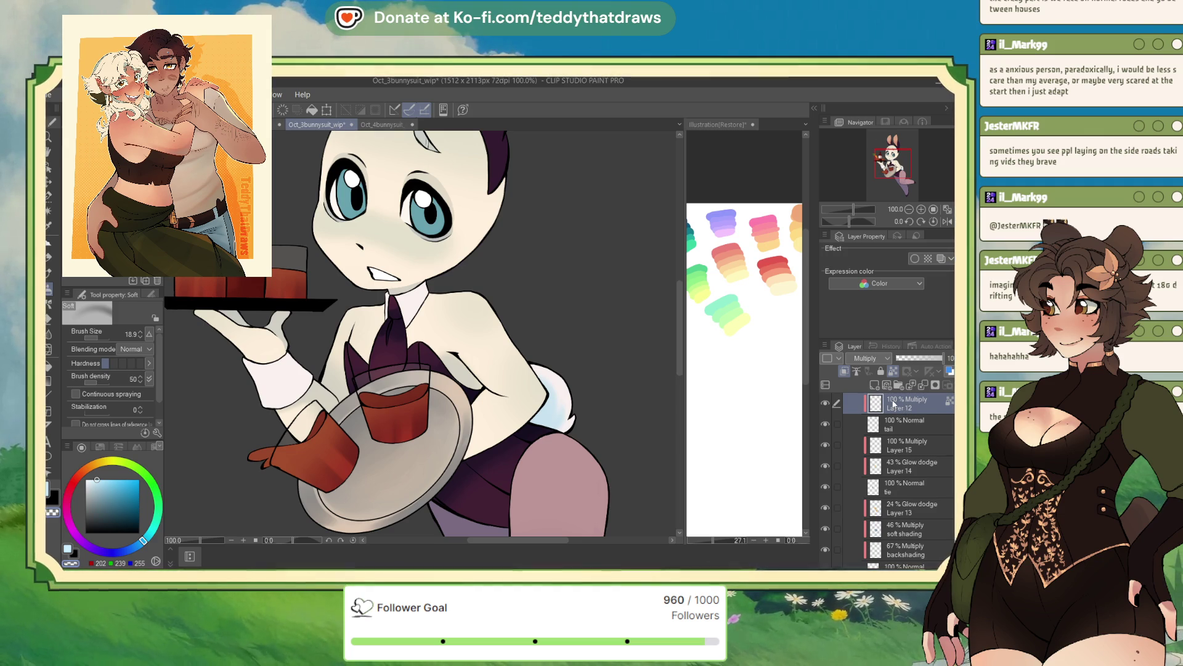
Step: Paste the copied 14% gradient map layer into Oct_3 and make it visible
key(ctrl+v)
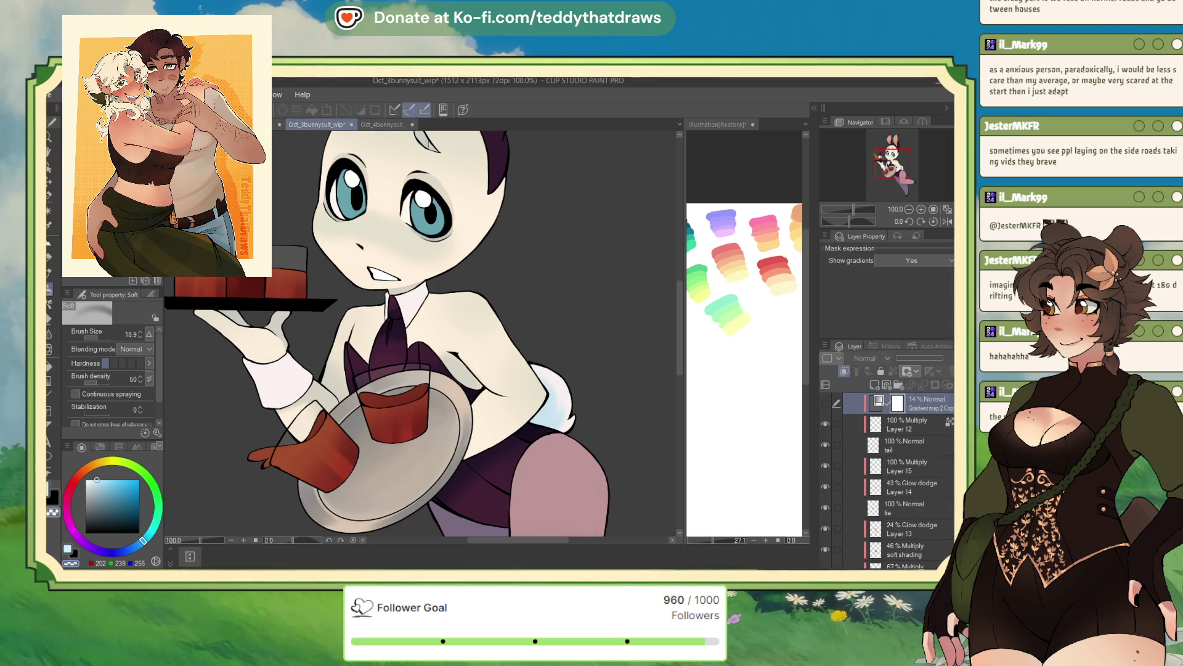
scroll(952, 467, up, 2)
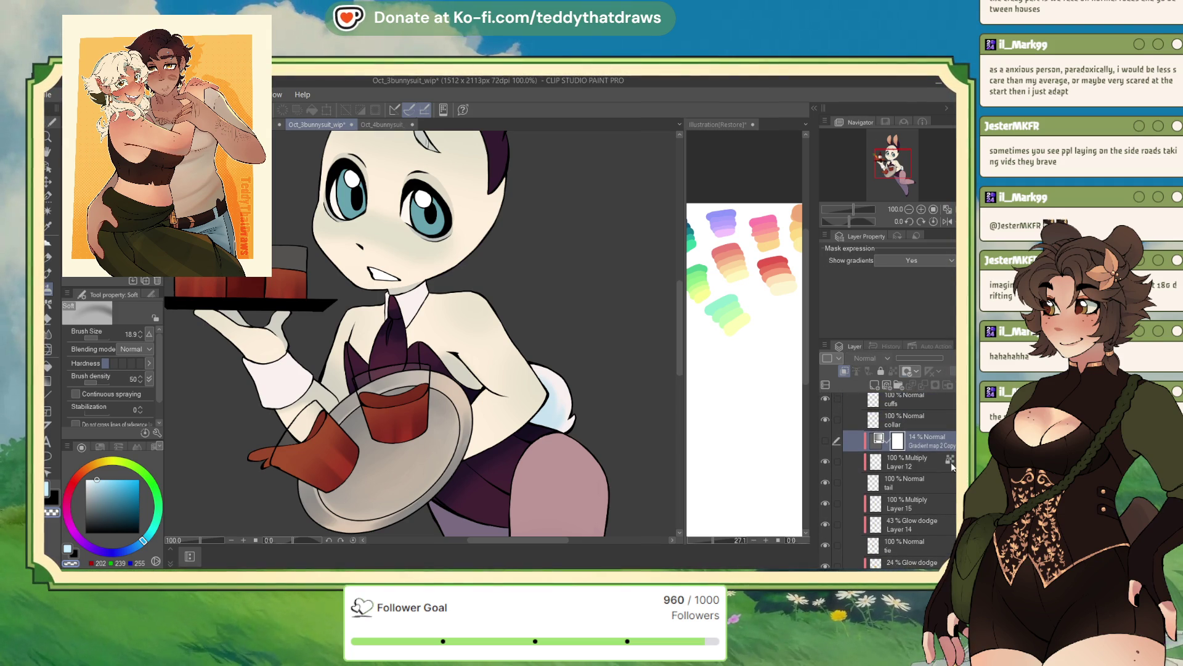
click(826, 440)
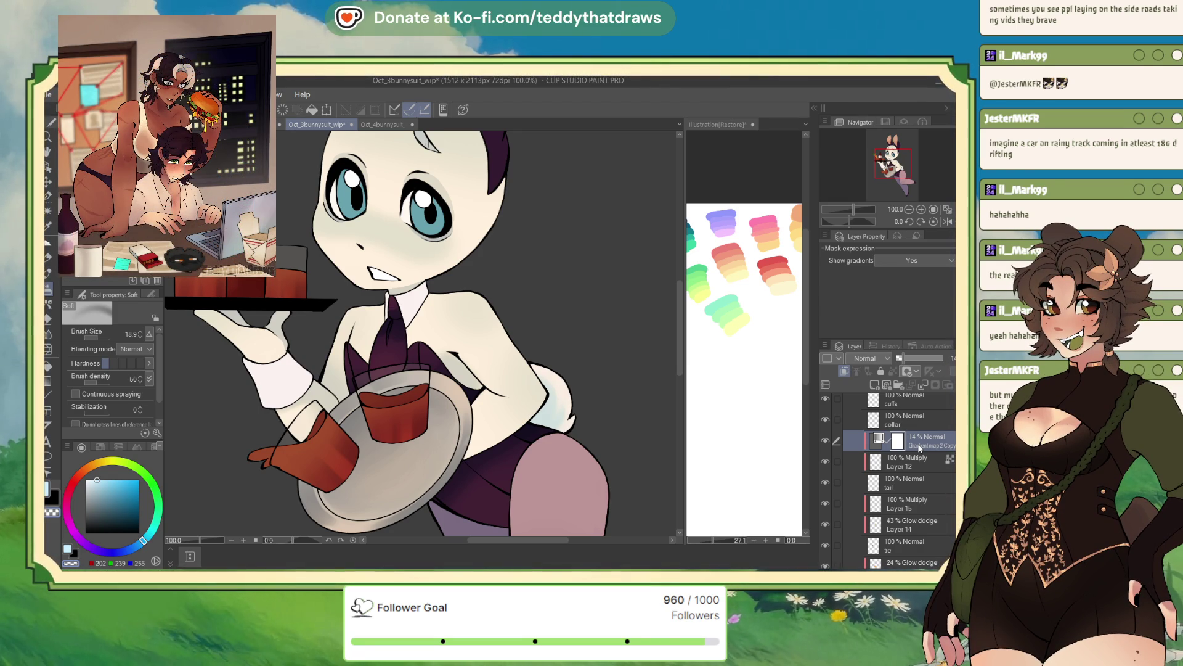
click(909, 209)
scroll(633, 347, down, 5)
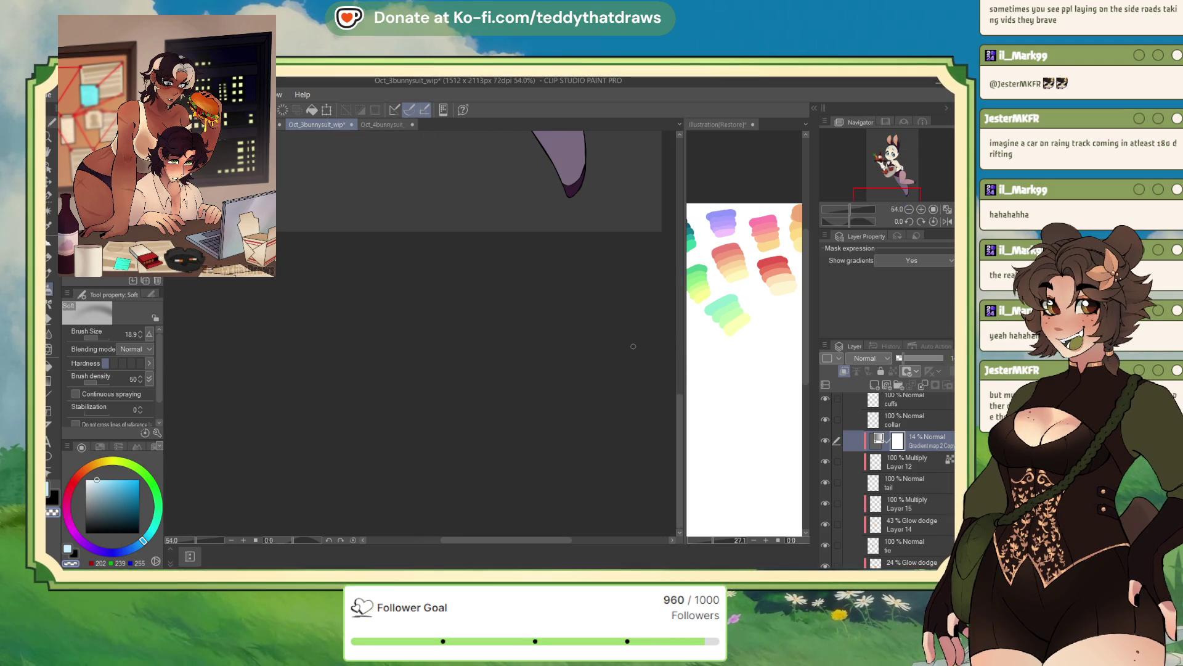
scroll(450, 345, down, 3)
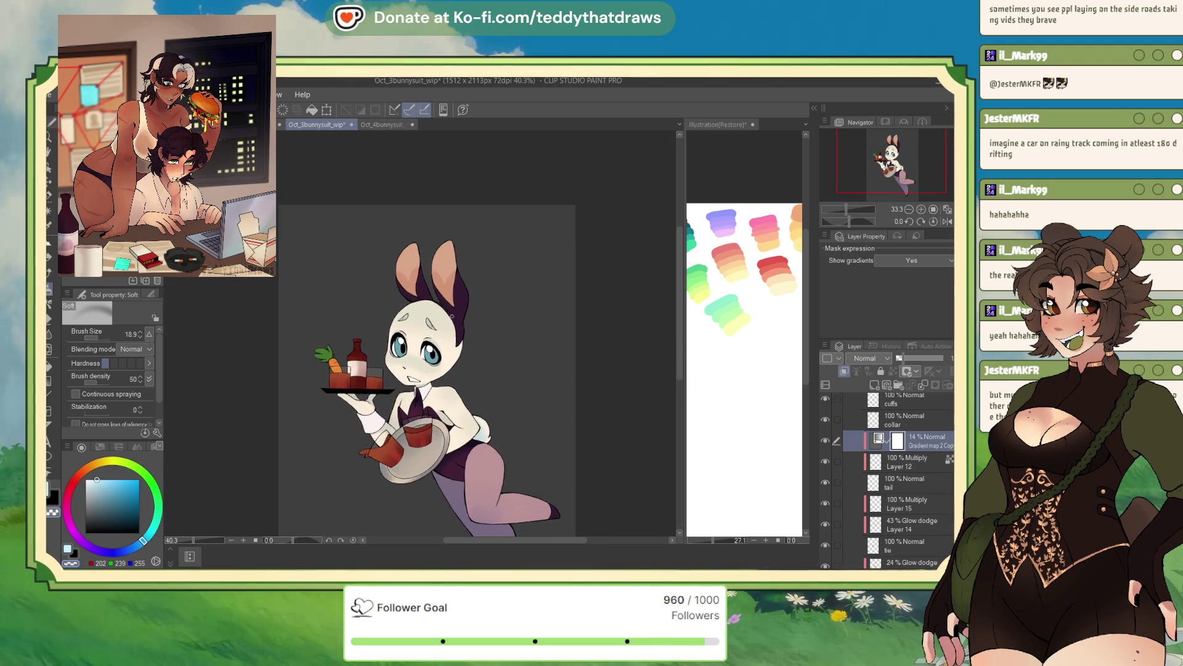
scroll(464, 294, up, 2)
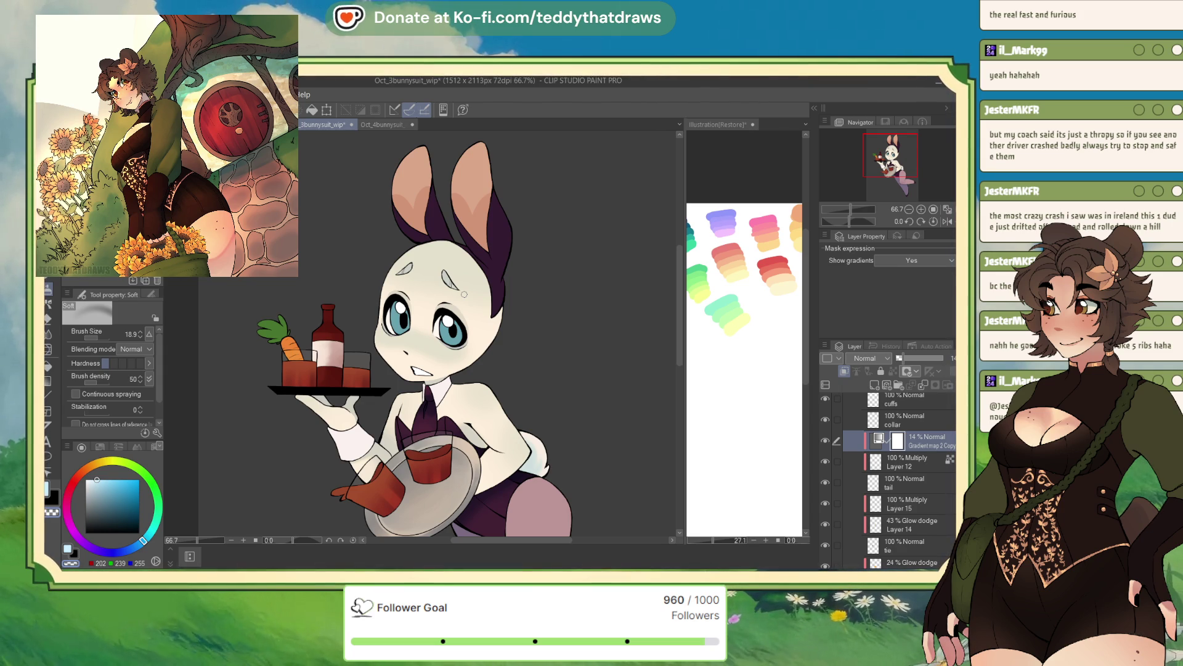
Step: Add a new shading layer above collar and enlarge the brush to about 89.5
drag(464, 294, 473, 273)
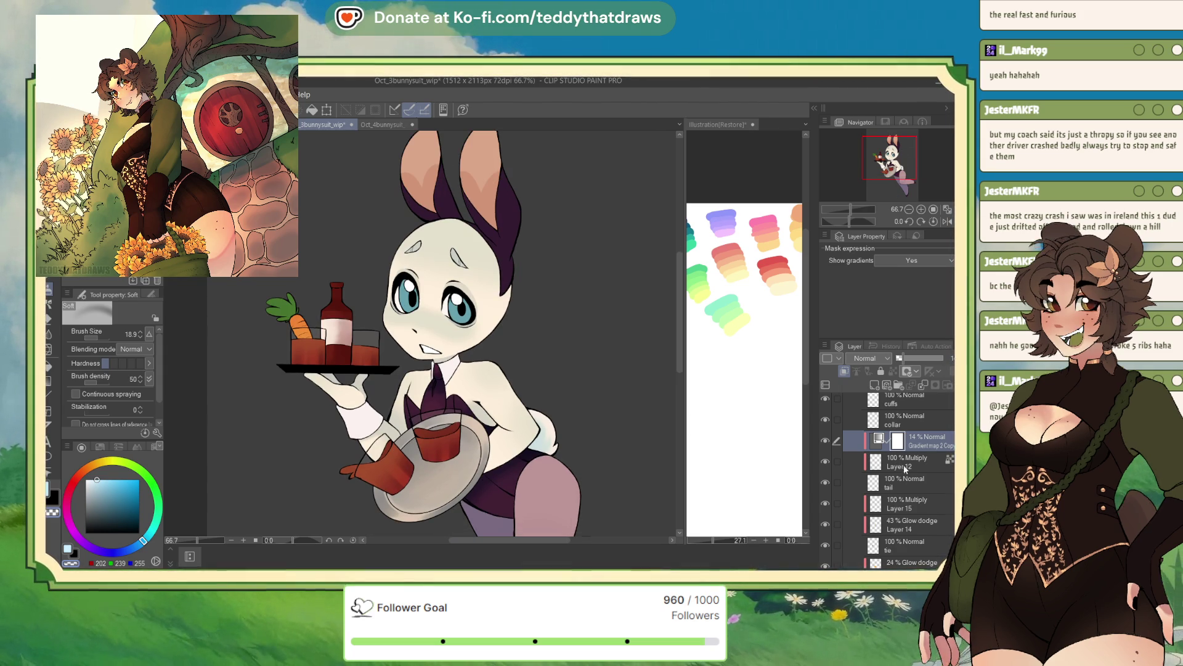
click(924, 424)
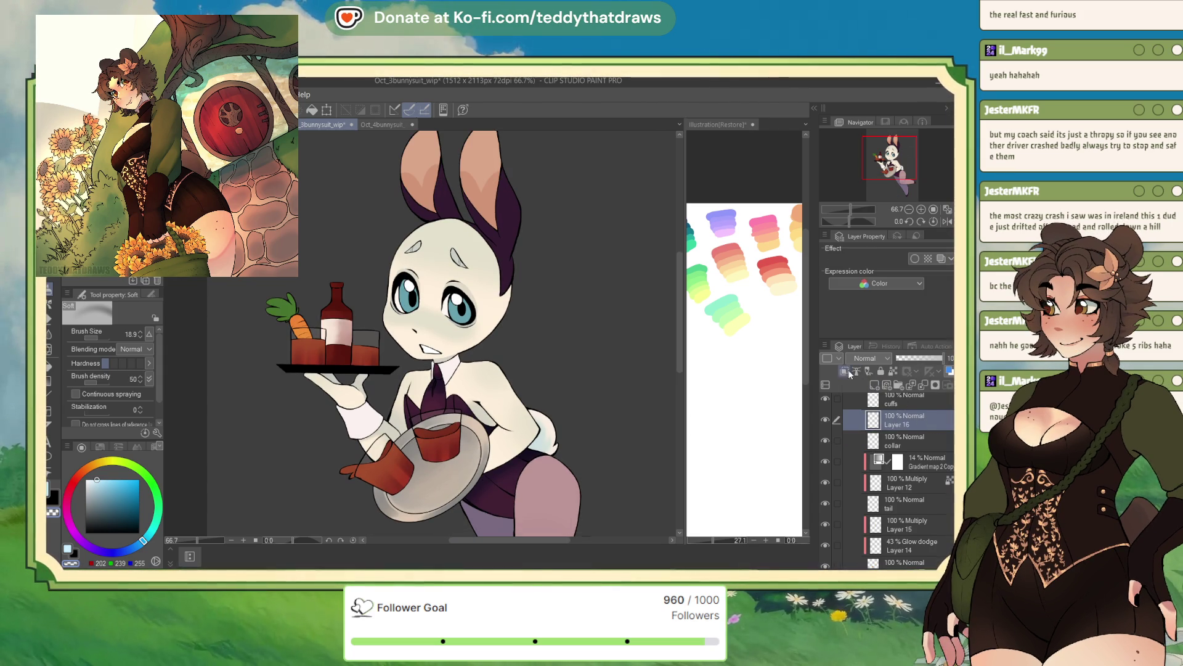
click(875, 384)
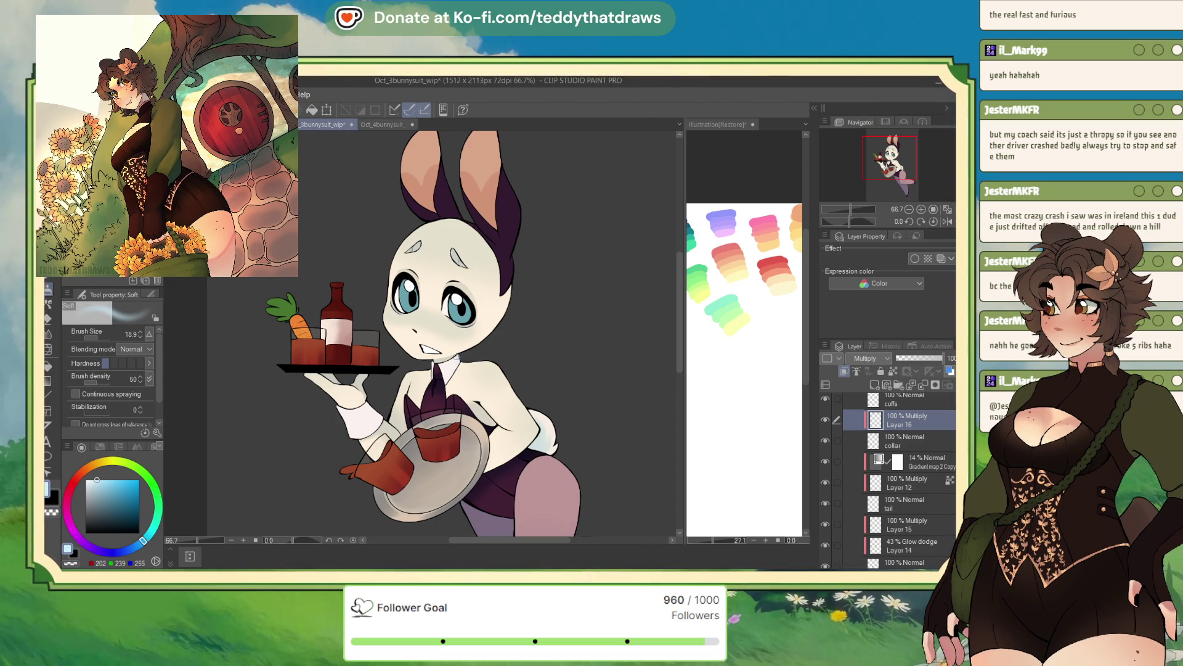
drag(114, 330, 142, 333)
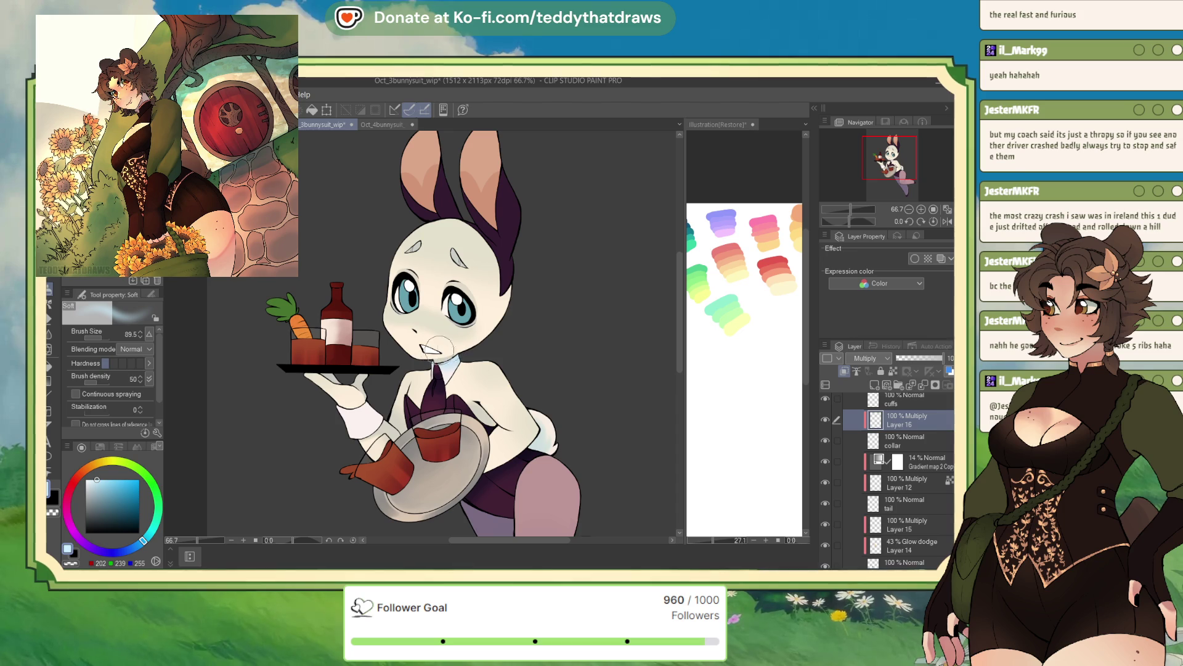
Step: Paste another gradient map copy above Layer 16
click(901, 466)
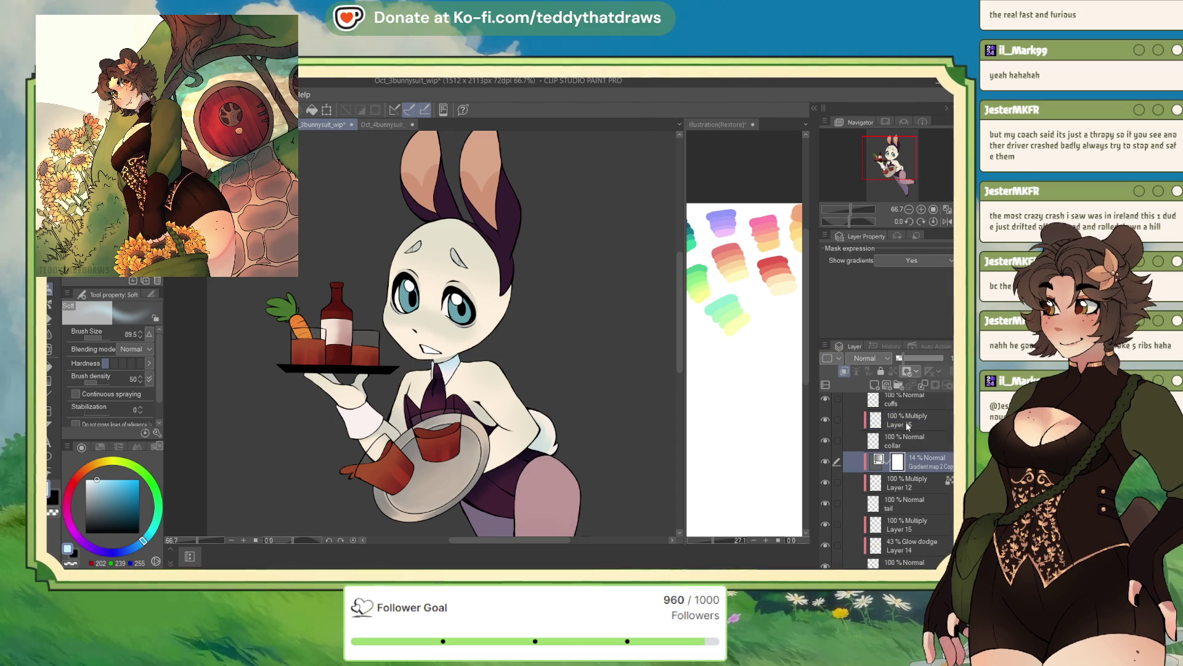
click(912, 429)
key(ctrl+v)
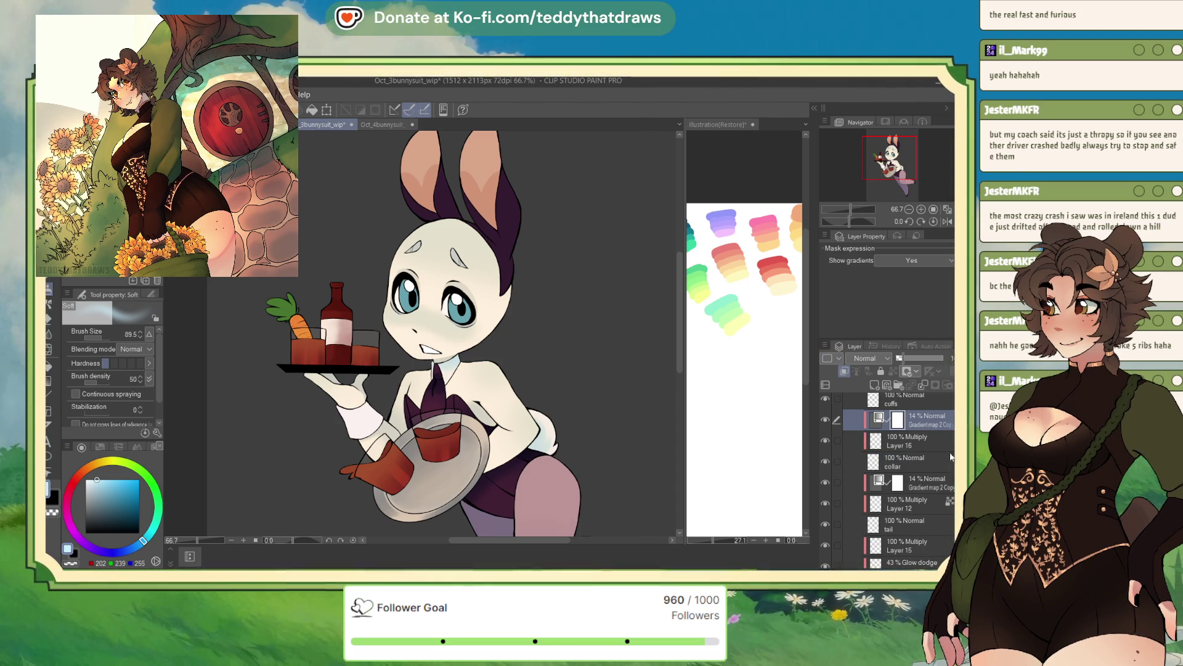
scroll(925, 445, up, 2)
Step: Add a new Multiply layer above the cuffs layer
click(916, 442)
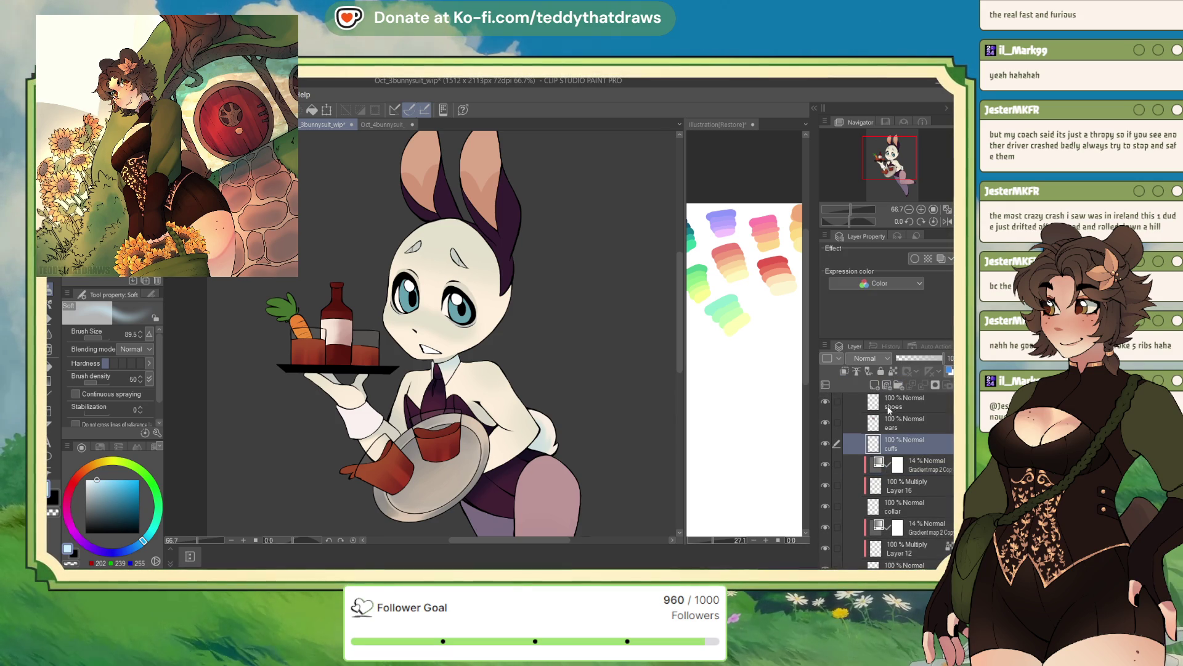
click(874, 384)
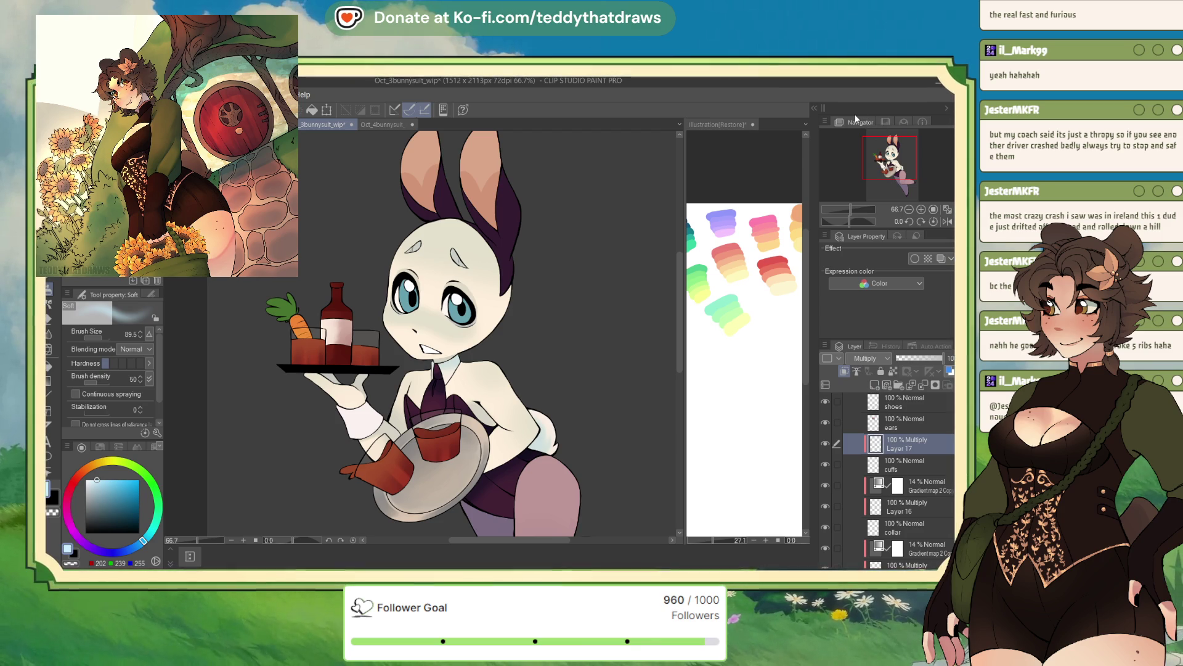
key(ctrl+shift+m)
Step: Lower Layer 16's opacity to 72% and Layer 17's to 61%
click(906, 506)
drag(943, 357, 930, 358)
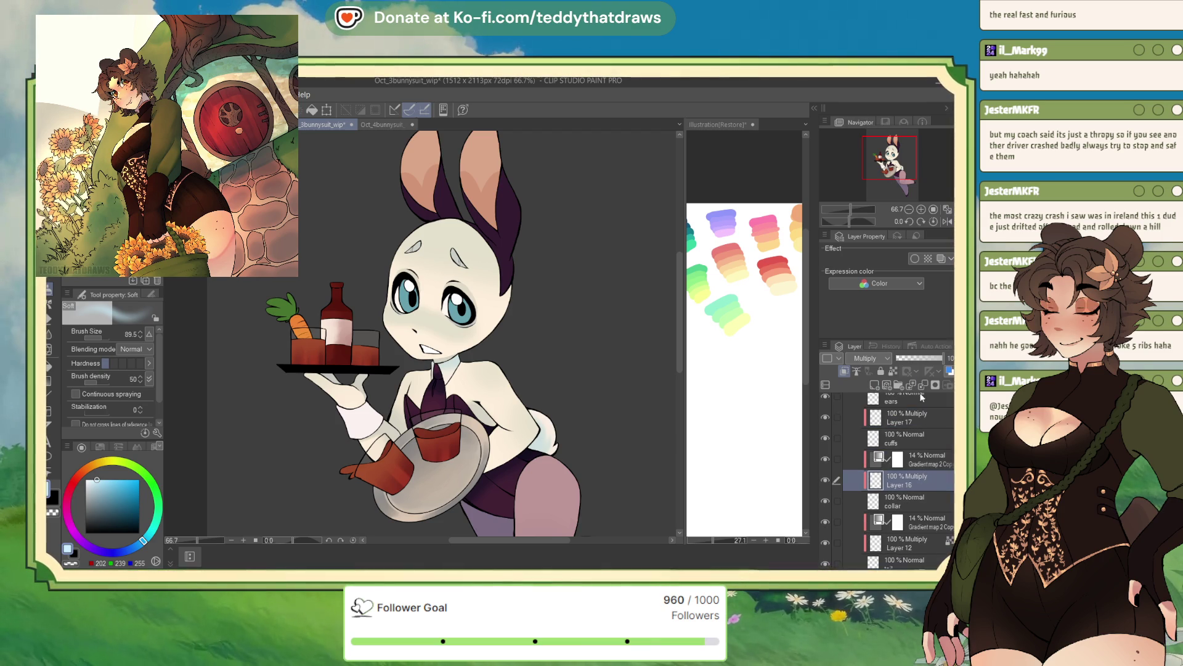
click(918, 425)
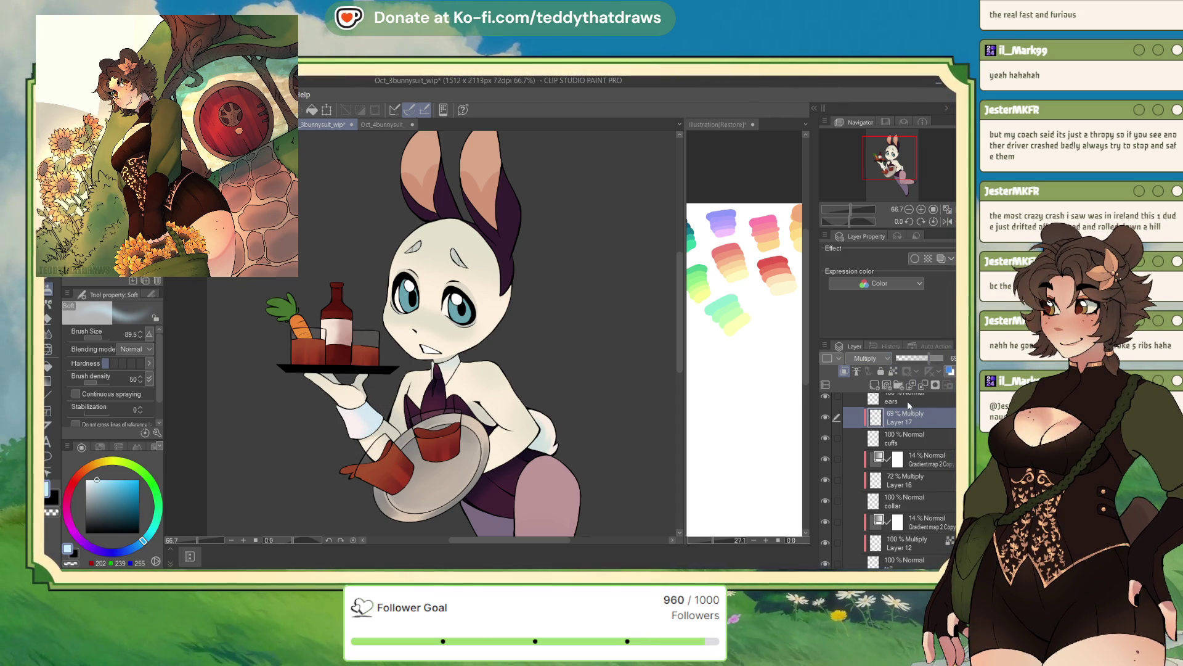
click(924, 358)
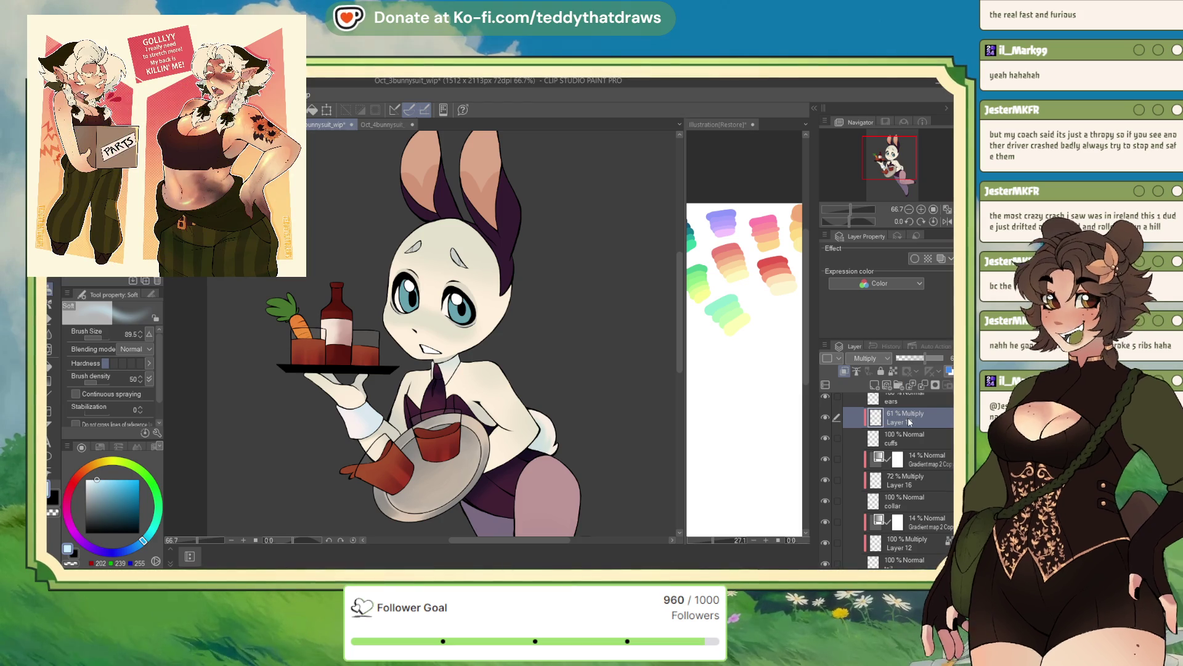
Step: Paste a gradient map copy and raise the 14% gradient map to 18% opacity
key(ctrl+v)
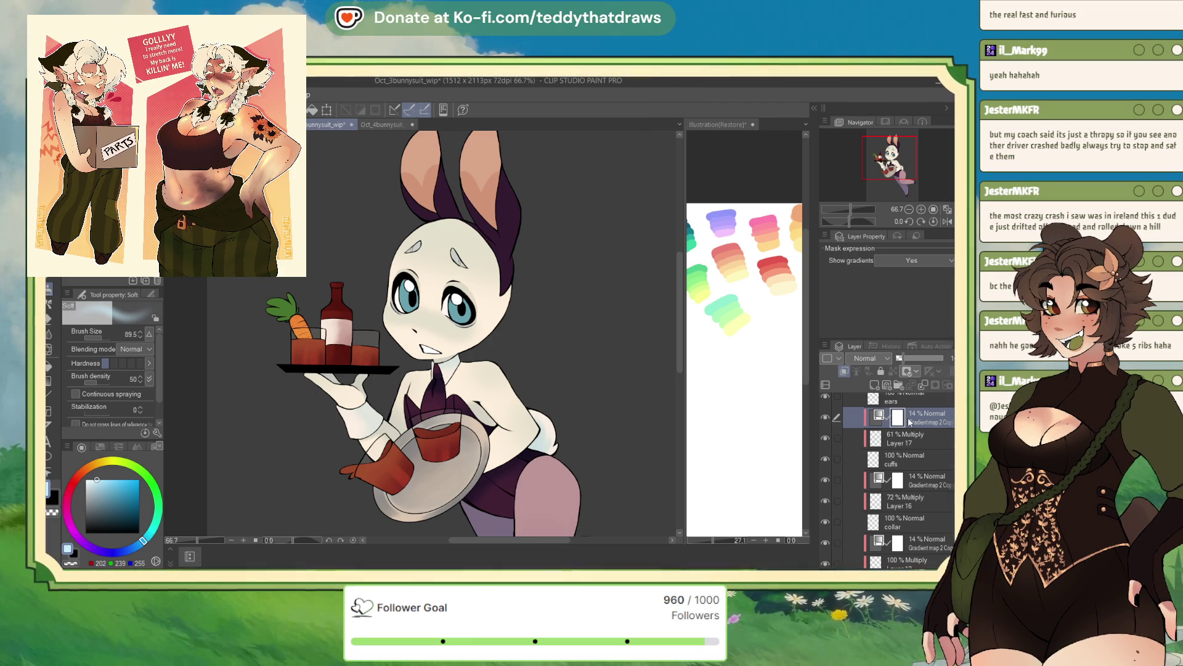
scroll(560, 179, down, 2)
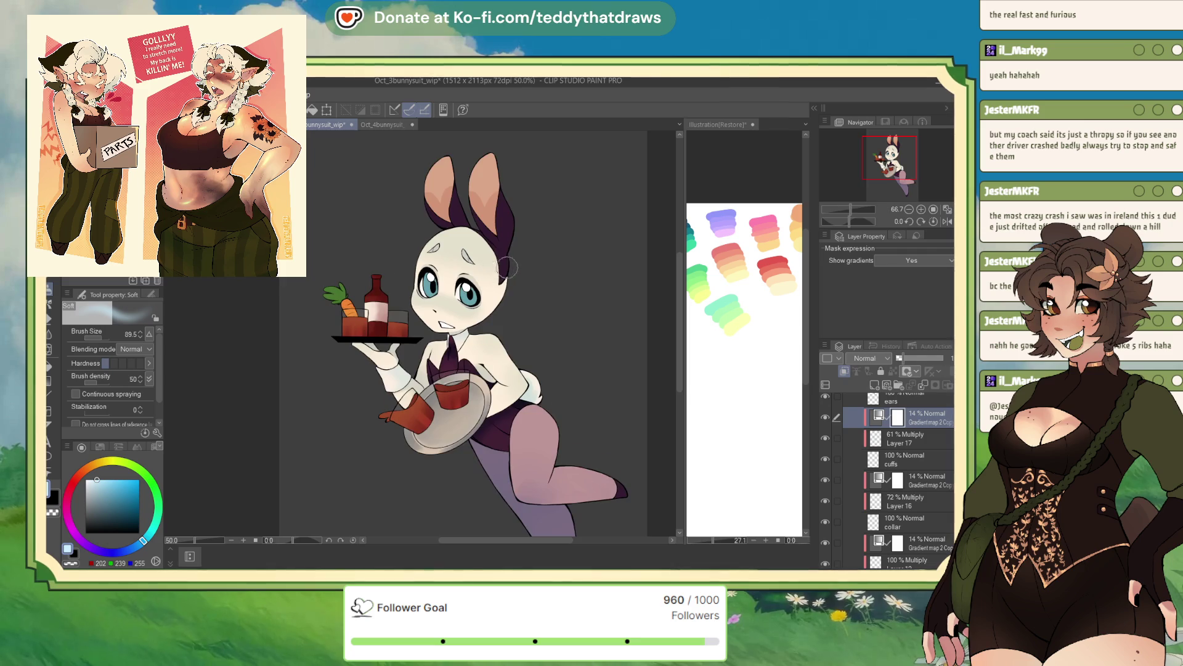
scroll(453, 318, up, 3)
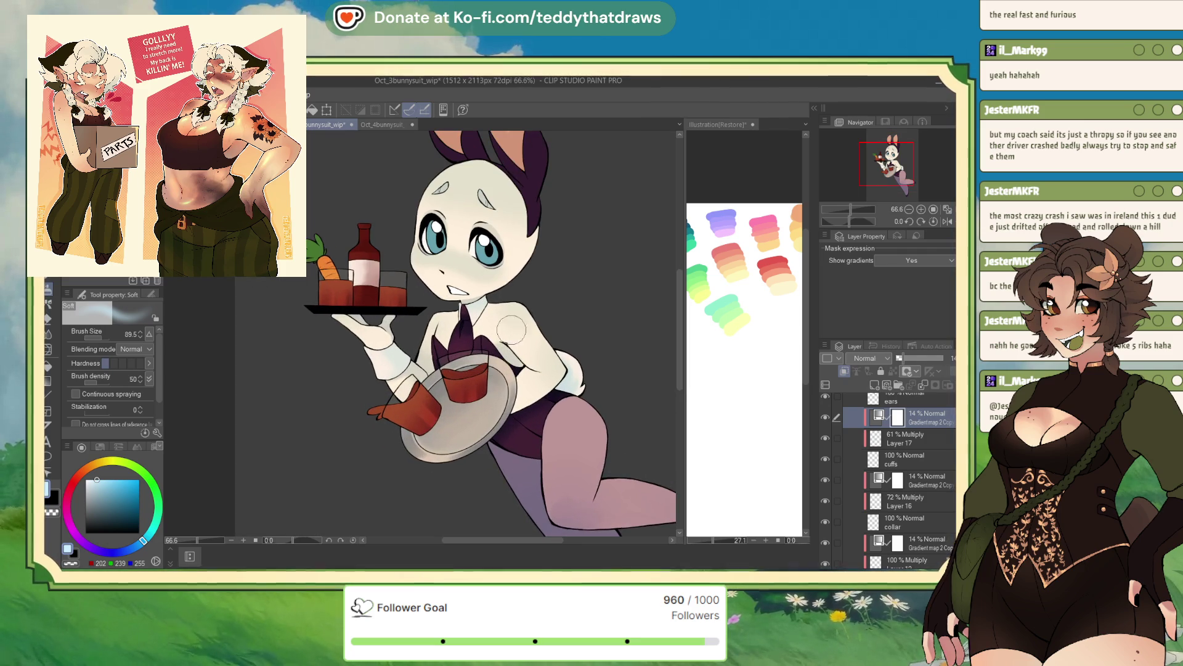
click(939, 473)
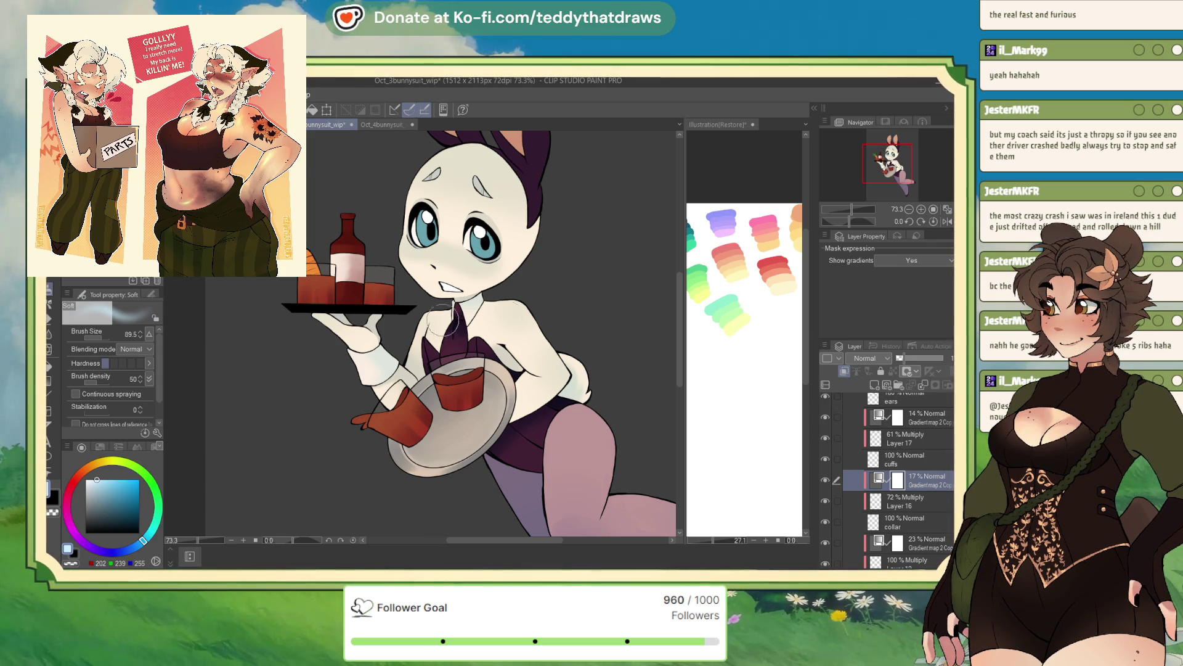
scroll(475, 302, up, 2)
scroll(918, 438, up, 1)
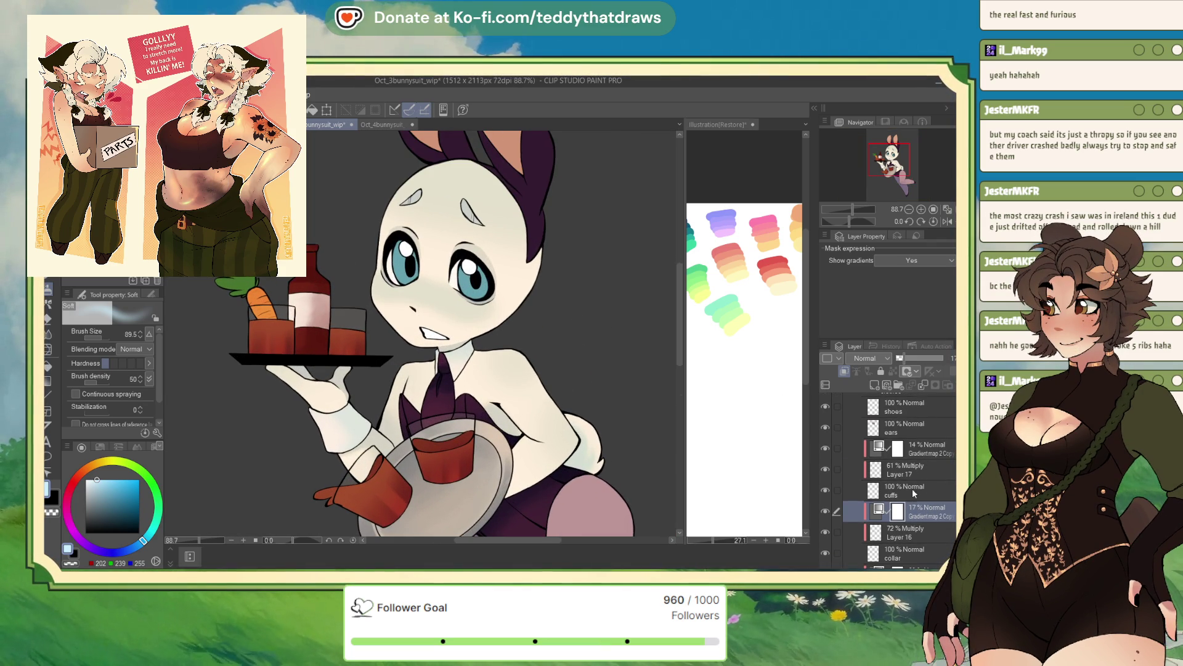
click(925, 448)
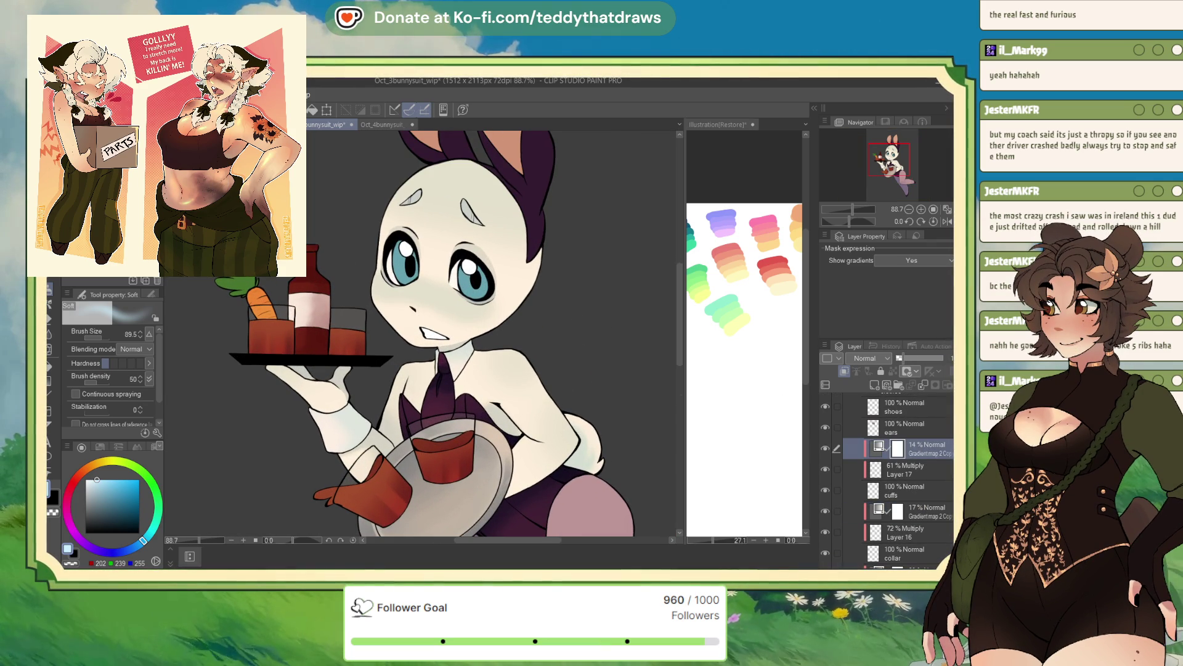
drag(953, 358, 956, 358)
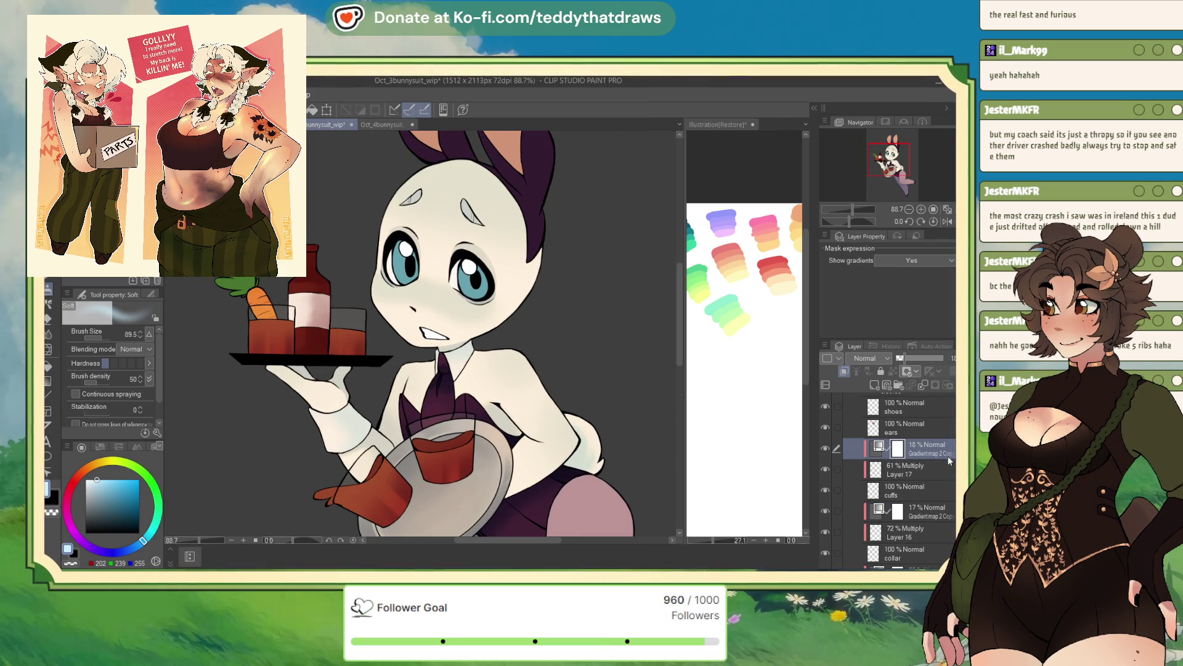
Step: Raise Layer 17's opacity to 76% and select the ears layer
scroll(438, 271, down, 3)
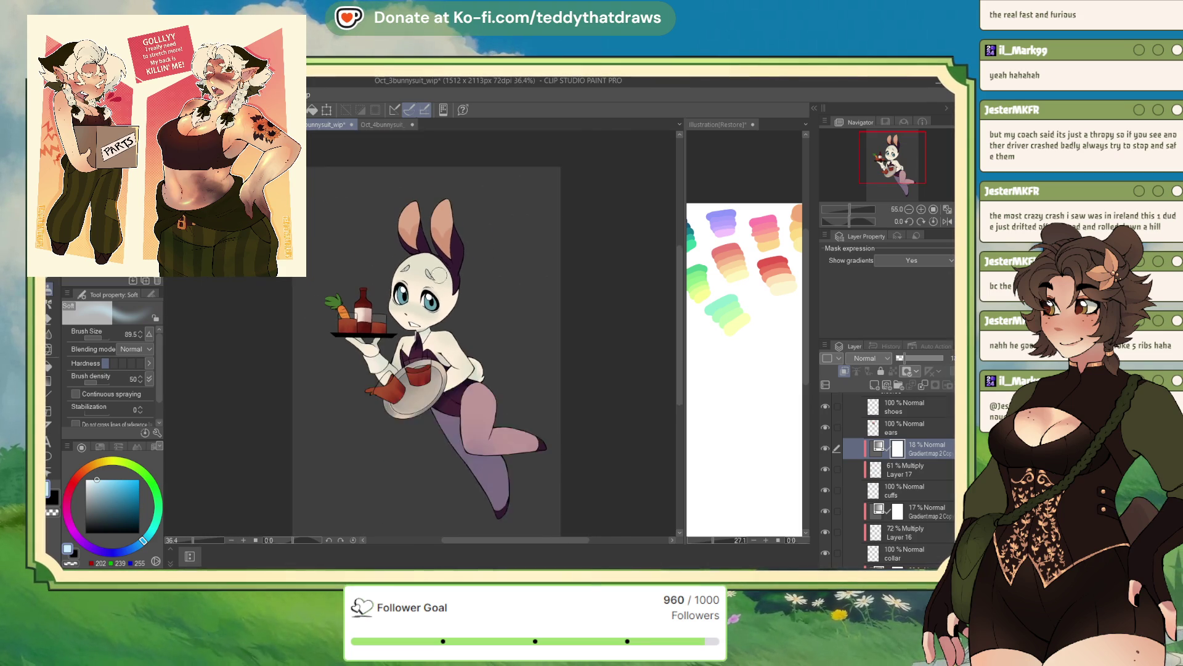
click(922, 472)
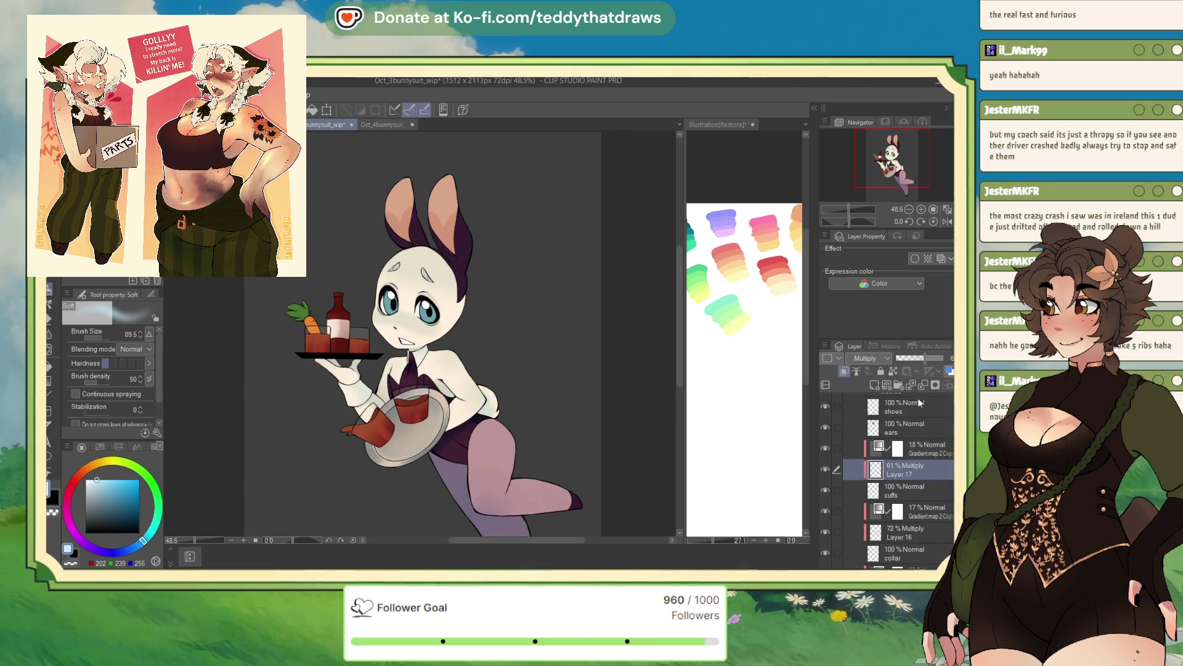
drag(928, 356, 937, 354)
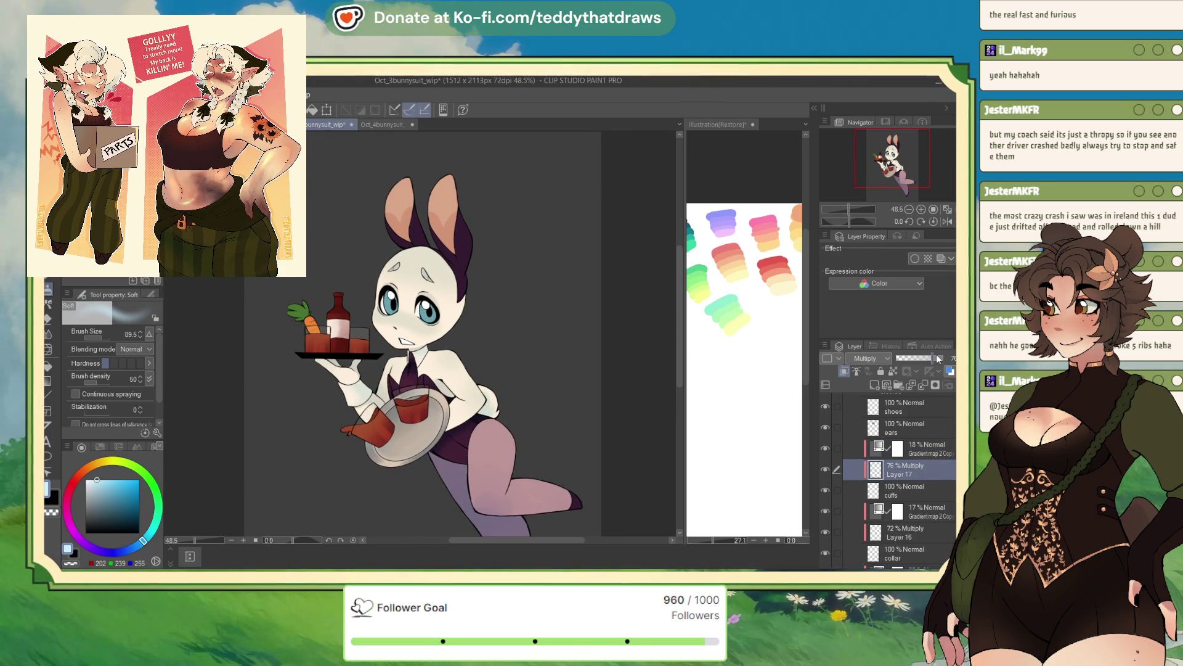
scroll(352, 360, up, 4)
scroll(352, 360, down, 3)
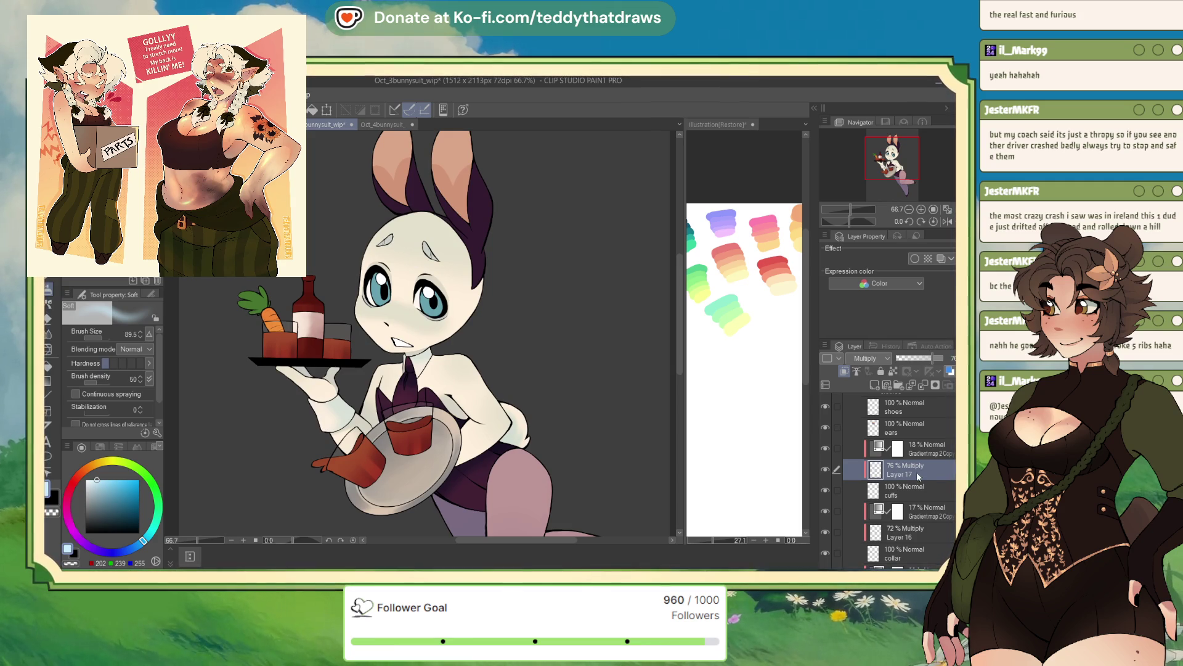
click(903, 428)
Step: Add a new layer clipped to the ears and auto-select both ear areas
click(875, 386)
click(845, 370)
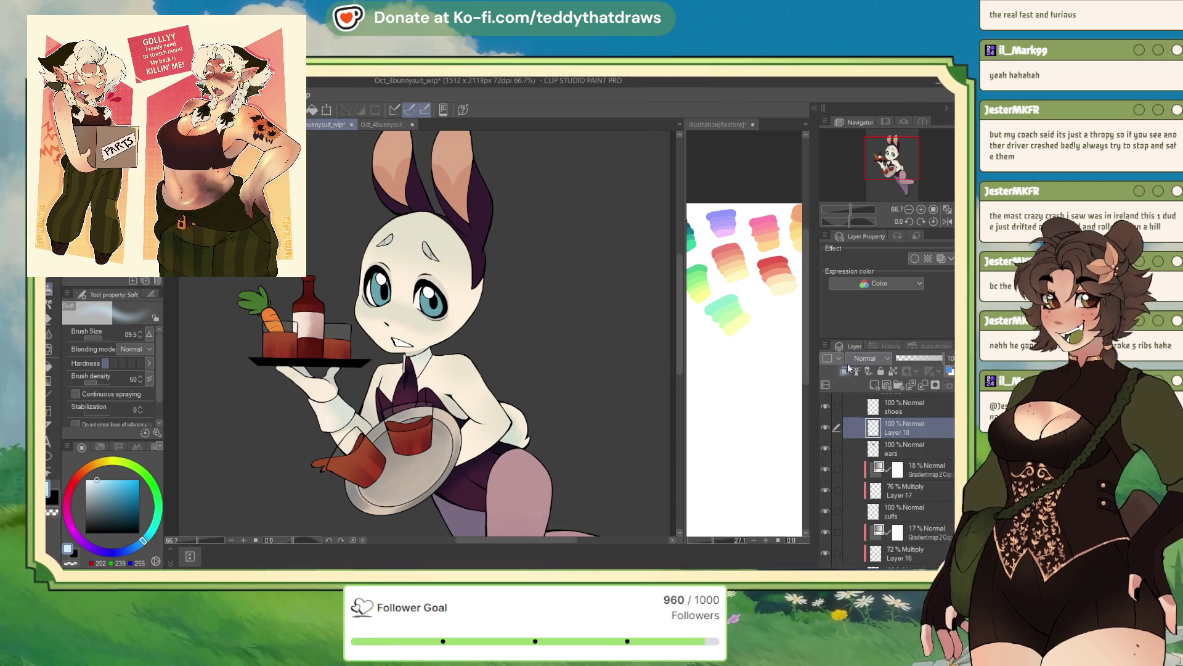
scroll(519, 258, up, 2)
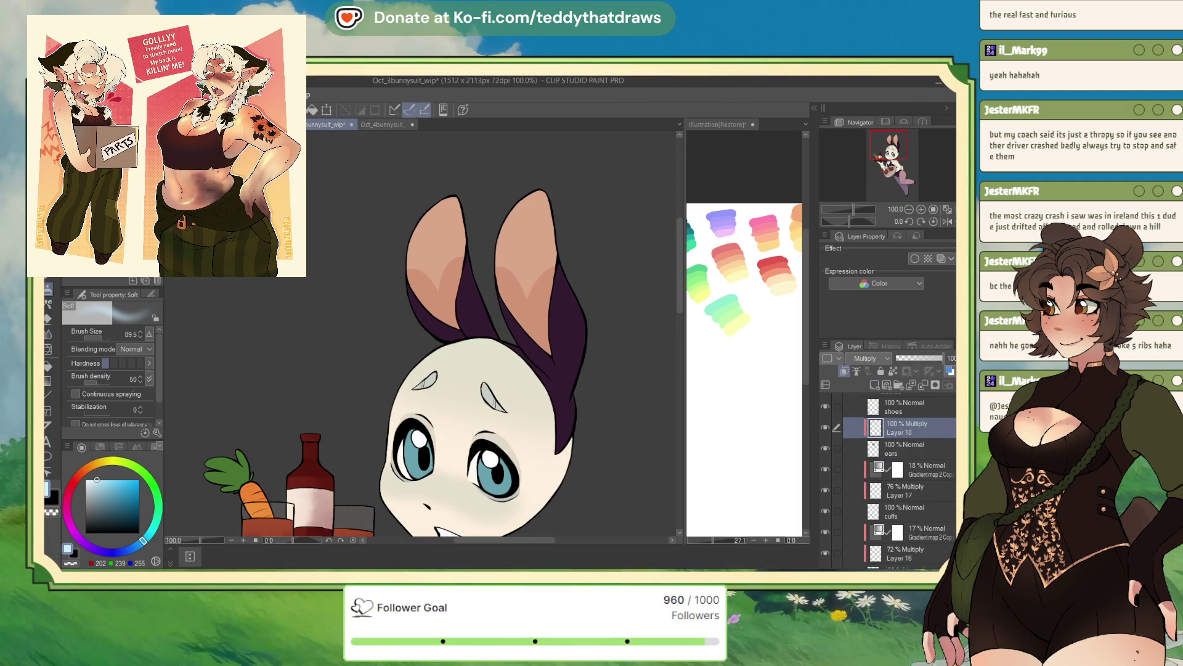
key(w)
click(431, 265)
click(518, 270)
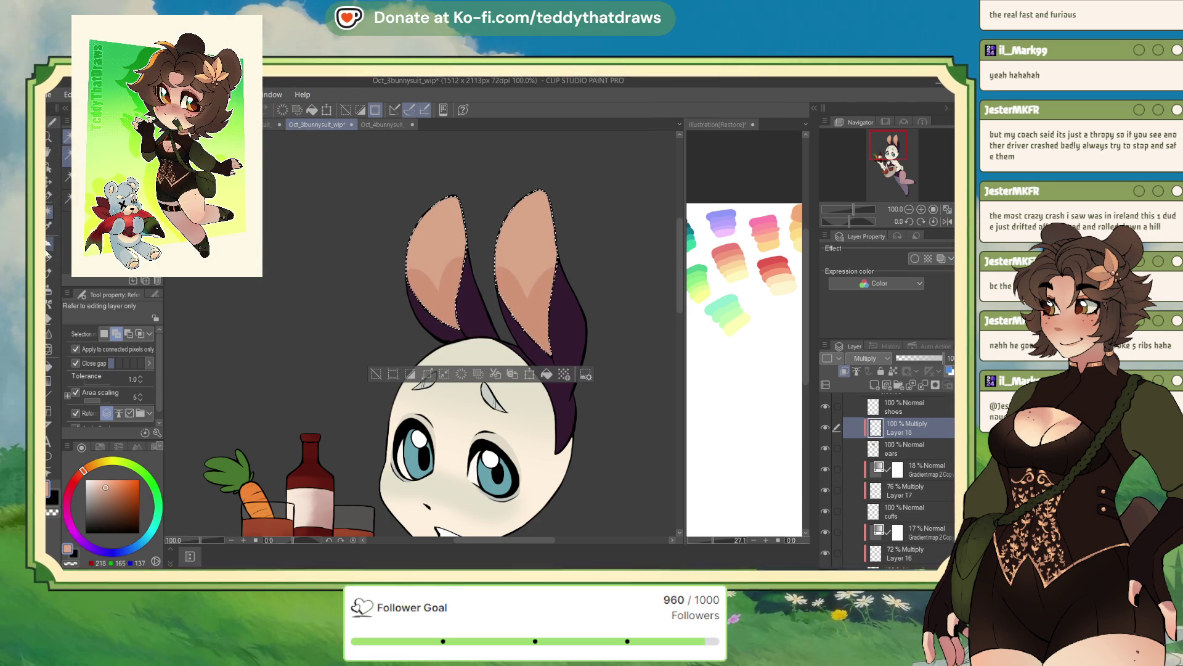
Step: Airbrush deep red shading into both ear bases on a flipped canvas, then deselect
key(b)
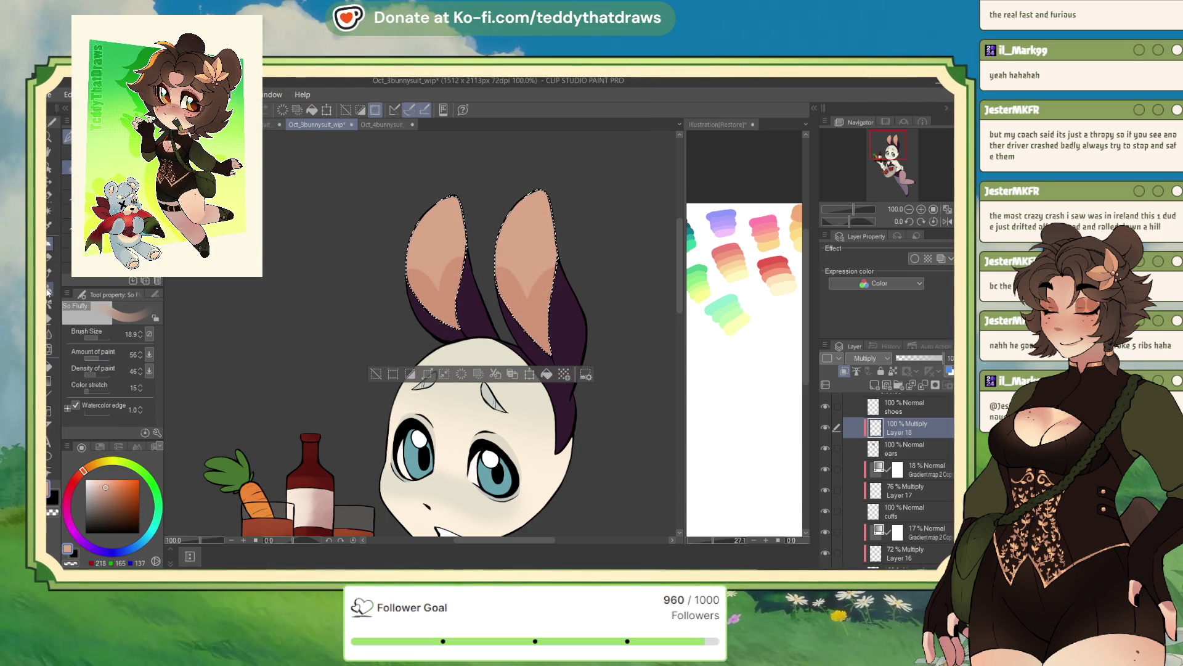
click(48, 288)
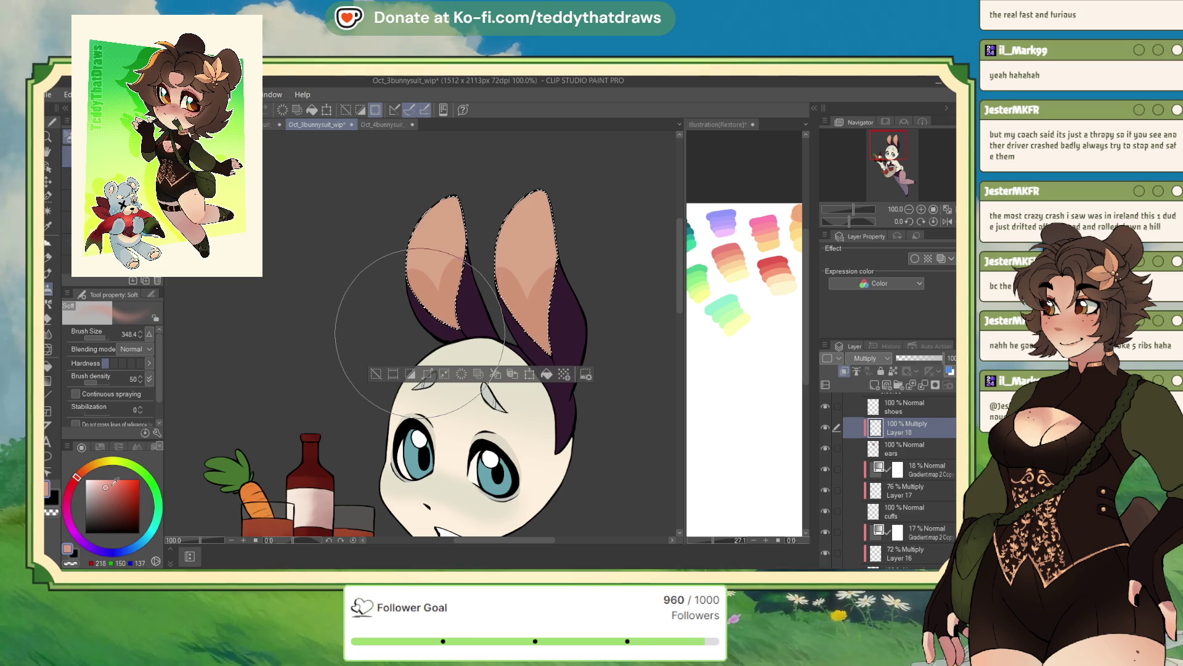
alt+click(423, 262)
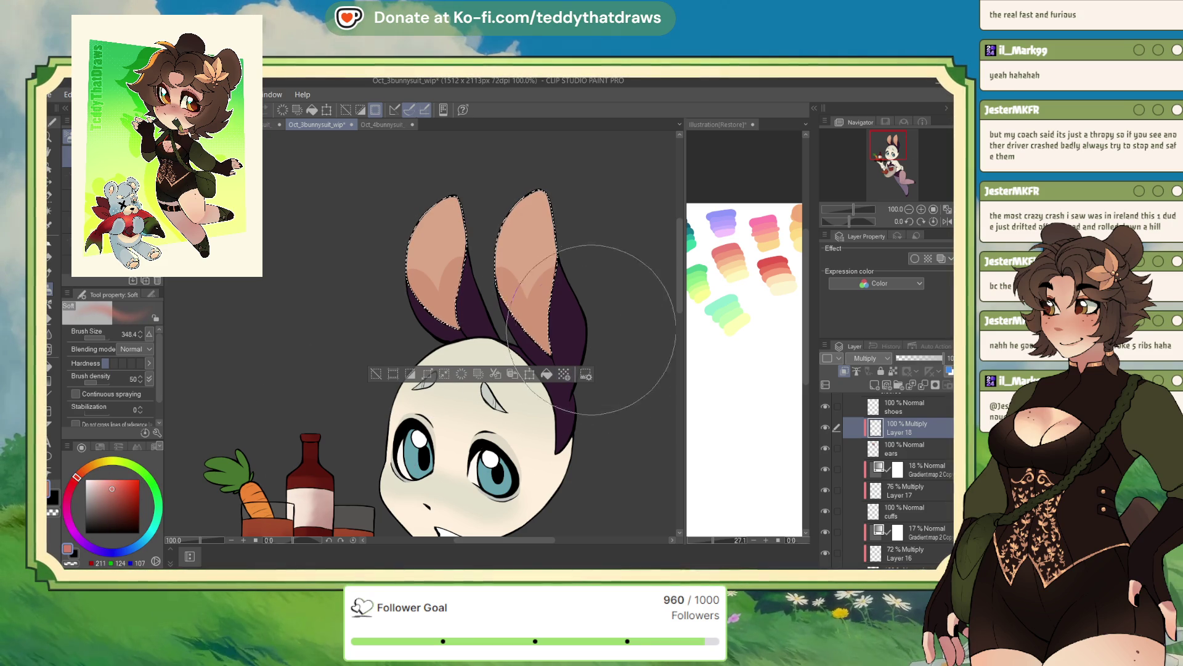
key(h)
mouse_move(390, 364)
mouse_down()
mouse_move(378, 259)
mouse_move(501, 343)
mouse_up()
click(119, 489)
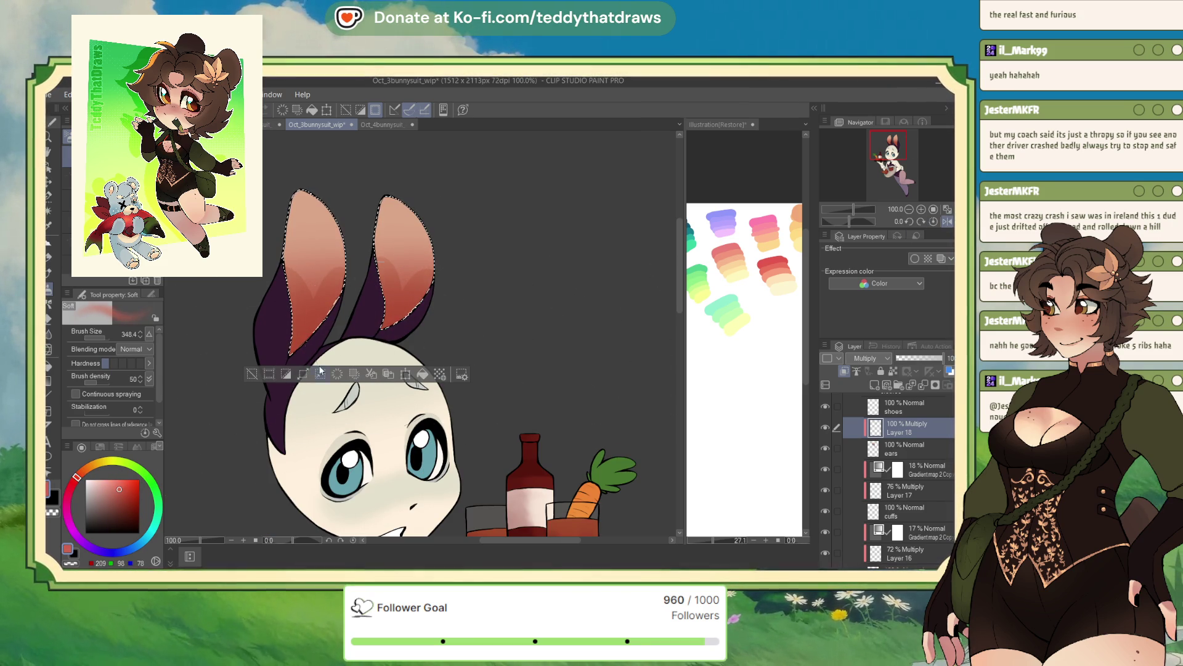
mouse_move(309, 356)
mouse_down()
mouse_move(395, 290)
mouse_move(262, 387)
mouse_up()
key(ctrl+d)
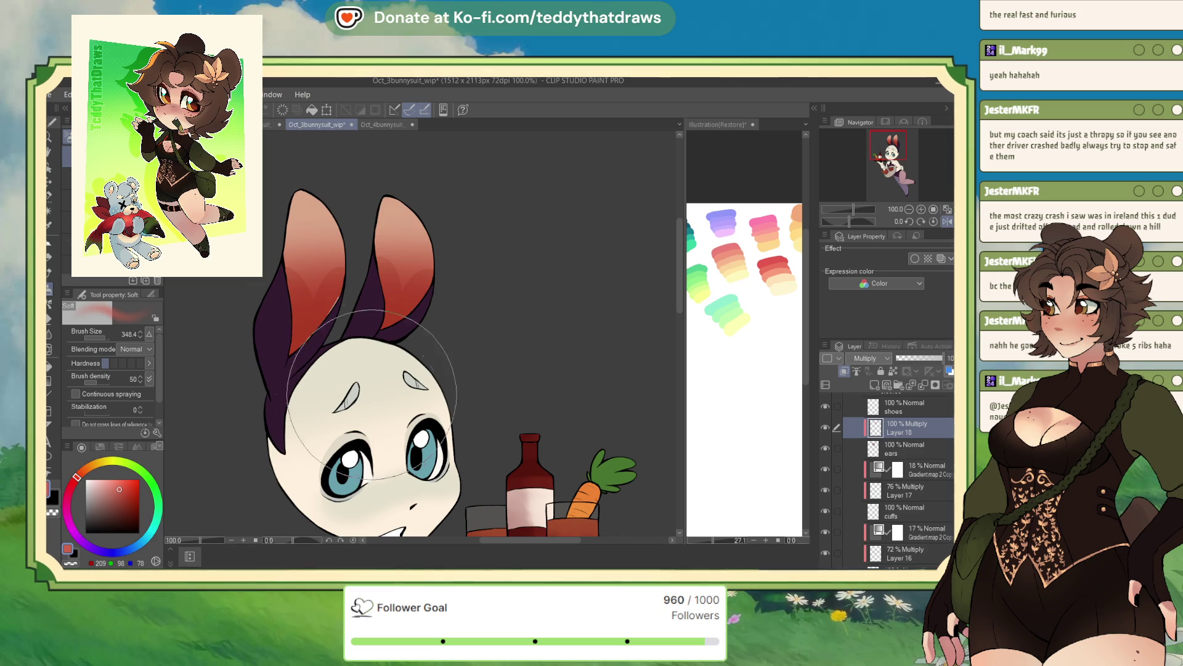
click(947, 221)
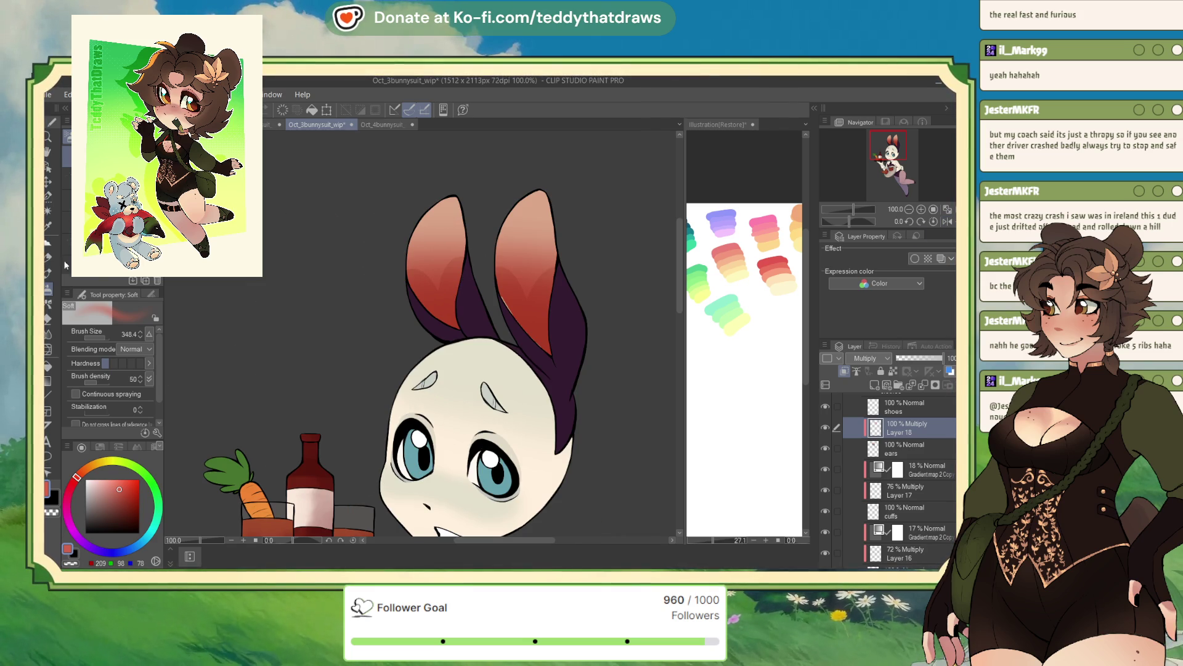
Step: Lower Layer 18's opacity to 33% and sample the peach ear colour
key(p)
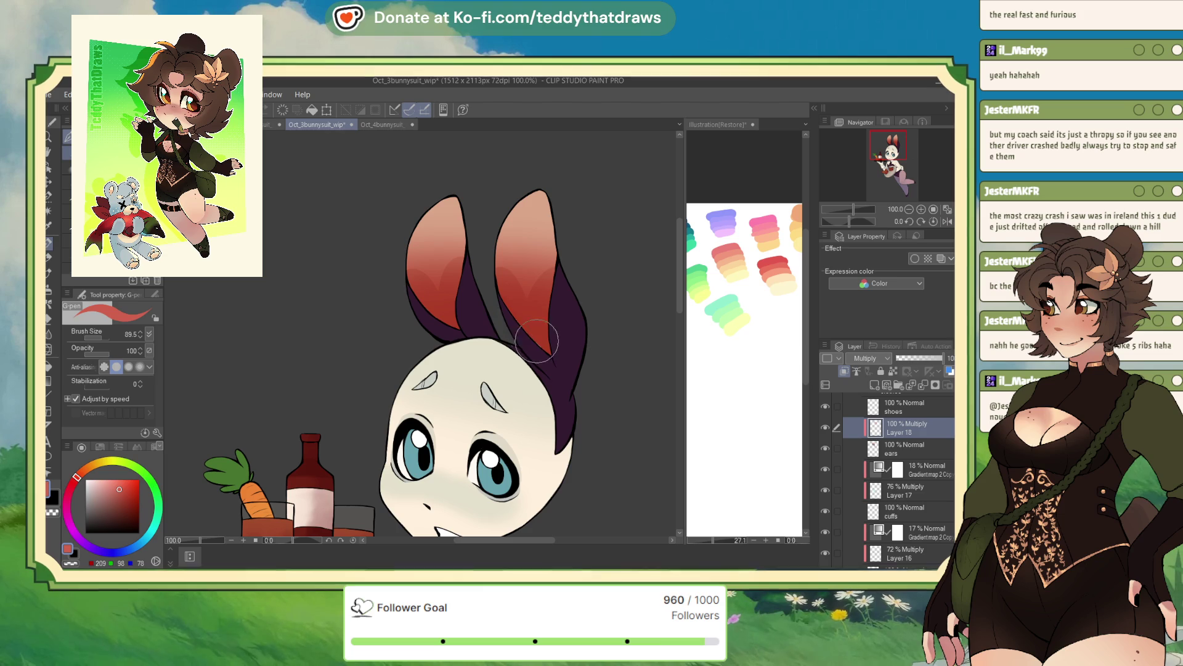
click(918, 357)
drag(915, 358, 911, 357)
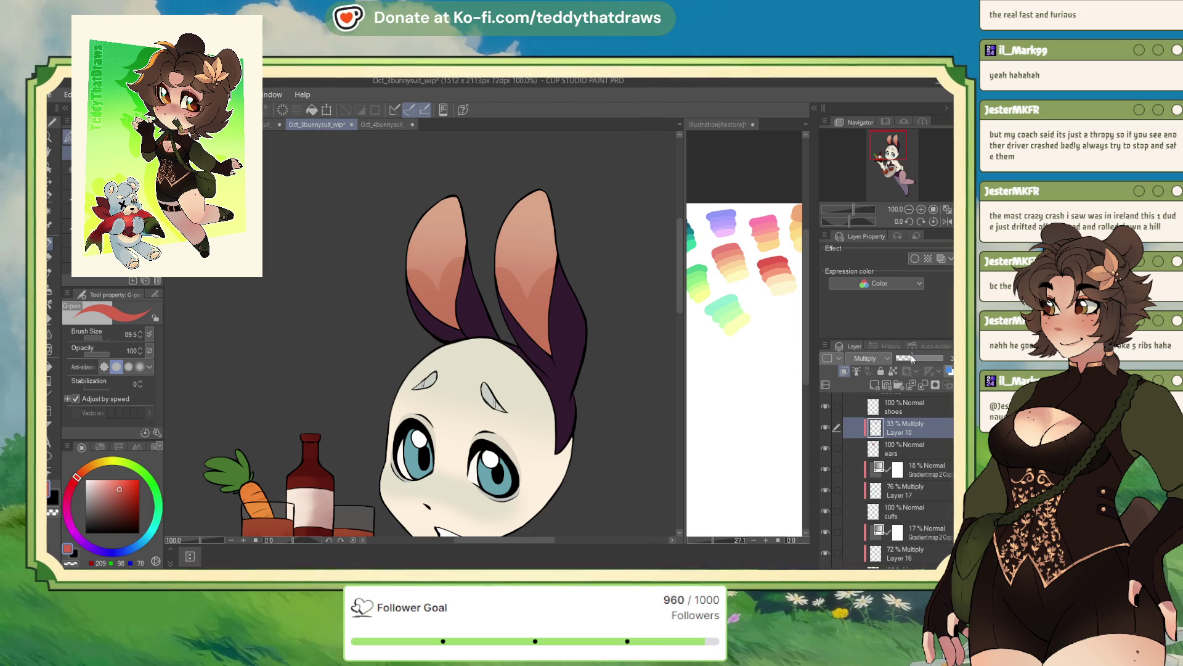
alt+click(427, 238)
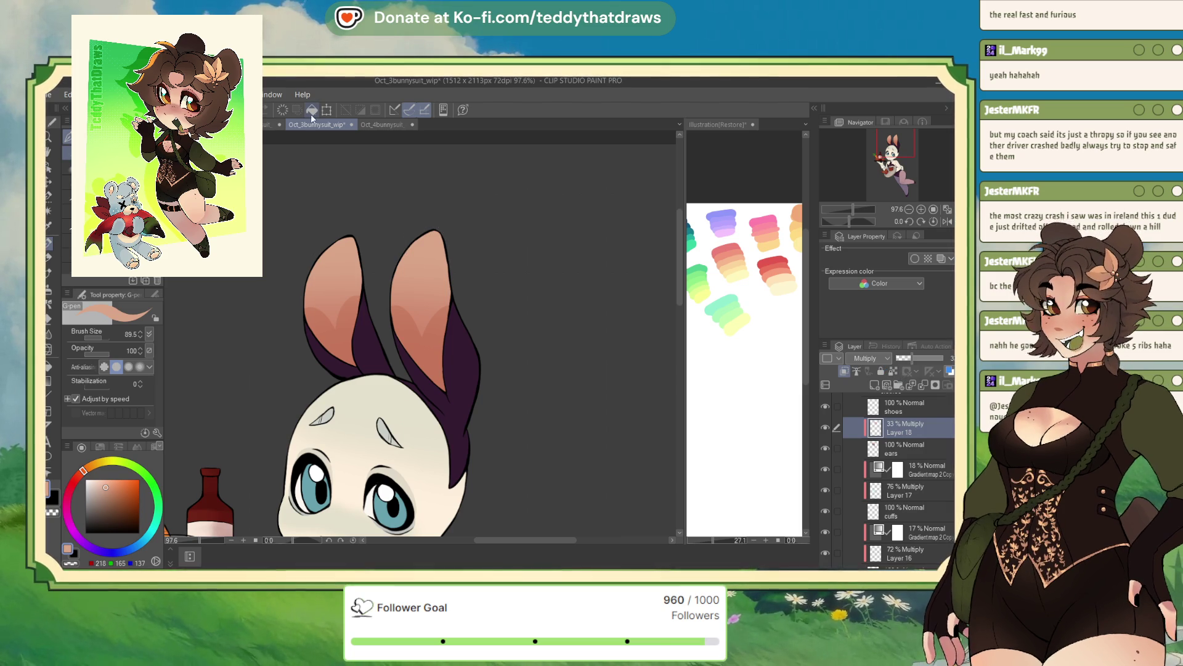
Step: Try a peach fill, undo it, and settle the ear shading at 45% opacity
key(alt+BackSpace)
drag(917, 356, 926, 357)
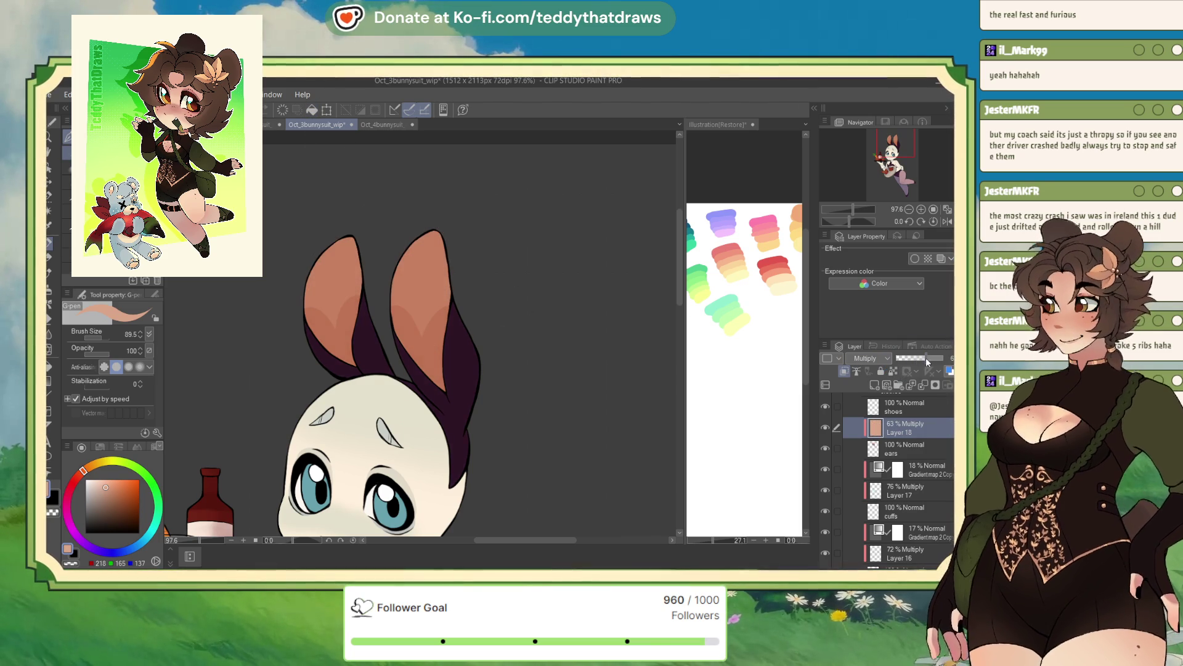
key(ctrl+z)
key(ctrl+z)
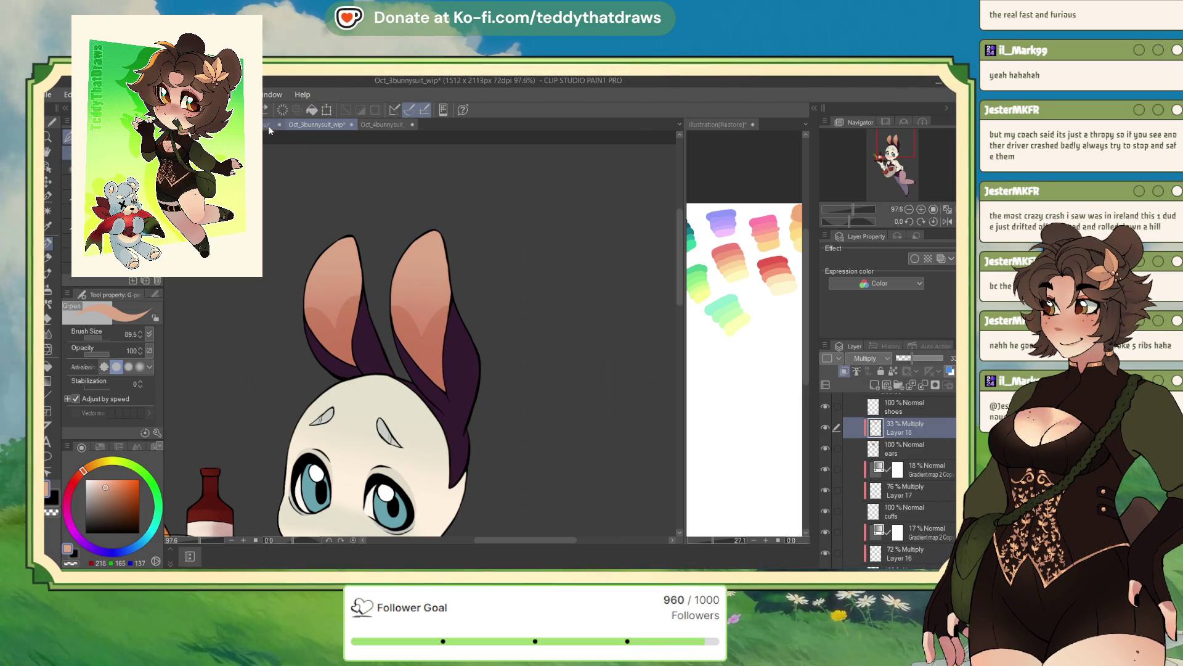
click(893, 371)
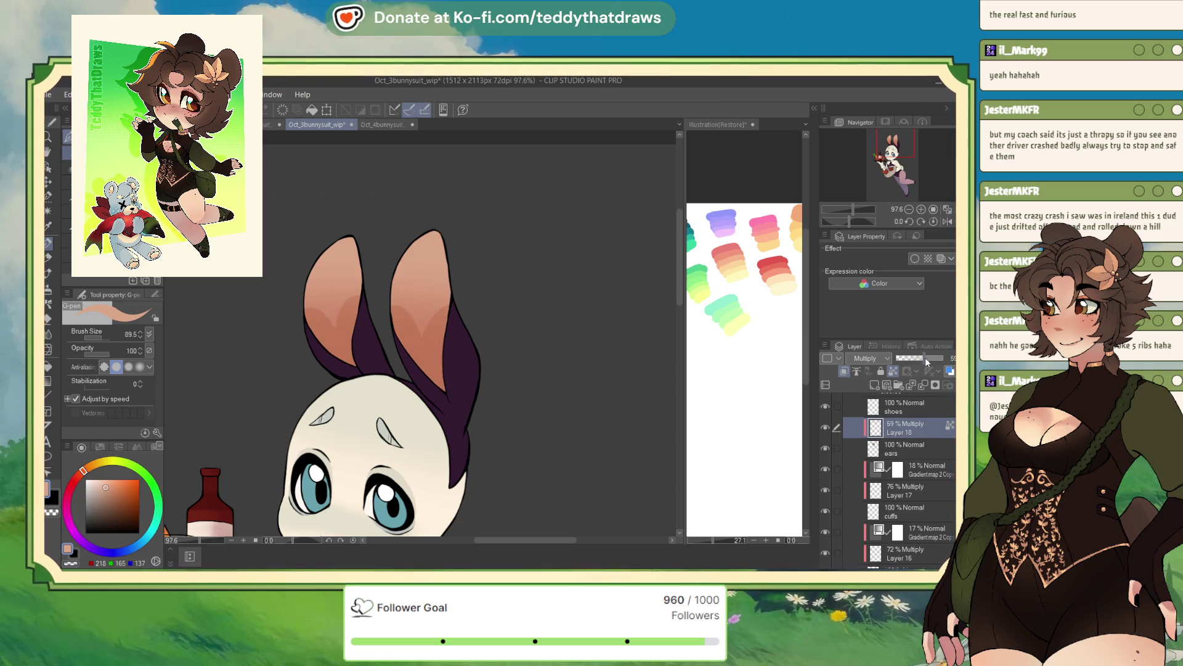
drag(926, 357, 921, 357)
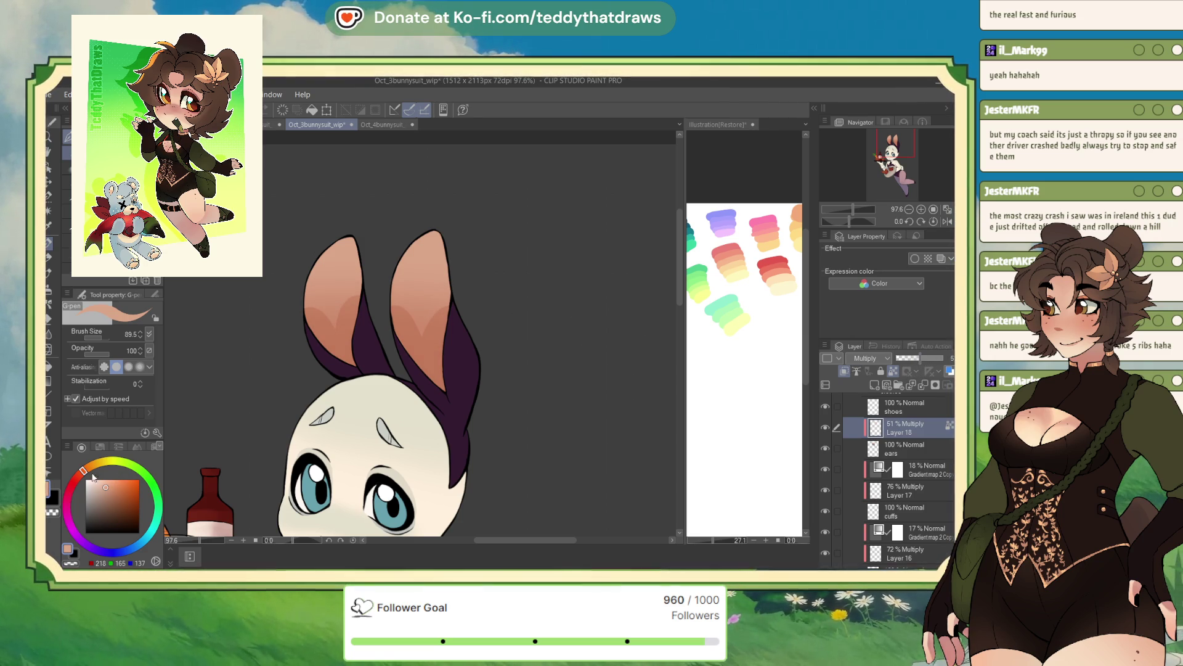
click(108, 485)
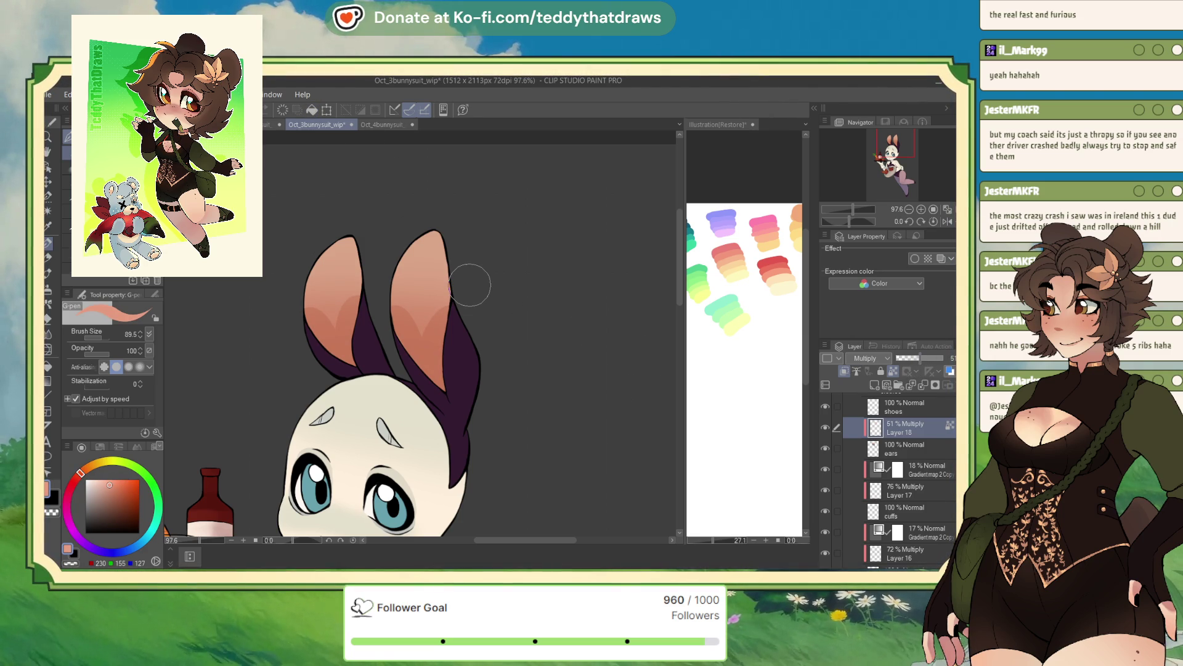
click(918, 358)
Step: Flip the canvas to check it, then switch to the Oct_2bunnysuit_wip canvas
scroll(475, 325, down, 3)
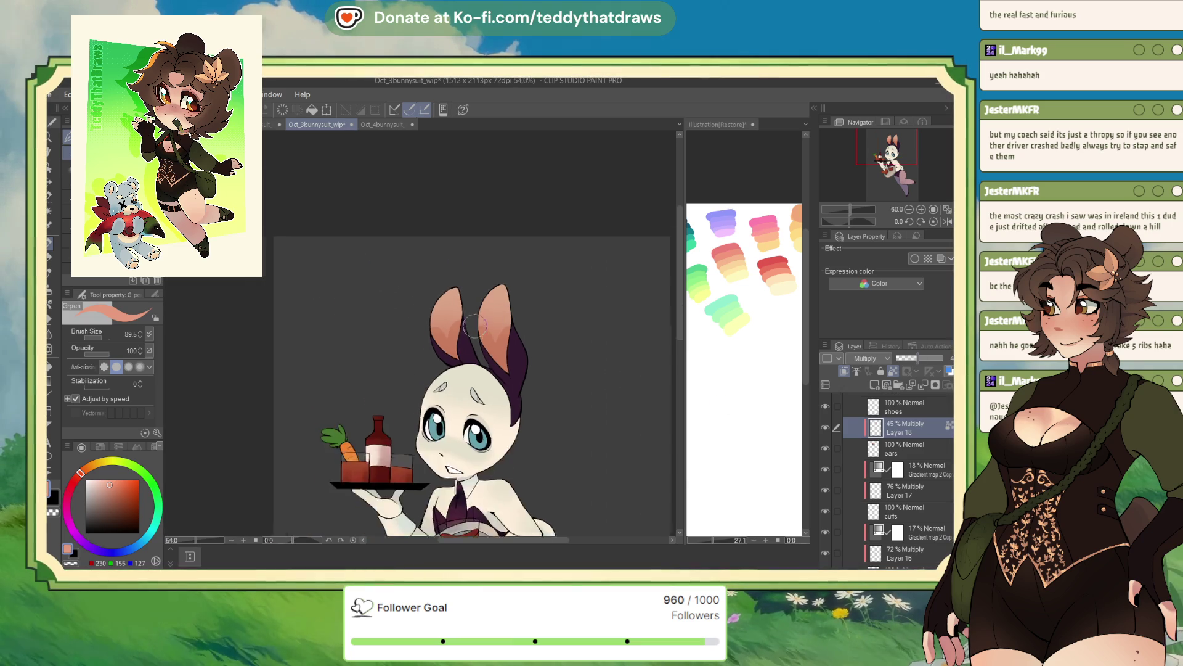
scroll(475, 324, up, 3)
click(948, 221)
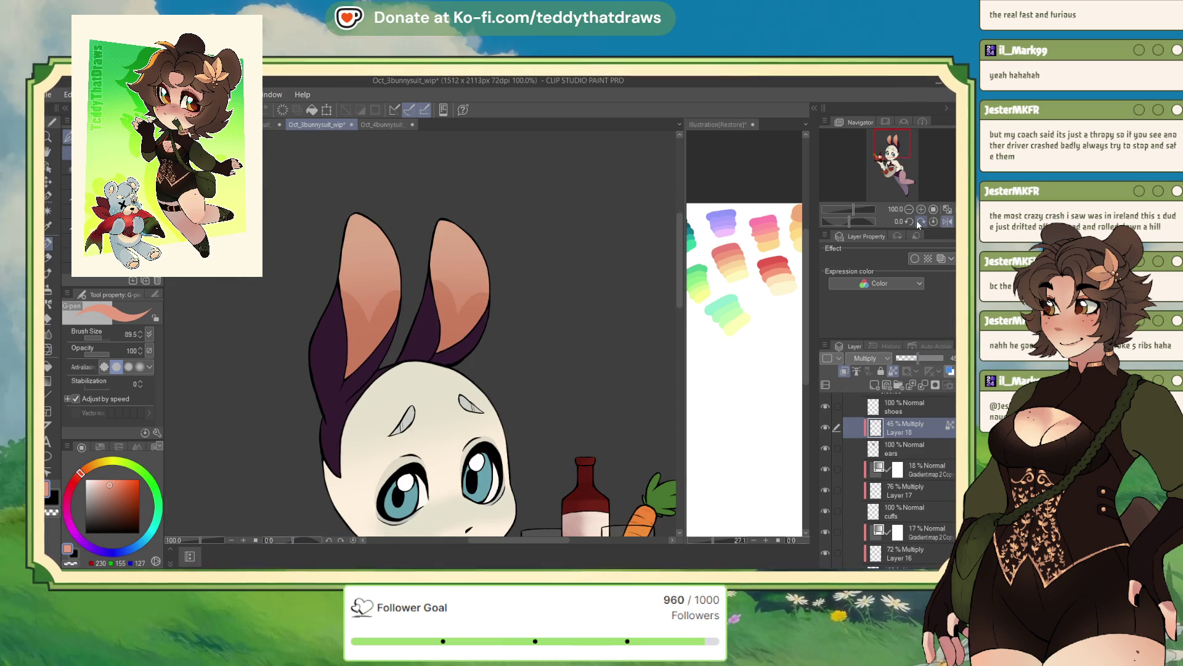
key(ctrl+shift+Tab)
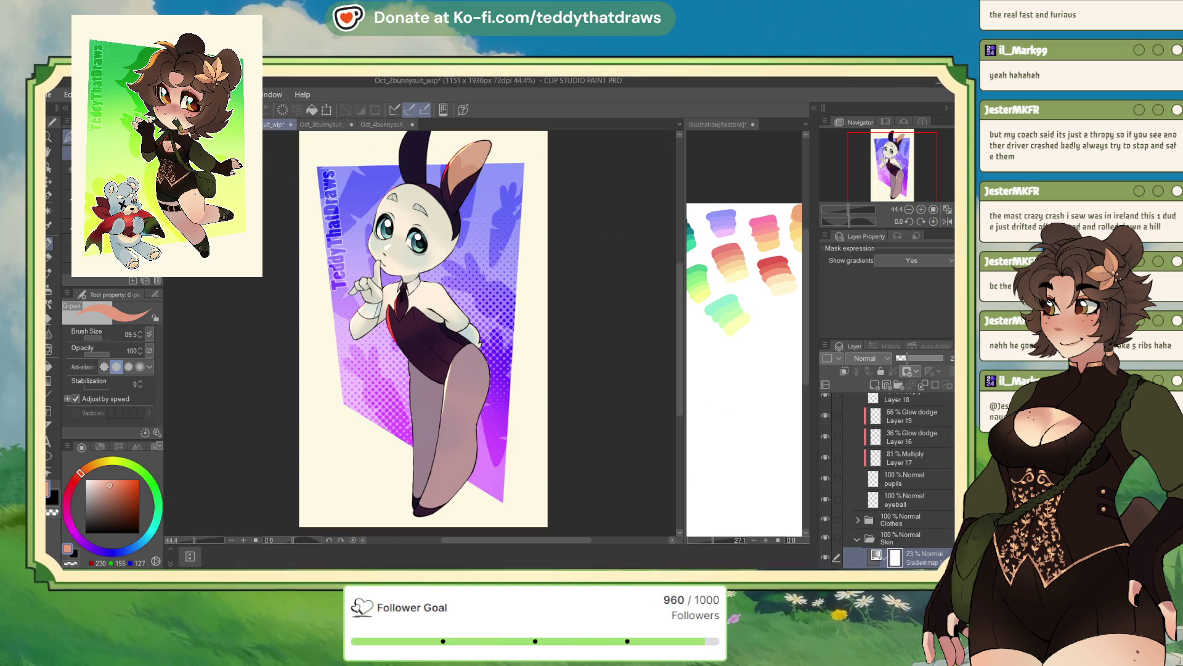
Step: Auto-select the second bunny's inner ear and show the signerrr signature layer
scroll(549, 313, up, 1)
scroll(497, 164, up, 3)
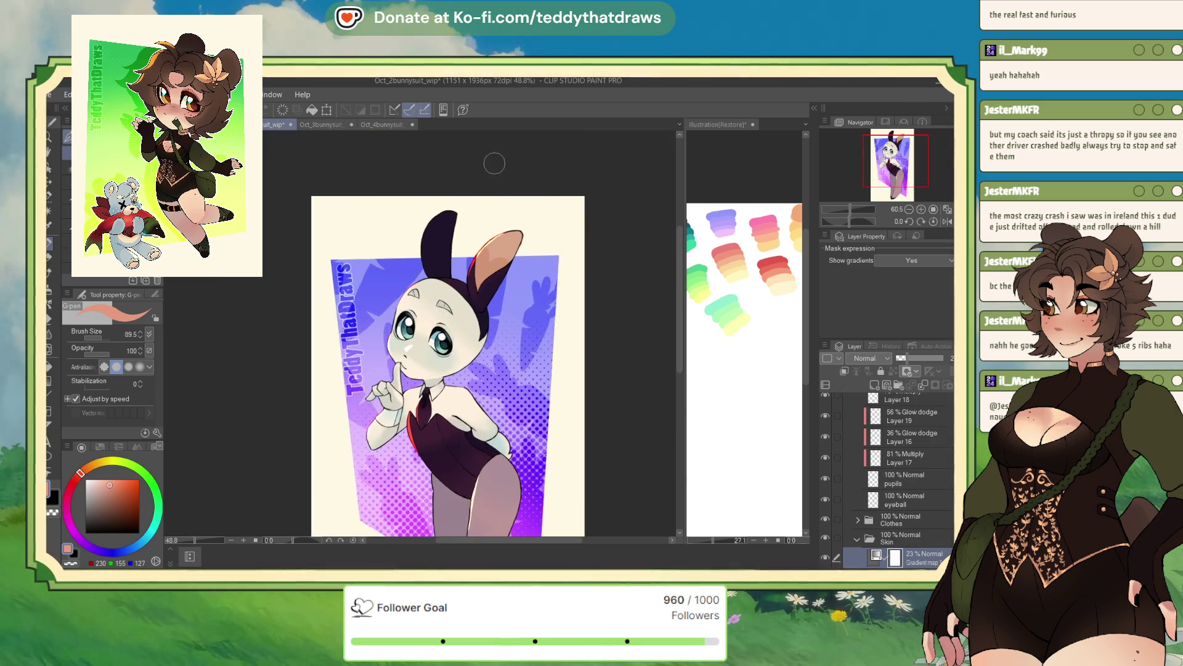
key(w)
click(496, 296)
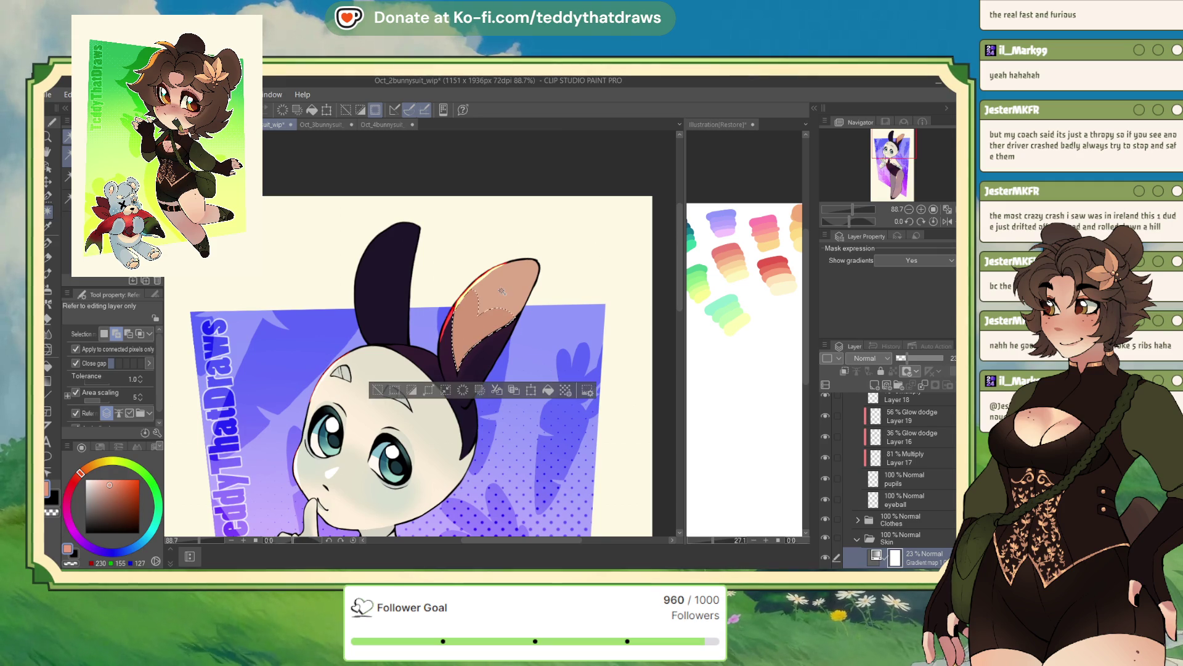
scroll(887, 462, up, 5)
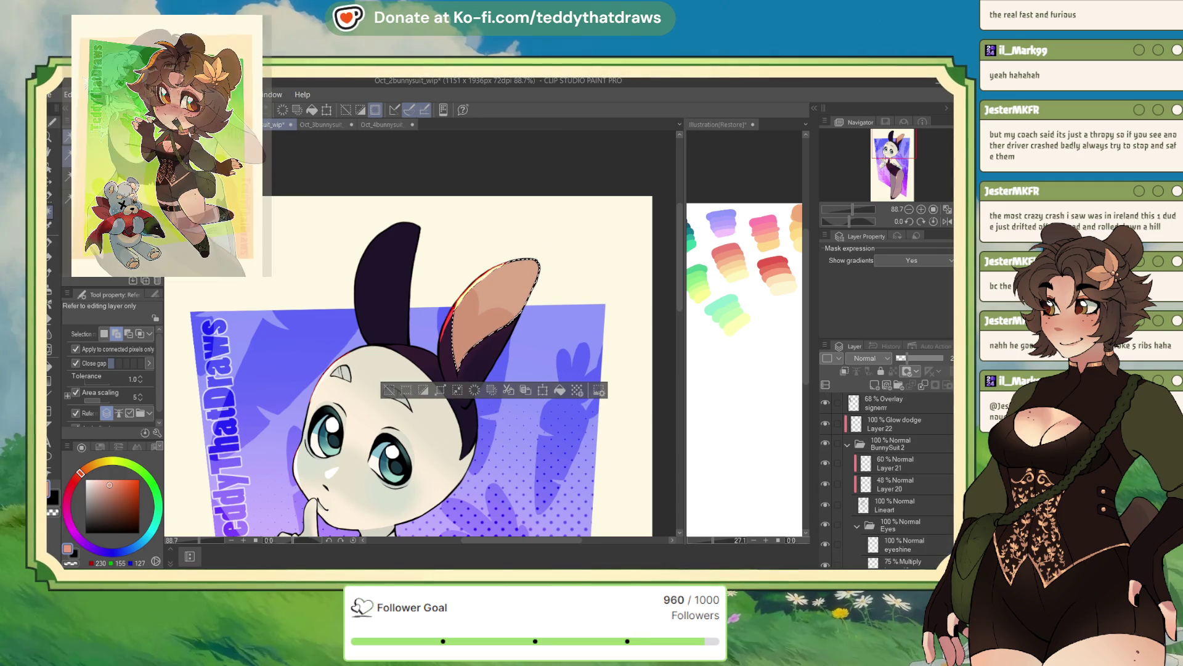
click(824, 402)
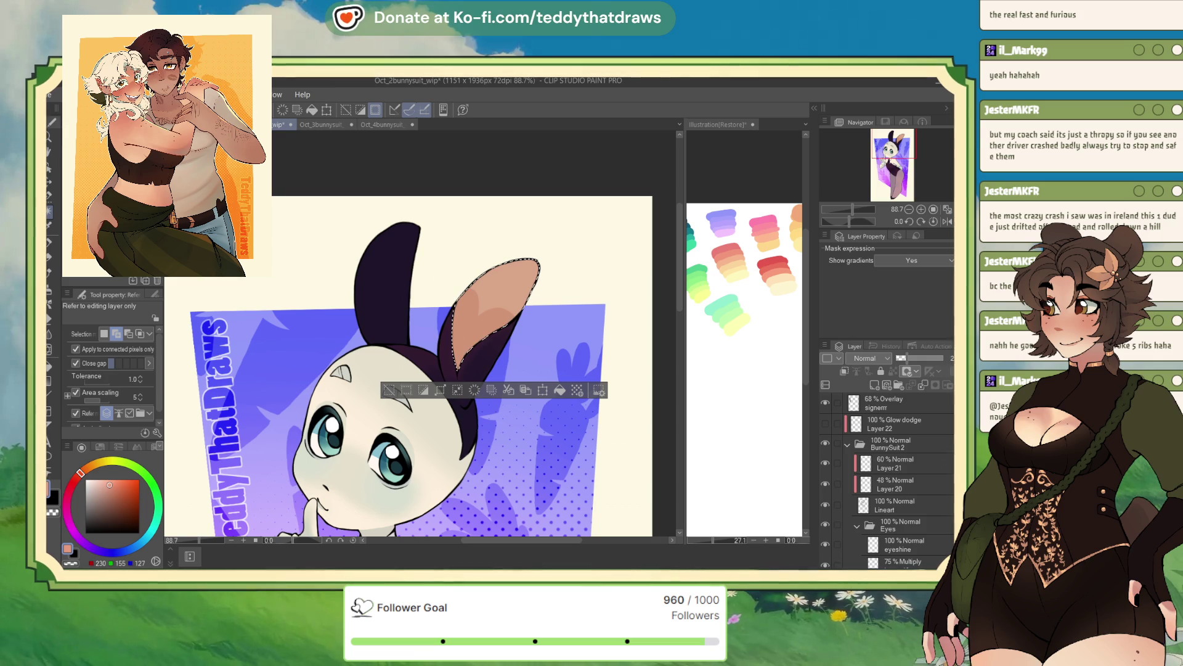
Step: Add a Multiply layer in the Clothes folder and airbrush reddish ear shading at 54% opacity
scroll(935, 453, down, 10)
click(858, 435)
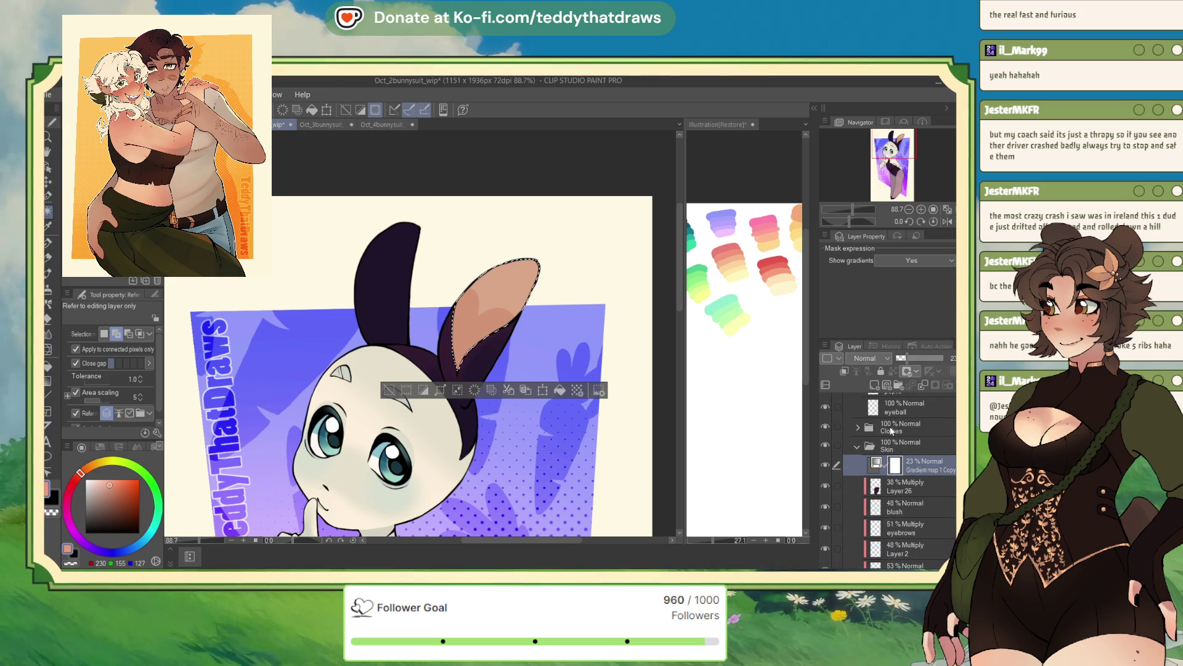
click(906, 427)
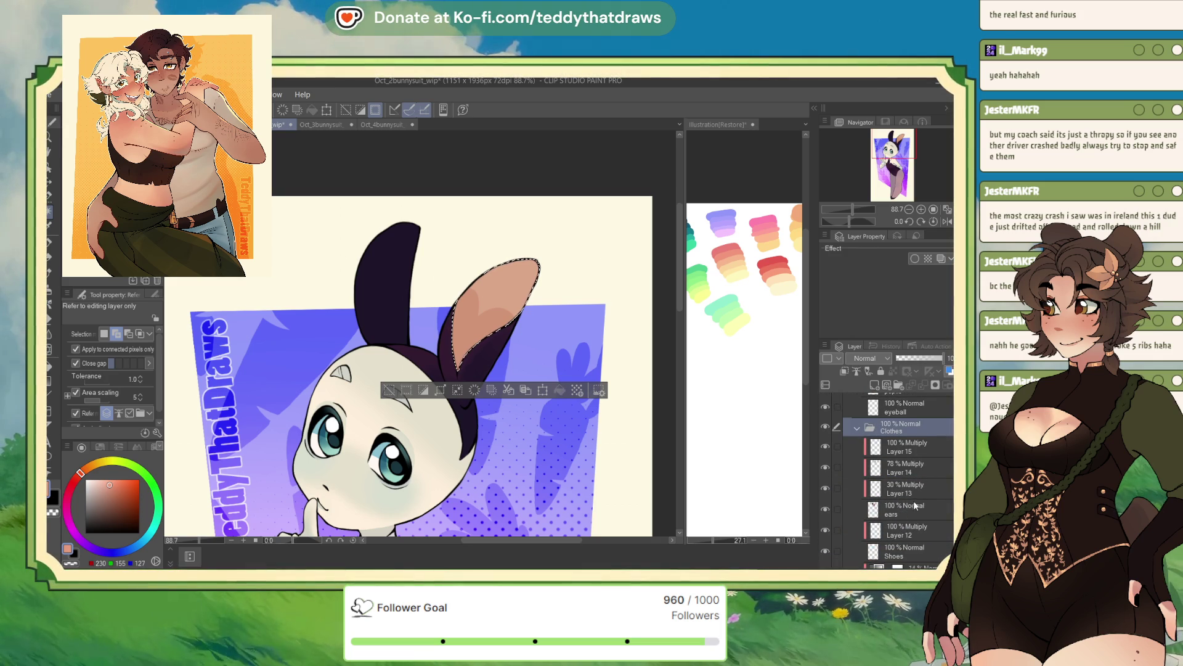
click(874, 385)
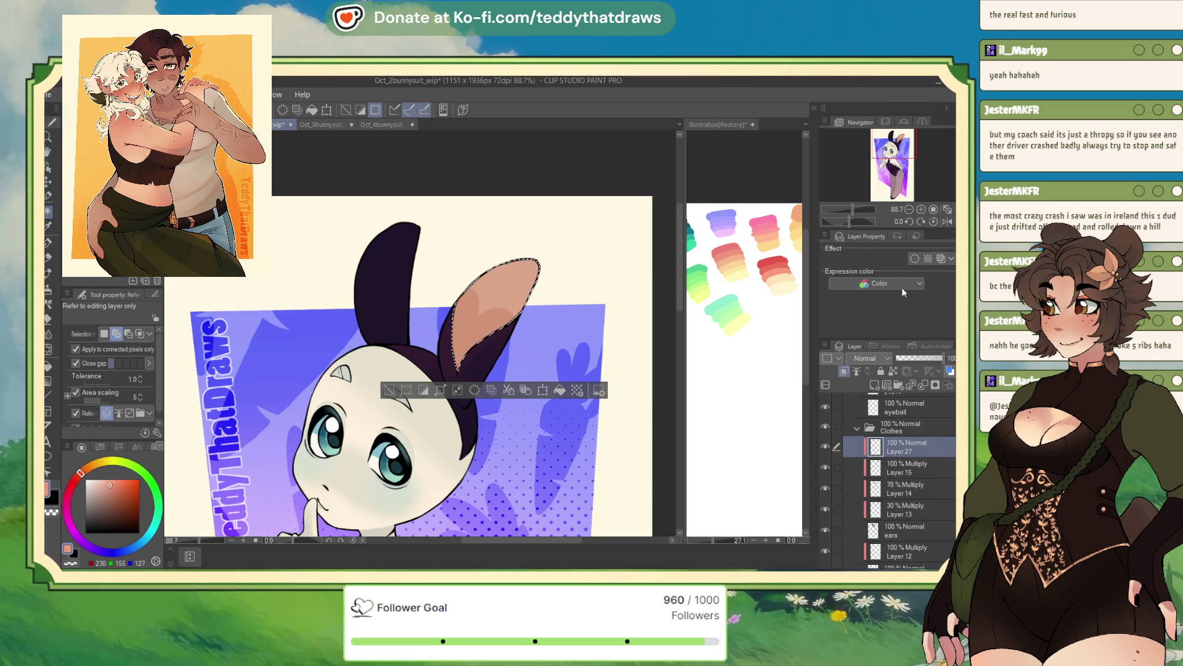
click(869, 358)
click(866, 385)
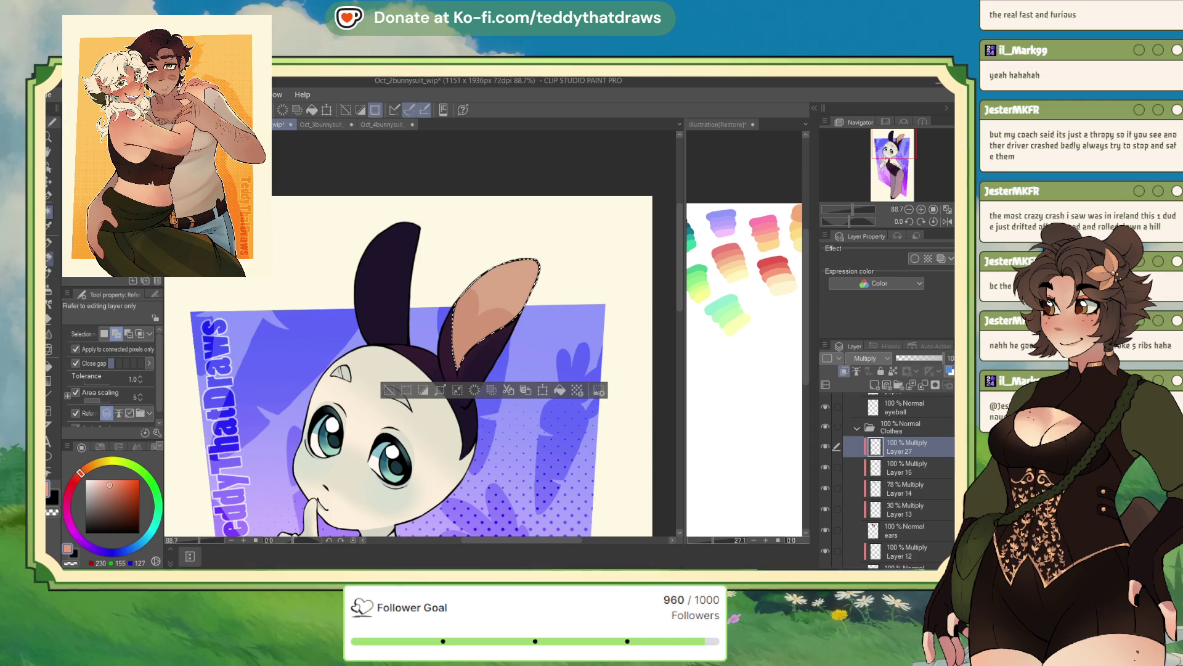
click(49, 294)
drag(505, 283, 475, 346)
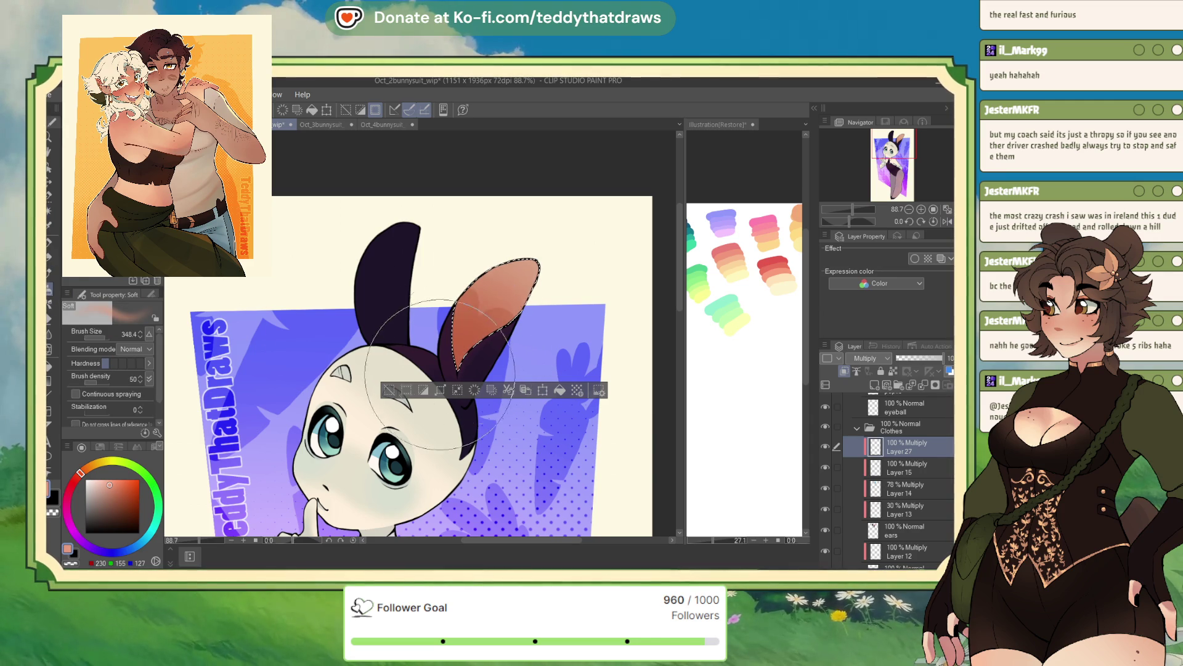
click(913, 358)
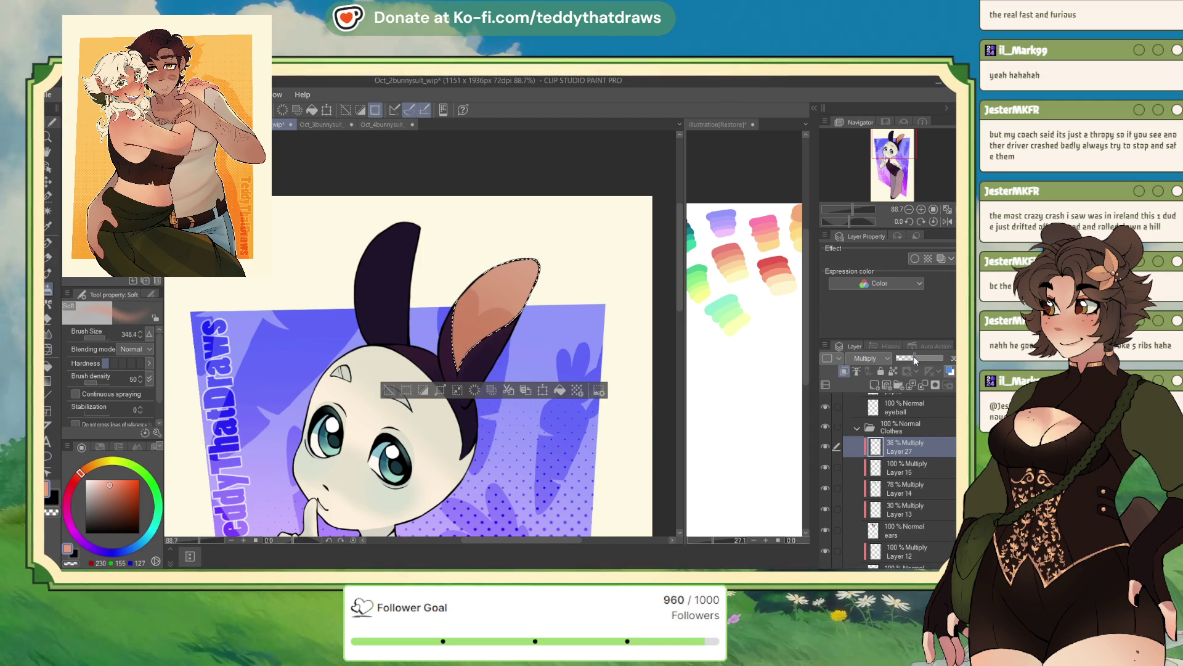
drag(913, 356, 922, 356)
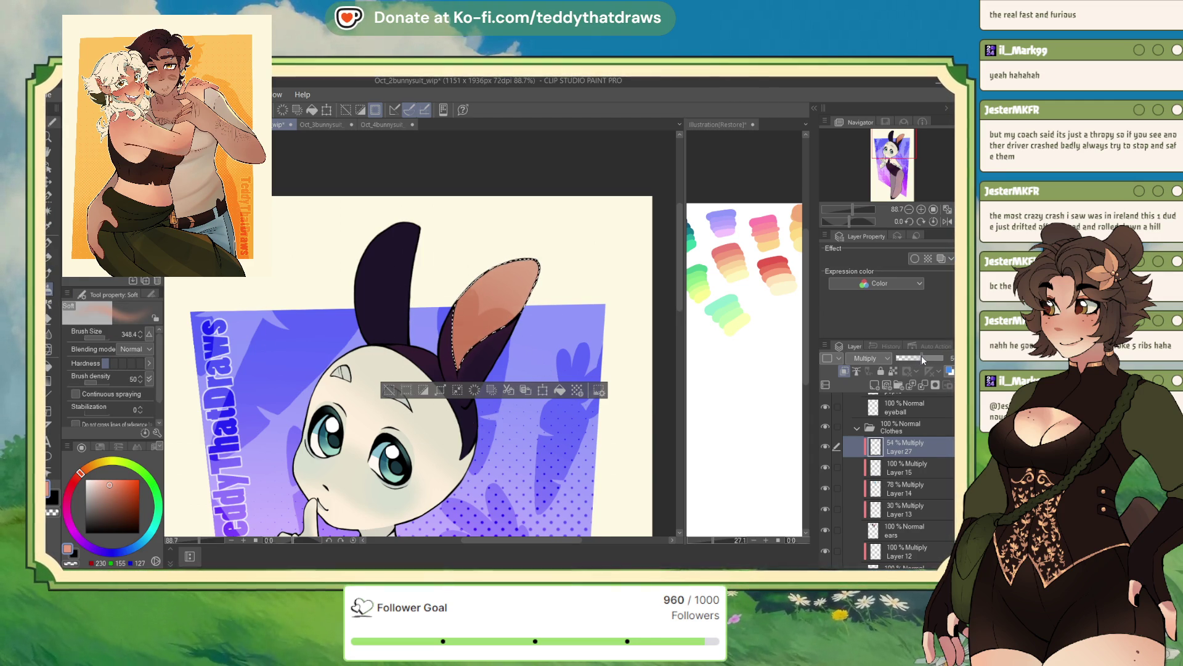
Step: Deselect the inner ear and show the Glow dodge highlight layer
click(387, 390)
scroll(900, 469, up, 5)
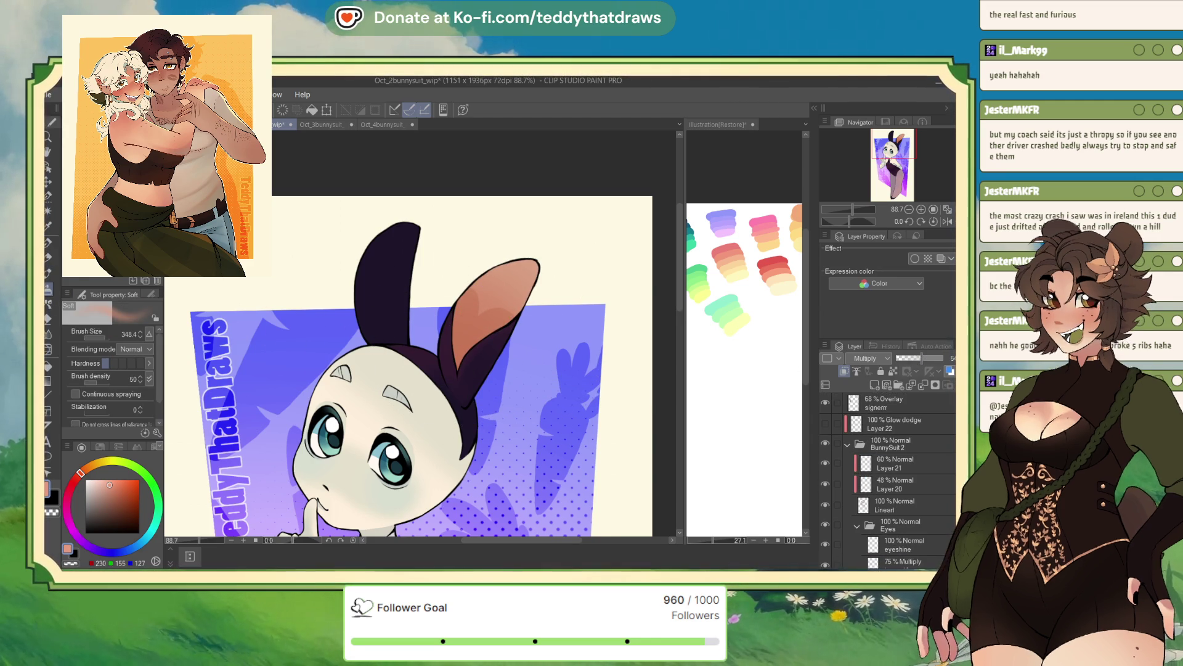
click(825, 422)
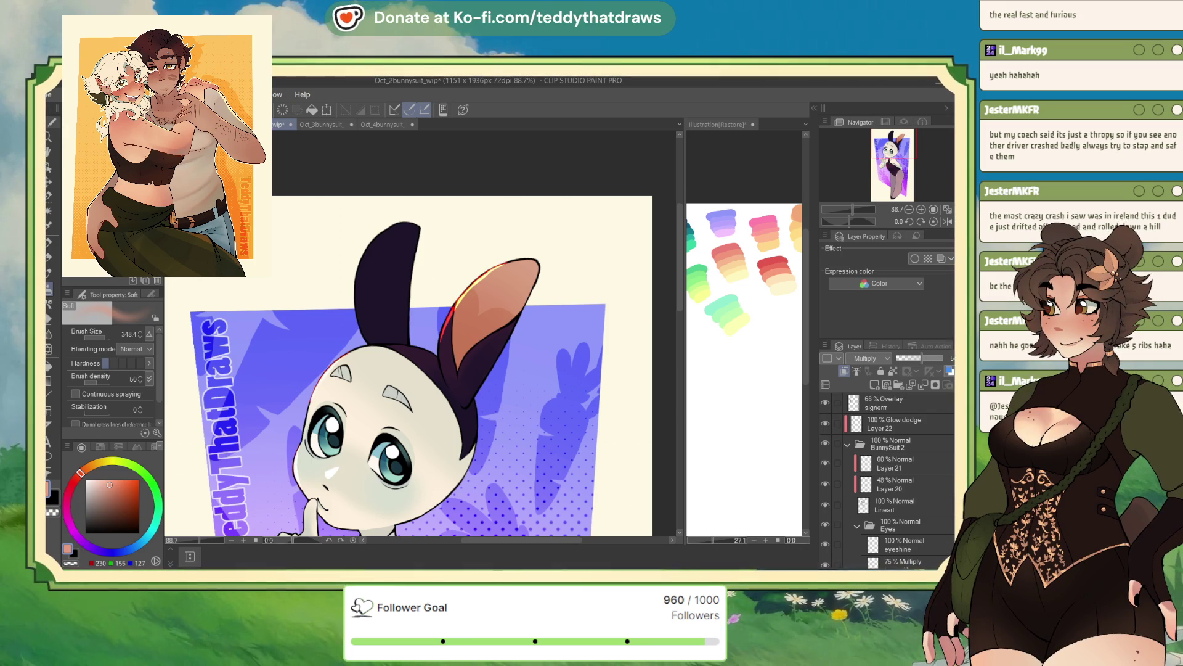
Step: On the third bunny-suit canvas, add a new layer above the shoes layer
click(321, 125)
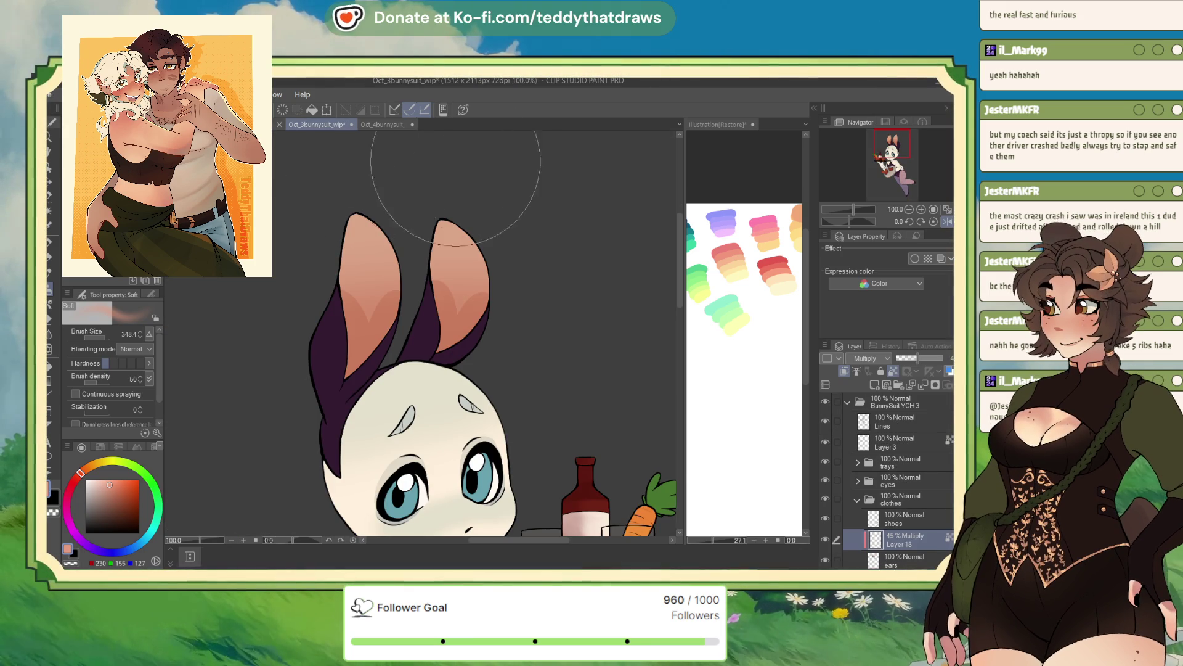
scroll(456, 162, down, 4)
scroll(616, 311, up, 1)
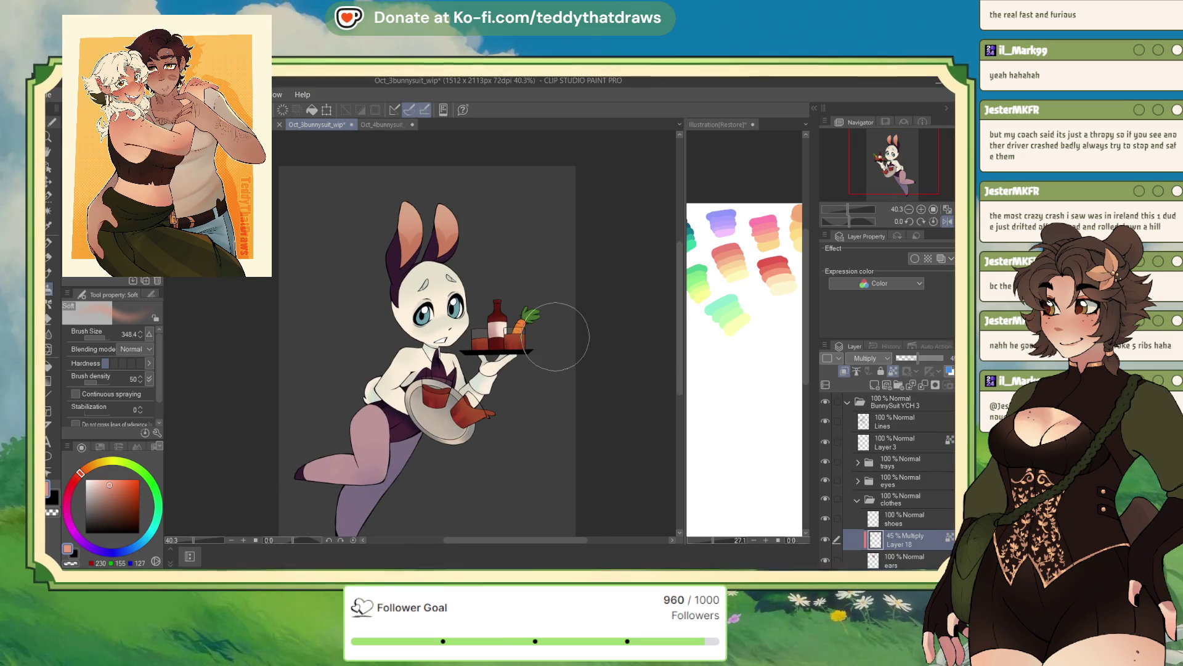
click(908, 517)
scroll(909, 497, down, 1)
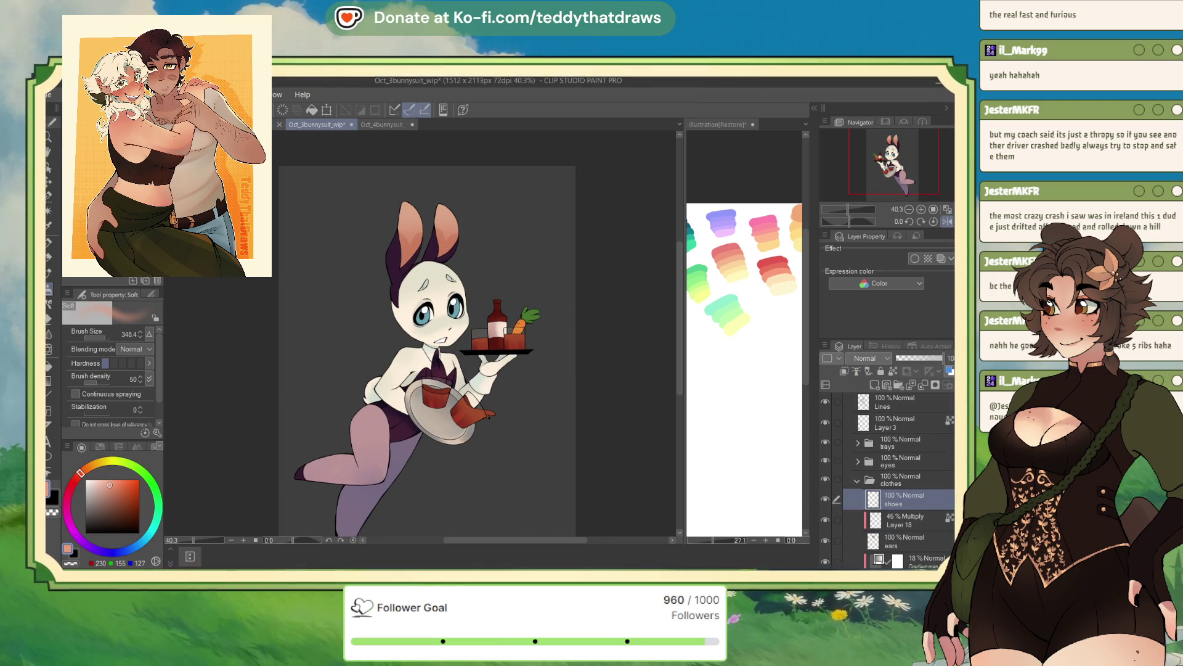
click(874, 385)
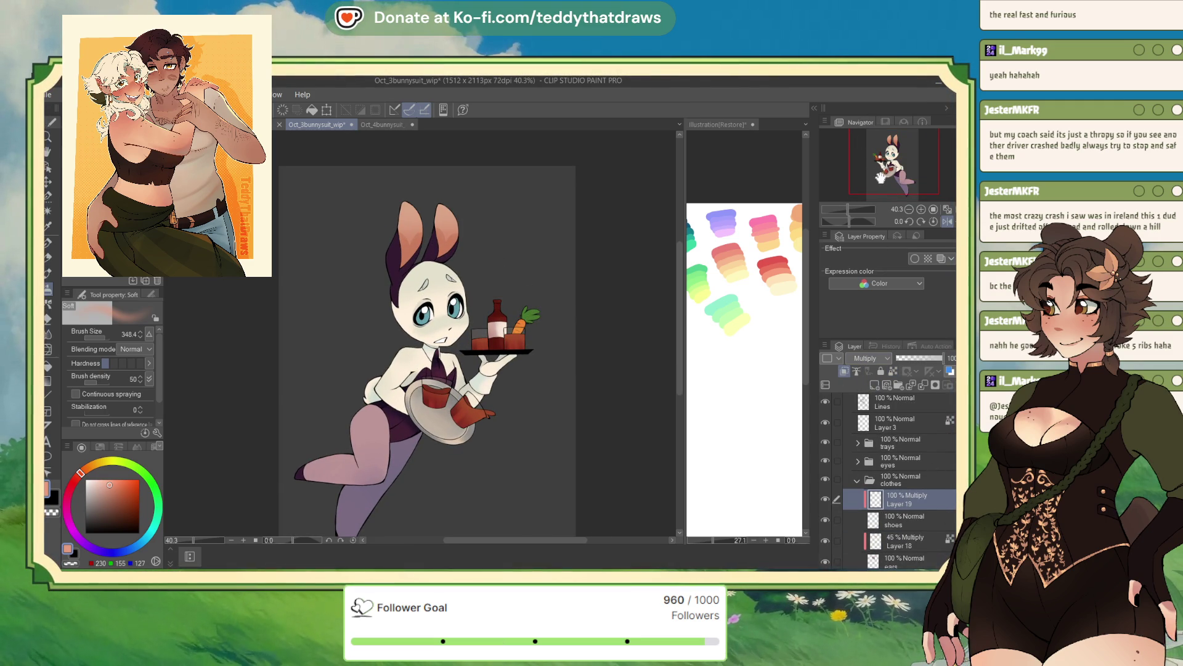
Step: Take the G-pen with a slightly darker blue and lower Layer 19 to 66% opacity
drag(880, 178, 875, 182)
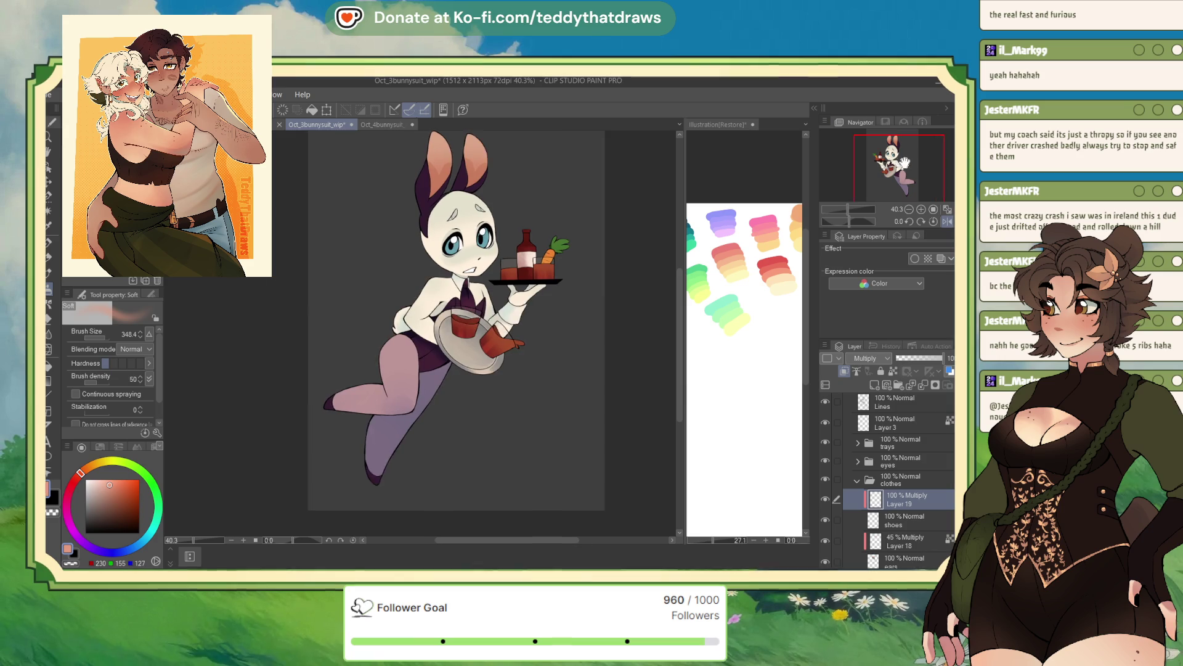
click(48, 243)
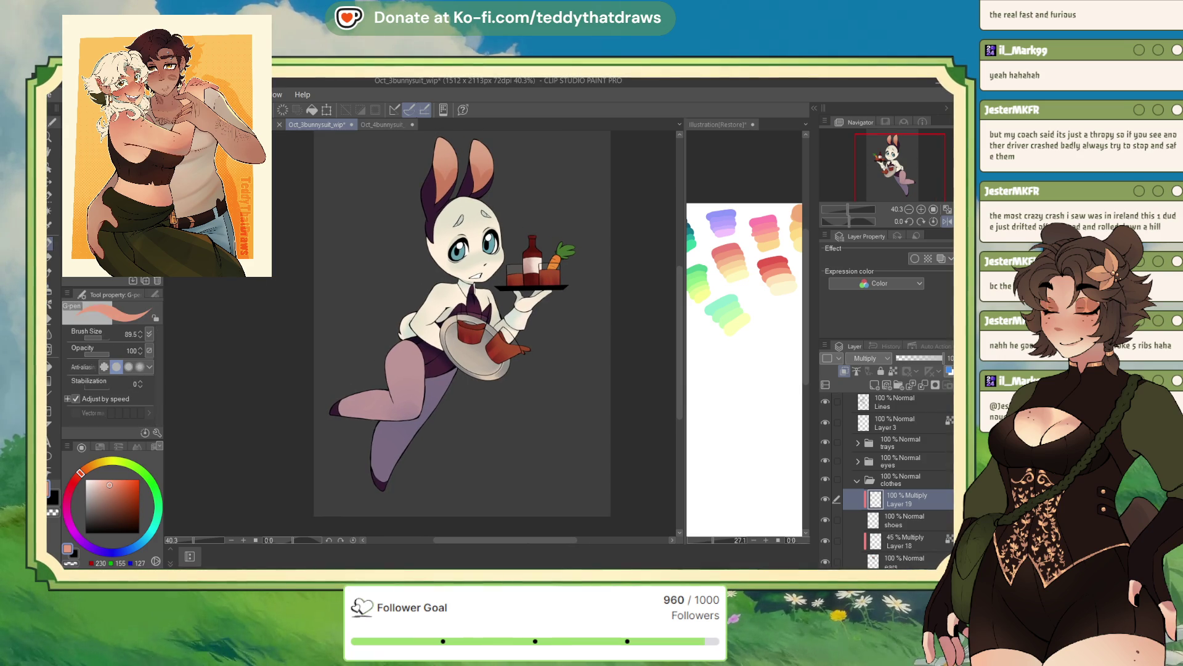
click(121, 550)
click(131, 555)
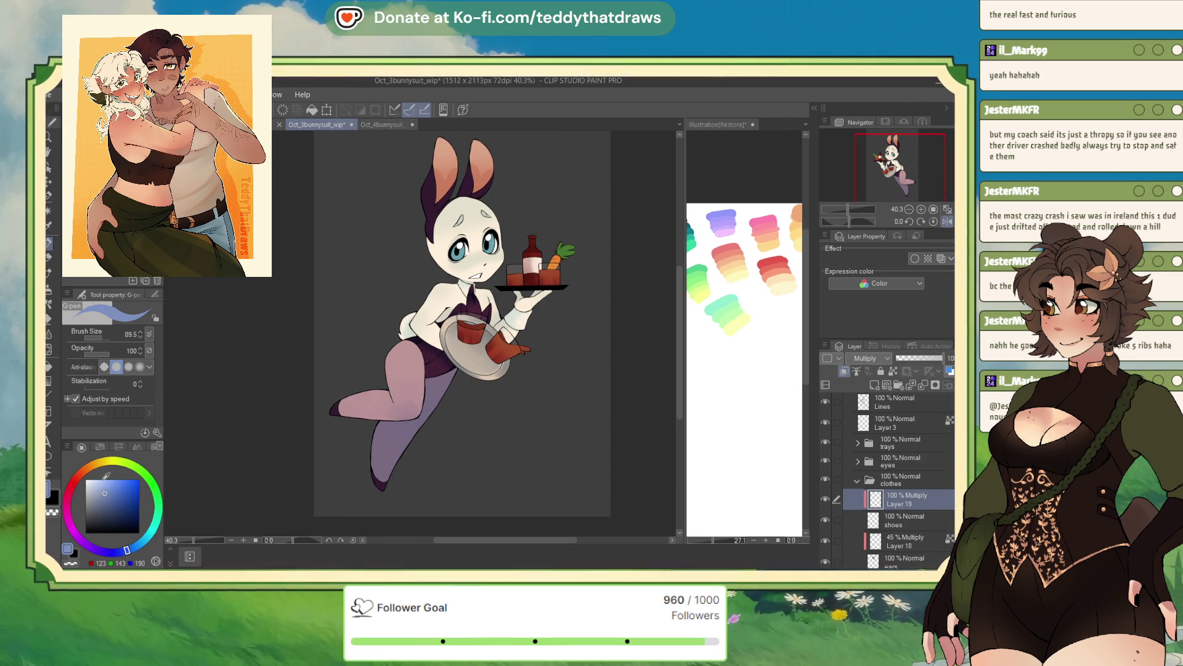
click(928, 357)
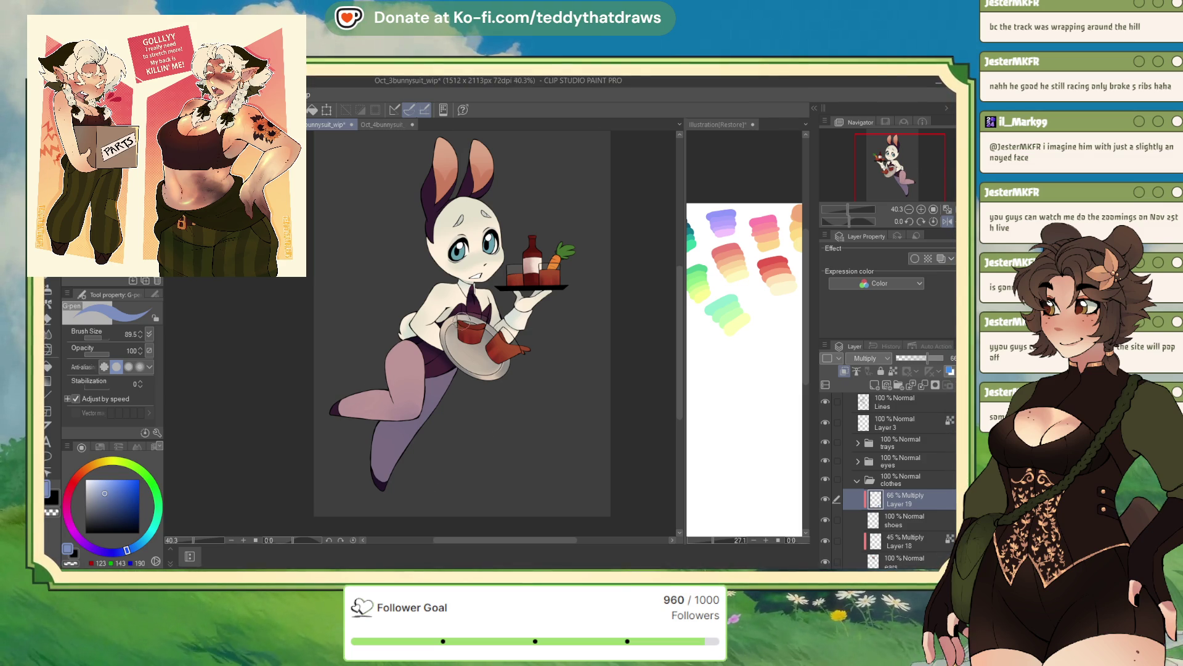
Step: Expand the eyes folder and select the pupil layer
scroll(907, 168, up, 1)
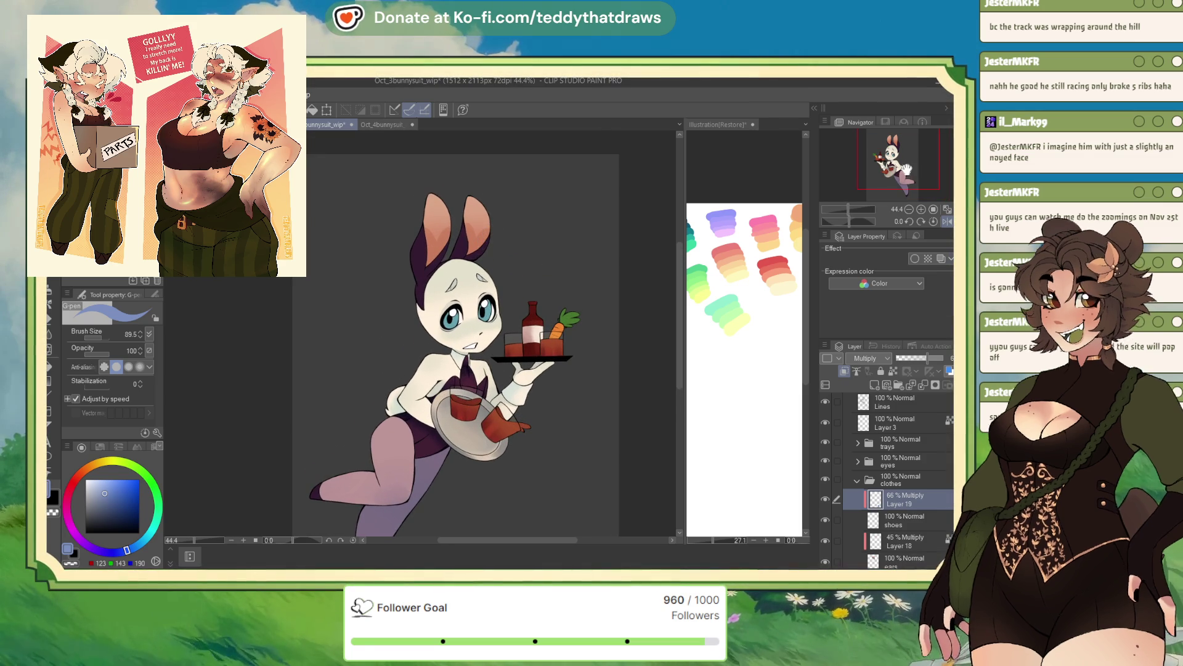
click(857, 480)
click(888, 466)
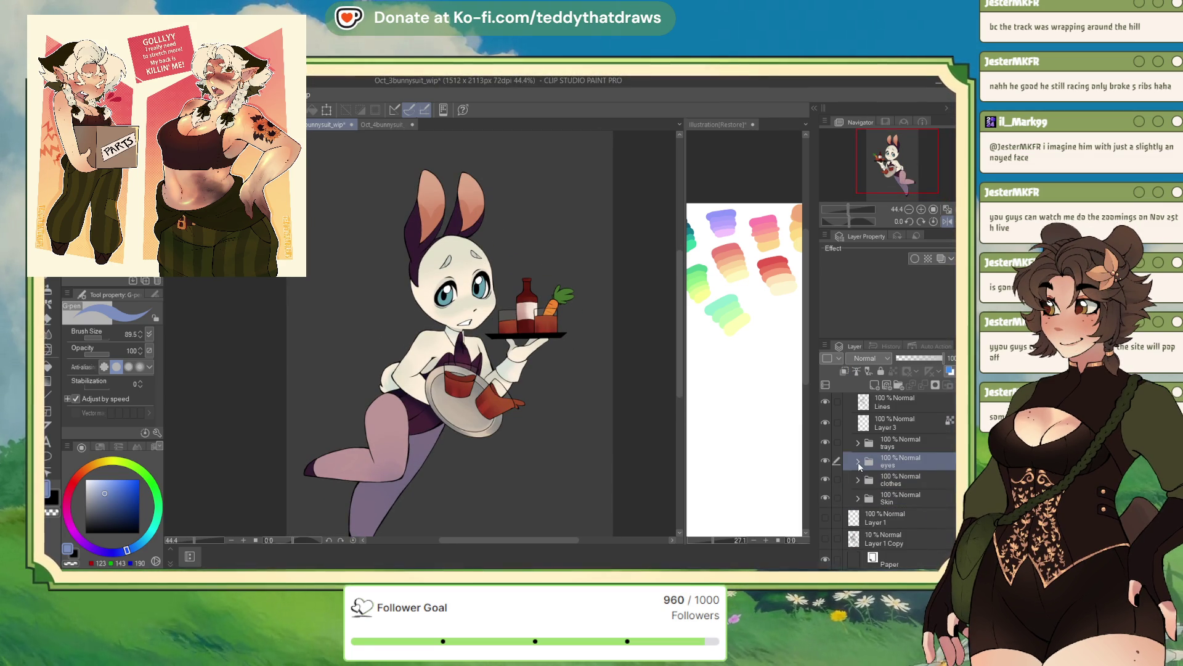
click(858, 464)
click(908, 484)
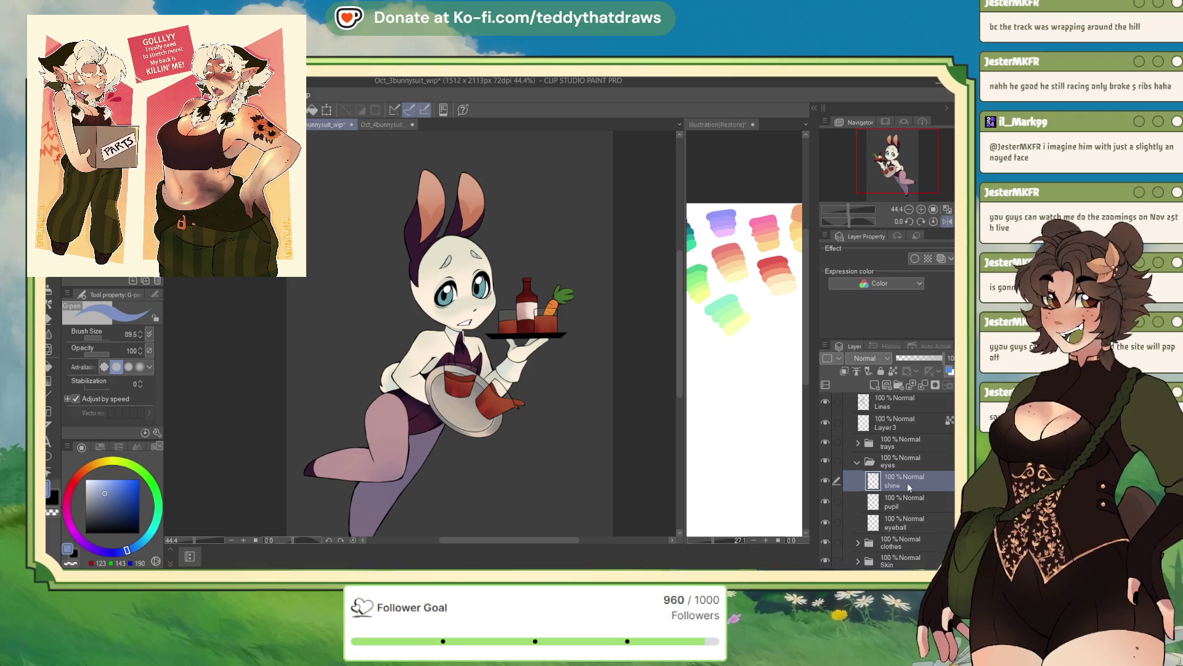
click(907, 494)
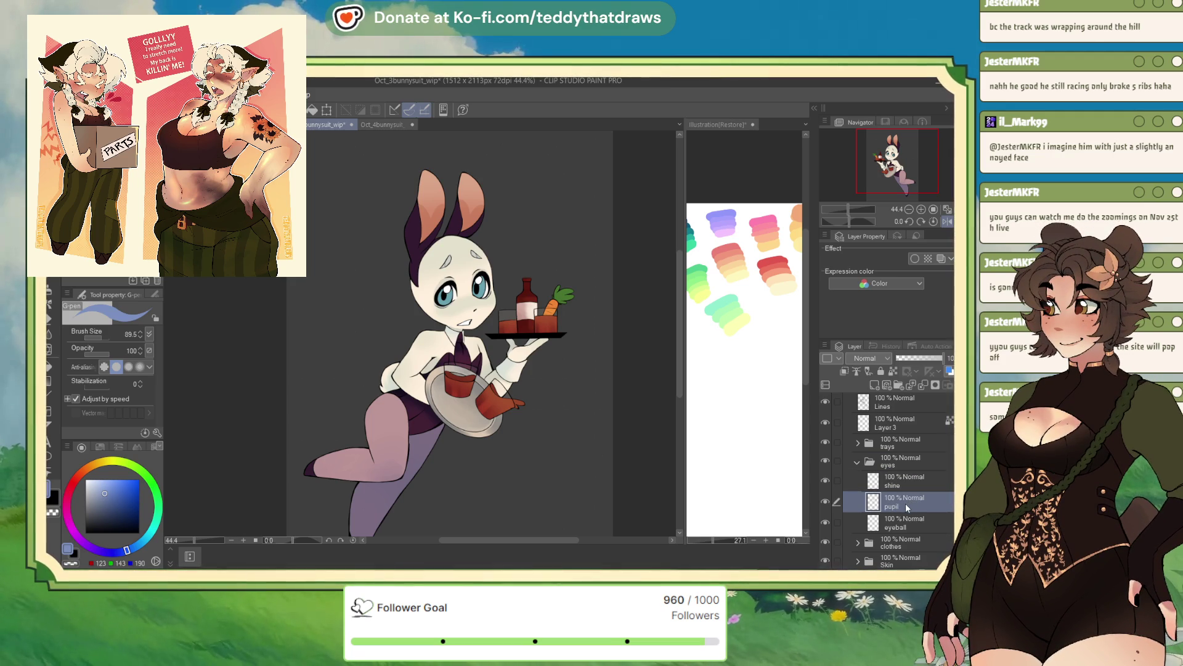
Step: Add an unclipped Multiply Layer 20 above the pupil, then switch to Oct_1bunnysuit_wip
click(874, 386)
click(845, 371)
click(865, 358)
click(863, 383)
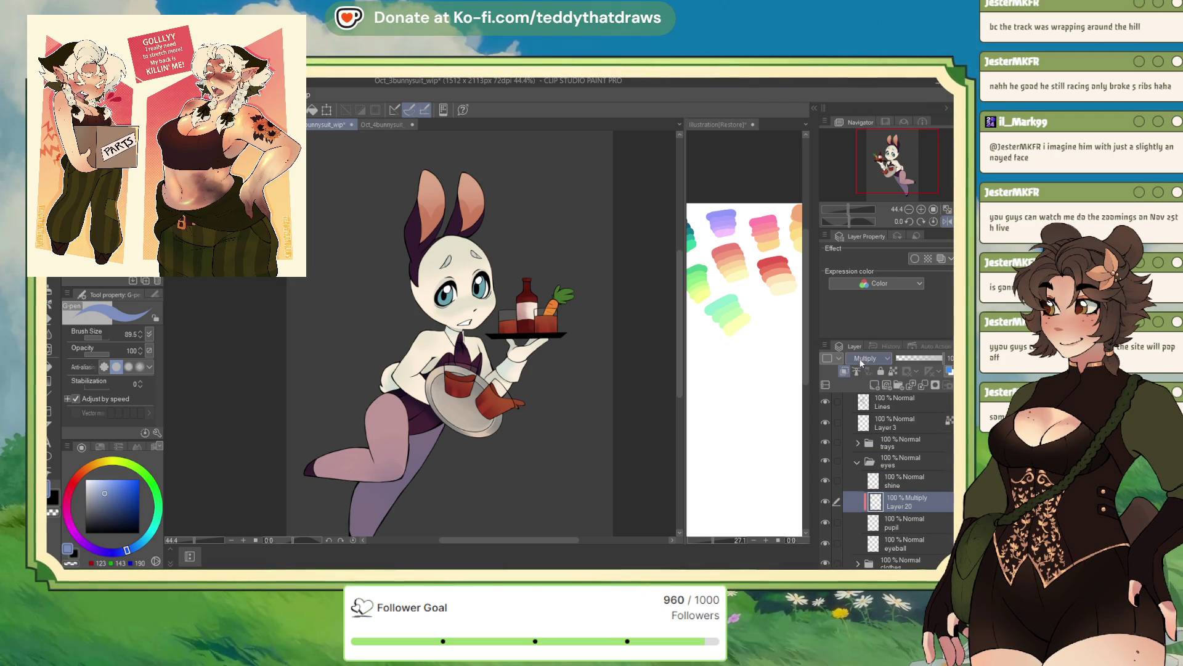
click(845, 370)
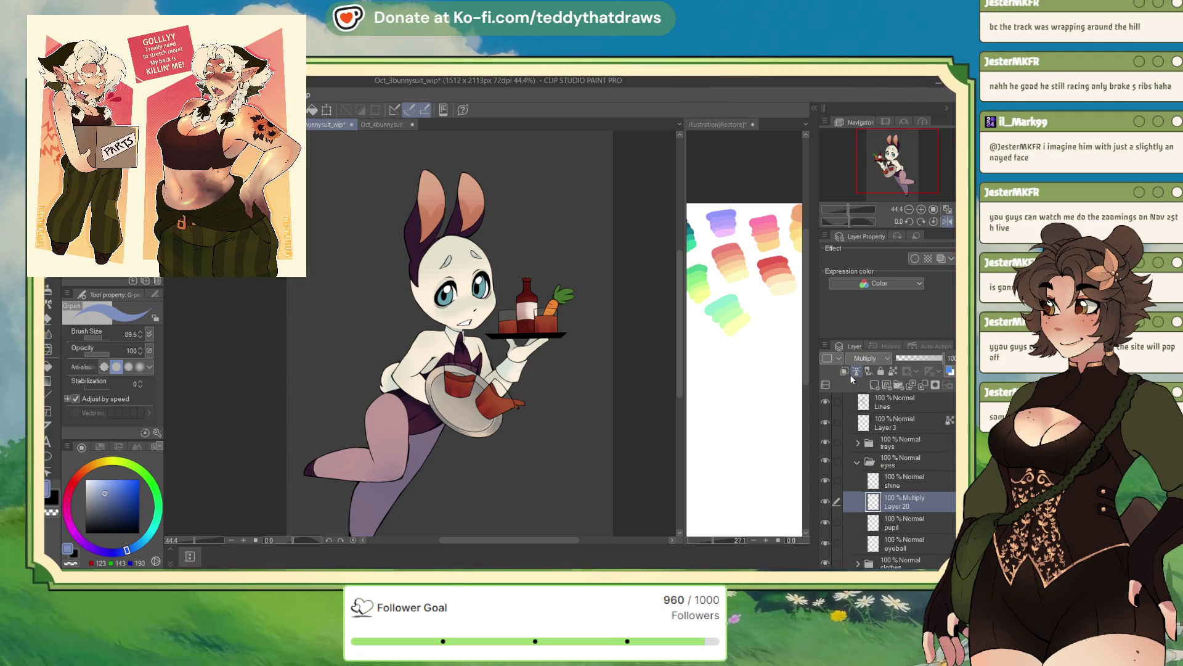
key(ctrl+Tab)
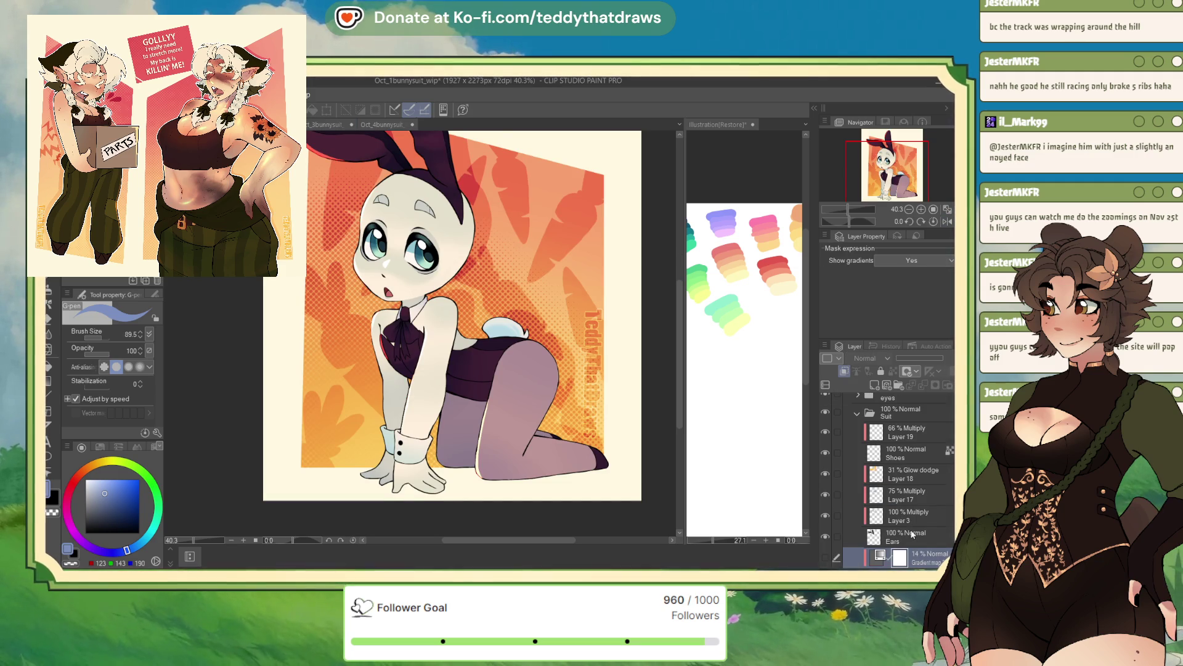
Step: Open the kneeling bunny's eyes folder and select the eyeshine layer
scroll(857, 489, up, 2)
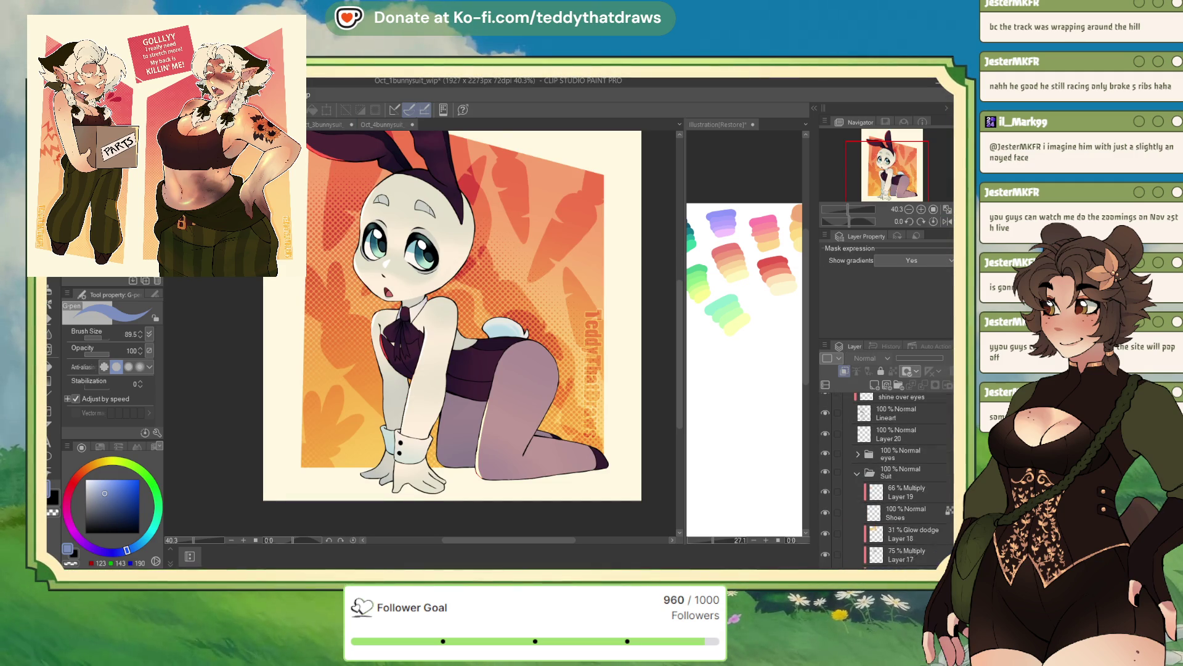
click(857, 479)
click(900, 459)
click(857, 459)
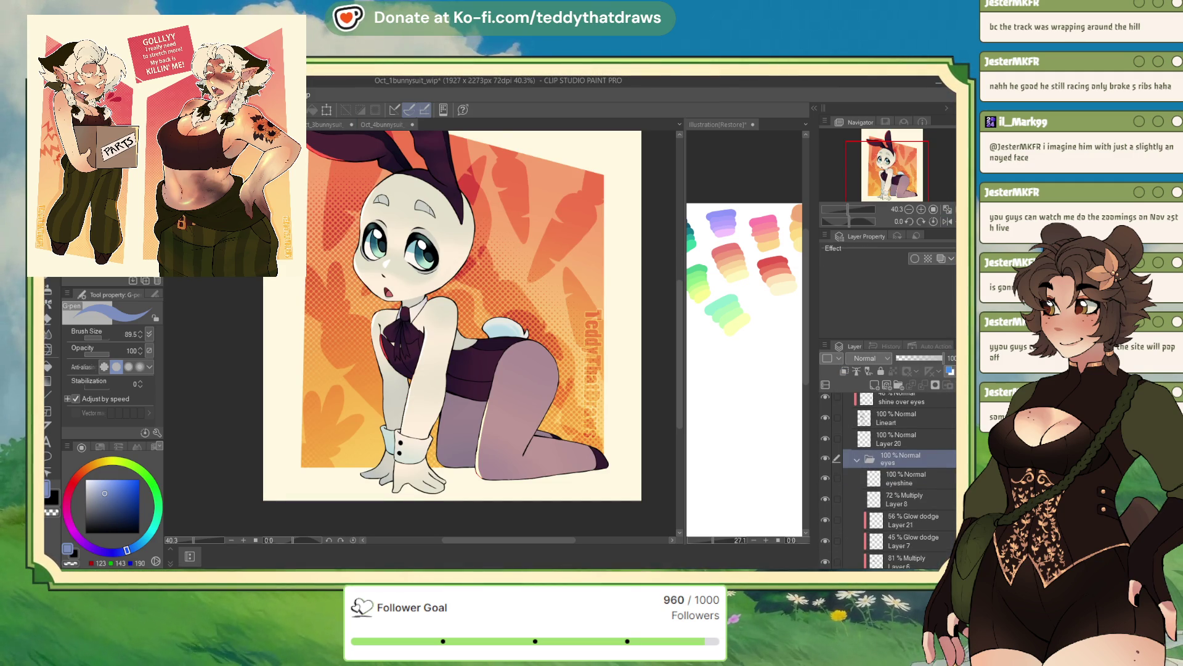
scroll(894, 481, down, 2)
click(906, 428)
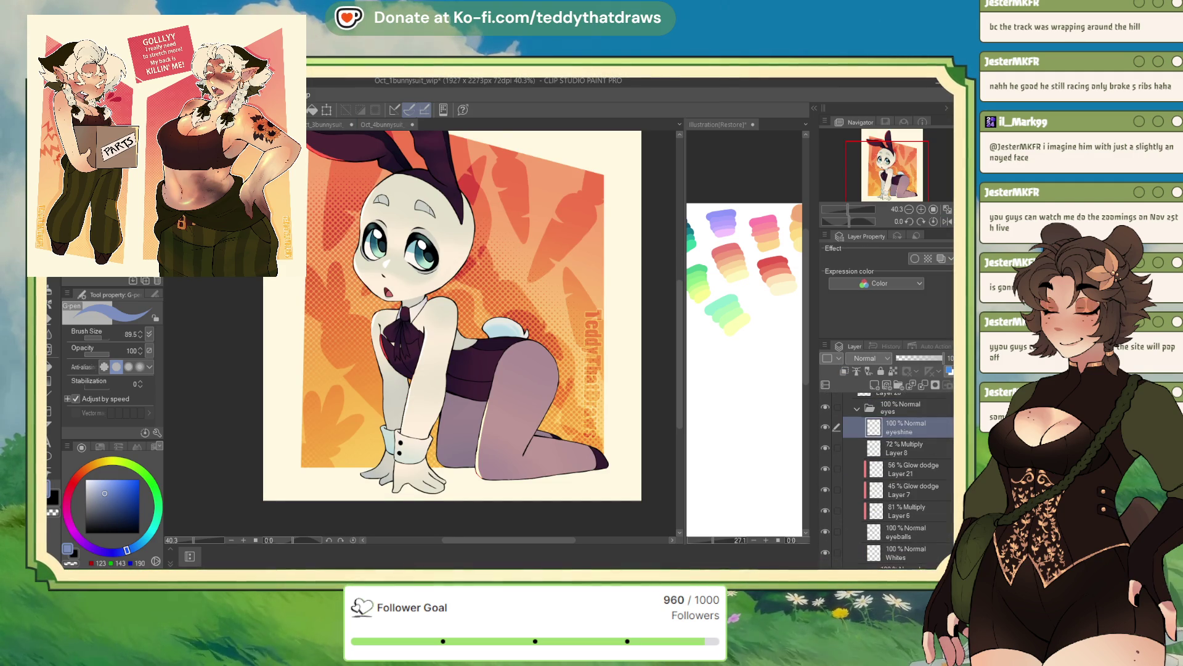
scroll(900, 481, up, 1)
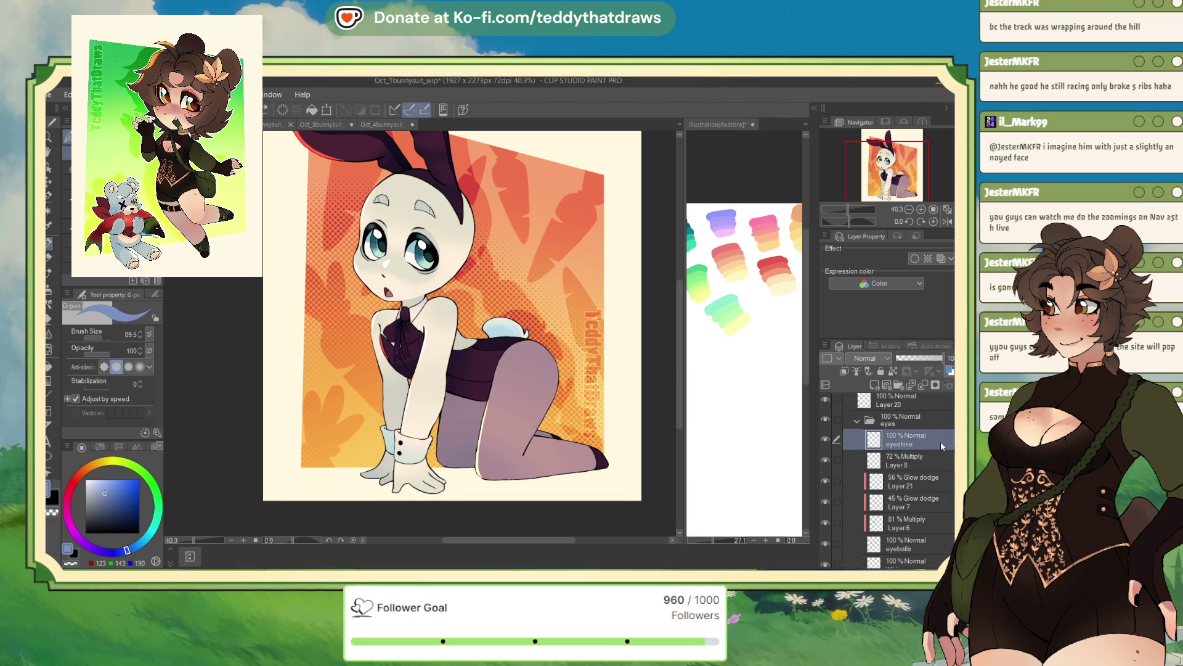
scroll(888, 468, up, 1)
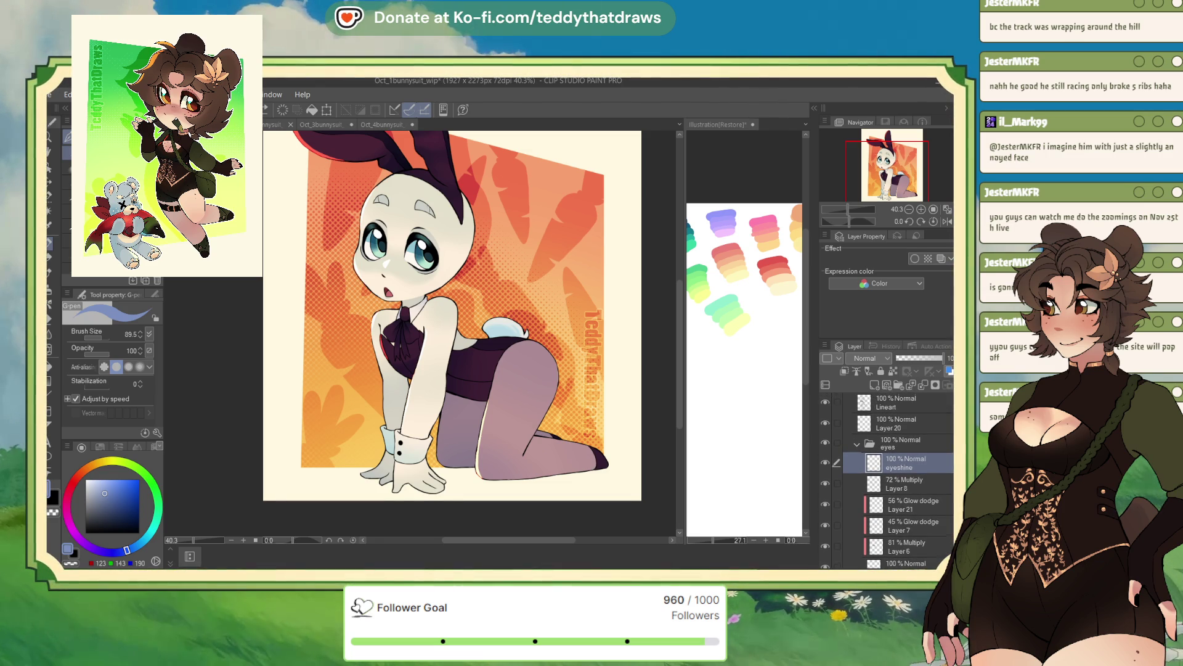
click(931, 452)
click(924, 464)
click(924, 445)
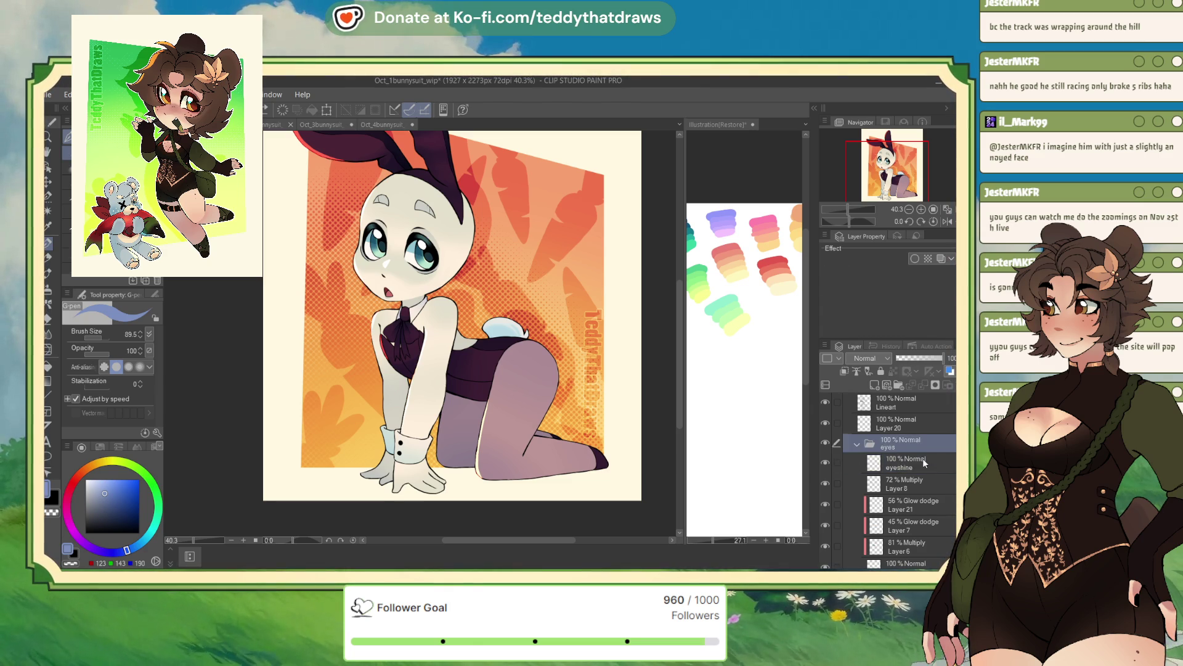
click(925, 463)
click(925, 445)
click(927, 466)
scroll(937, 464, up, 1)
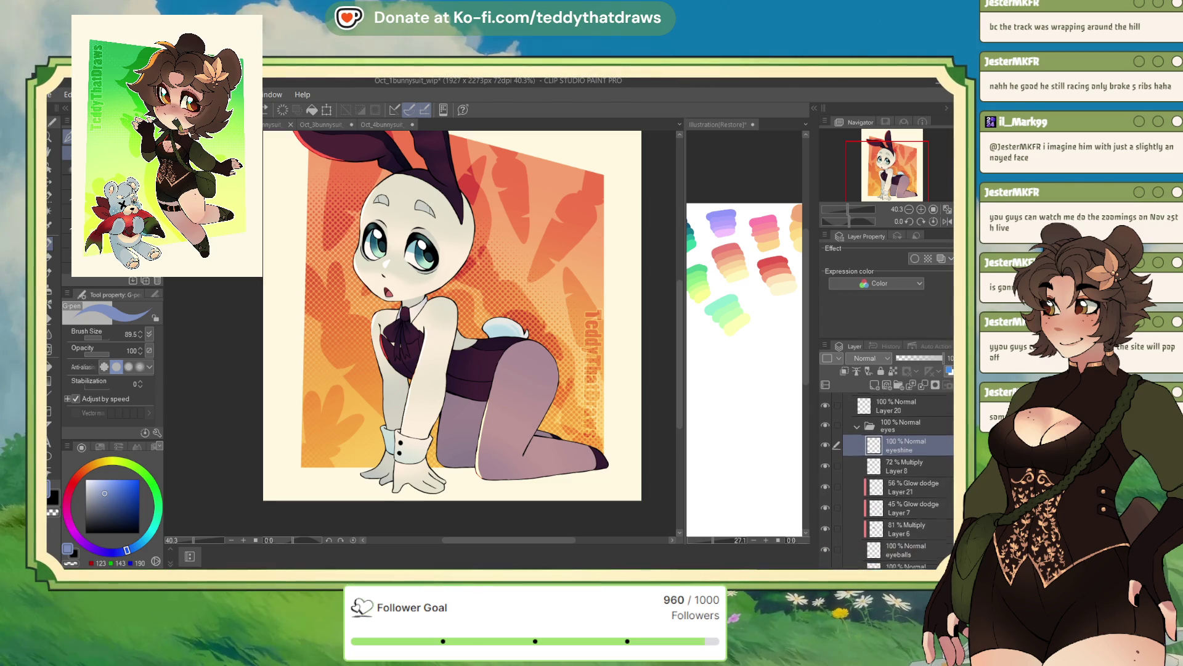
scroll(900, 468, down, 4)
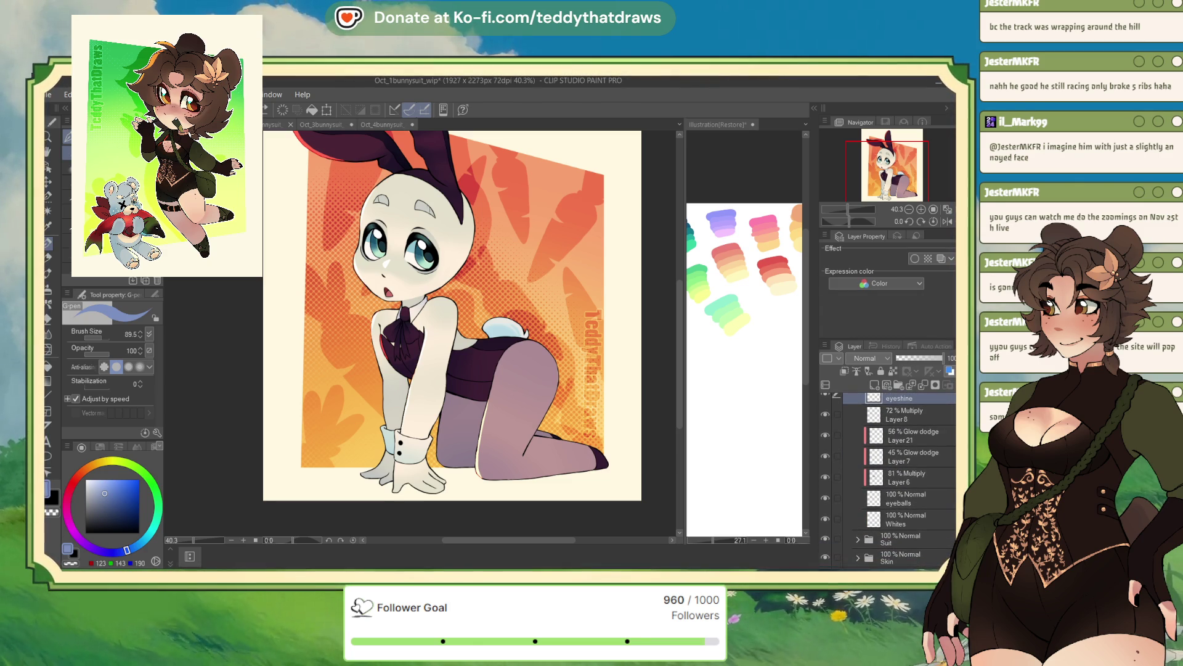
Step: Set Layer 6 to 81% opacity and hide it
click(929, 484)
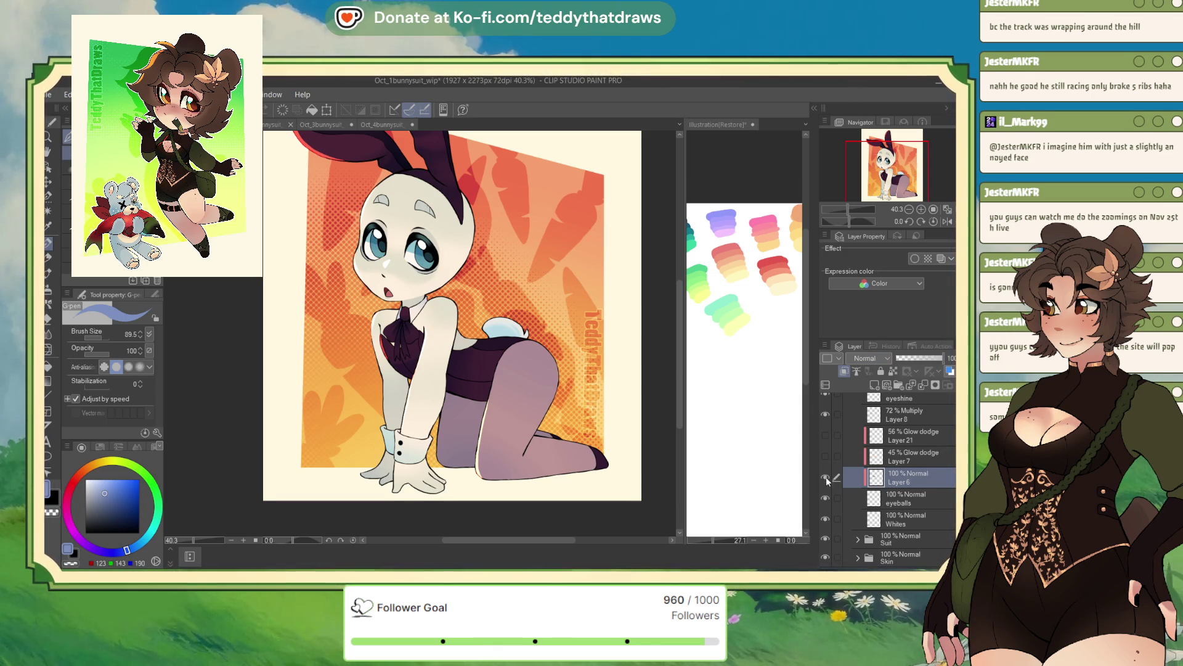
scroll(923, 494, up, 1)
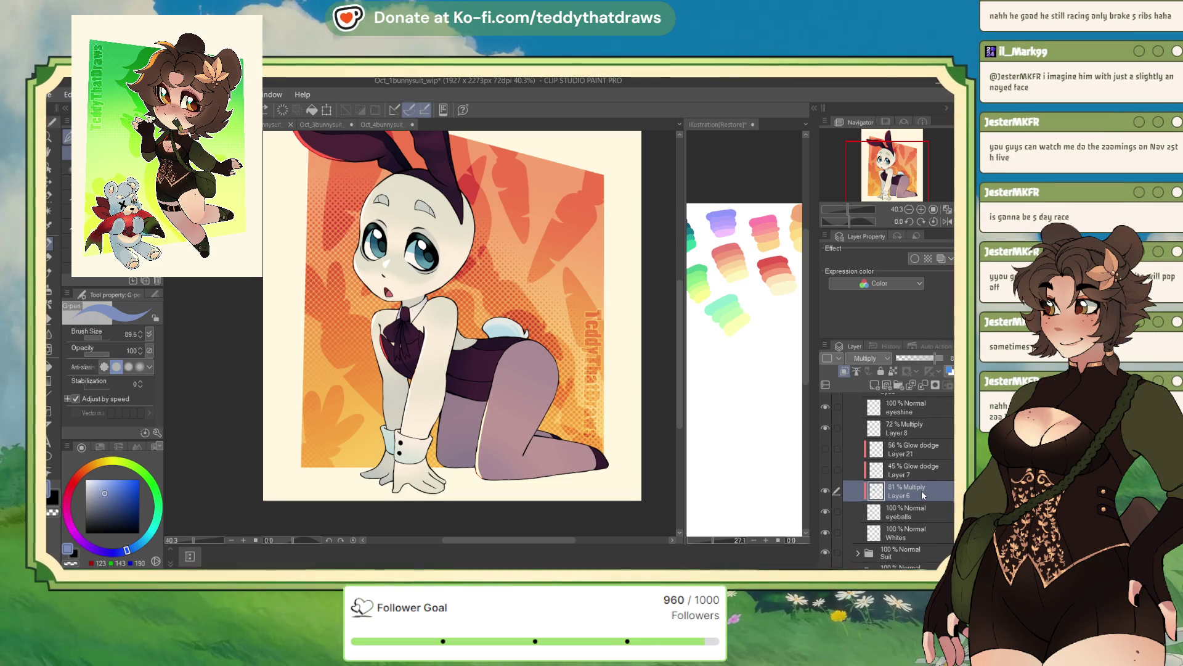
drag(943, 357, 935, 357)
click(825, 491)
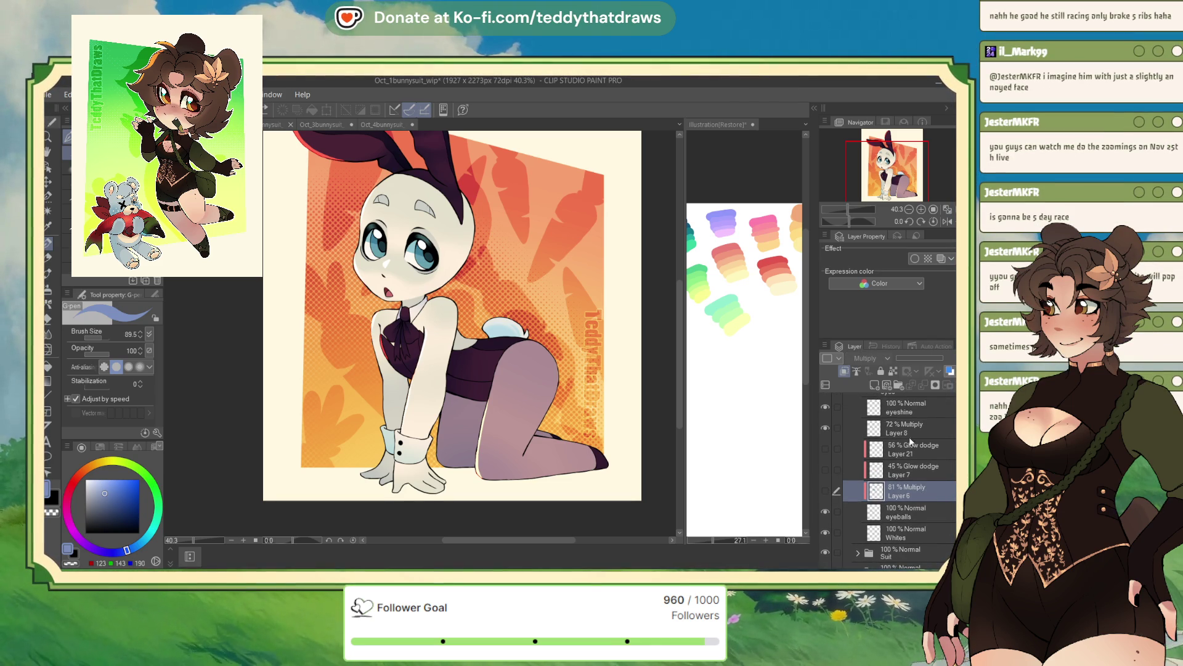
Step: Sample the iris blue, return Layer 8 to 72% Multiply, and go back to Oct_3bunnysuit_wip
click(912, 429)
drag(919, 357, 946, 358)
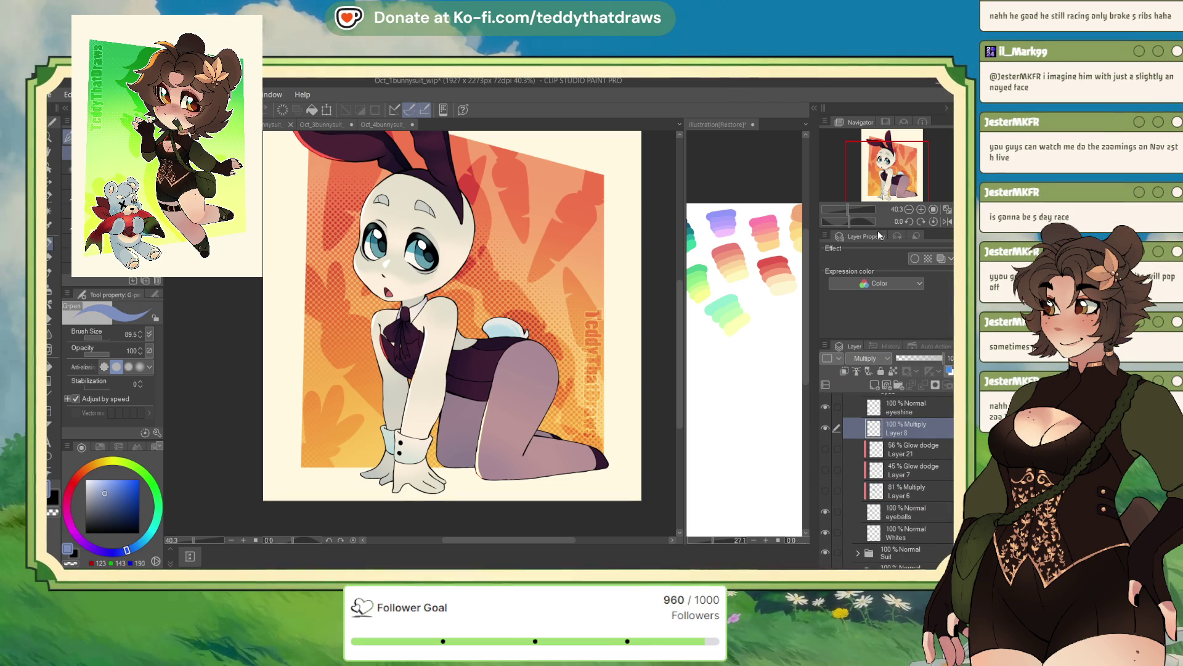
click(866, 358)
click(866, 371)
scroll(395, 247, up, 4)
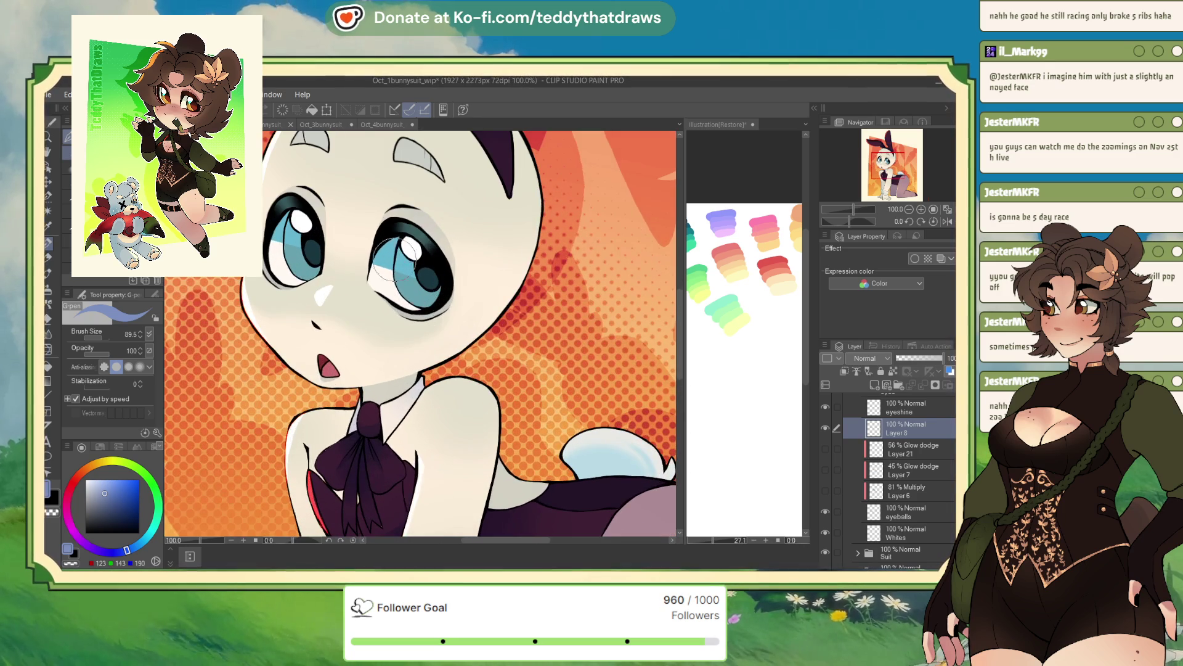
alt+click(394, 246)
key(ctrl+z)
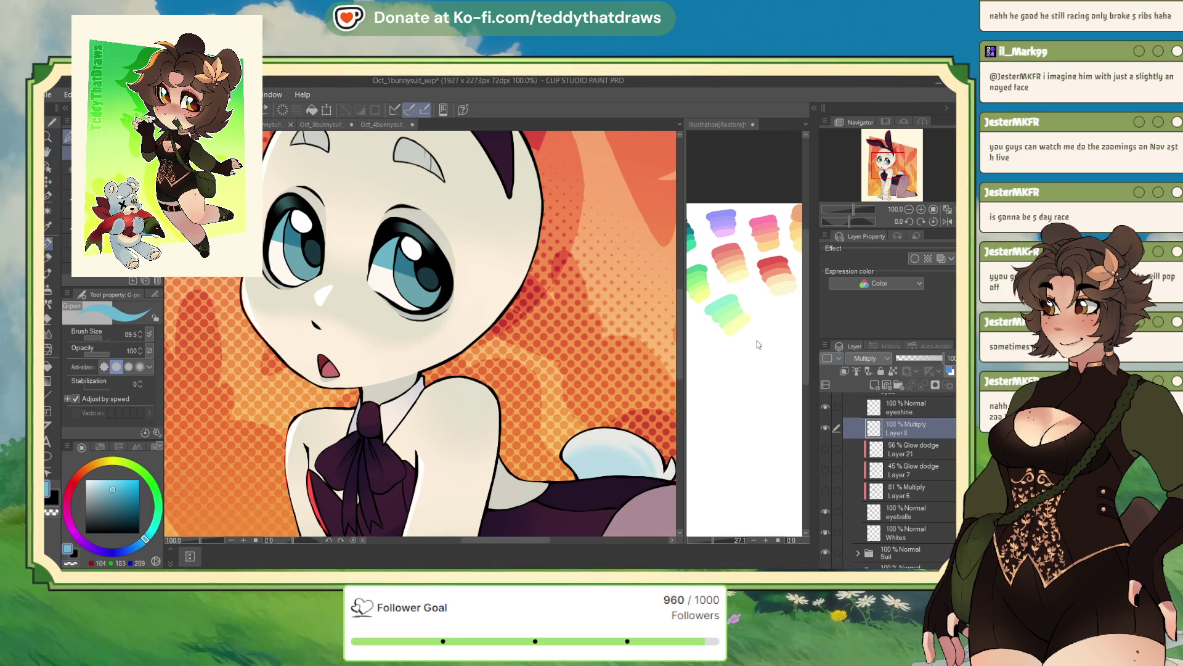
click(930, 358)
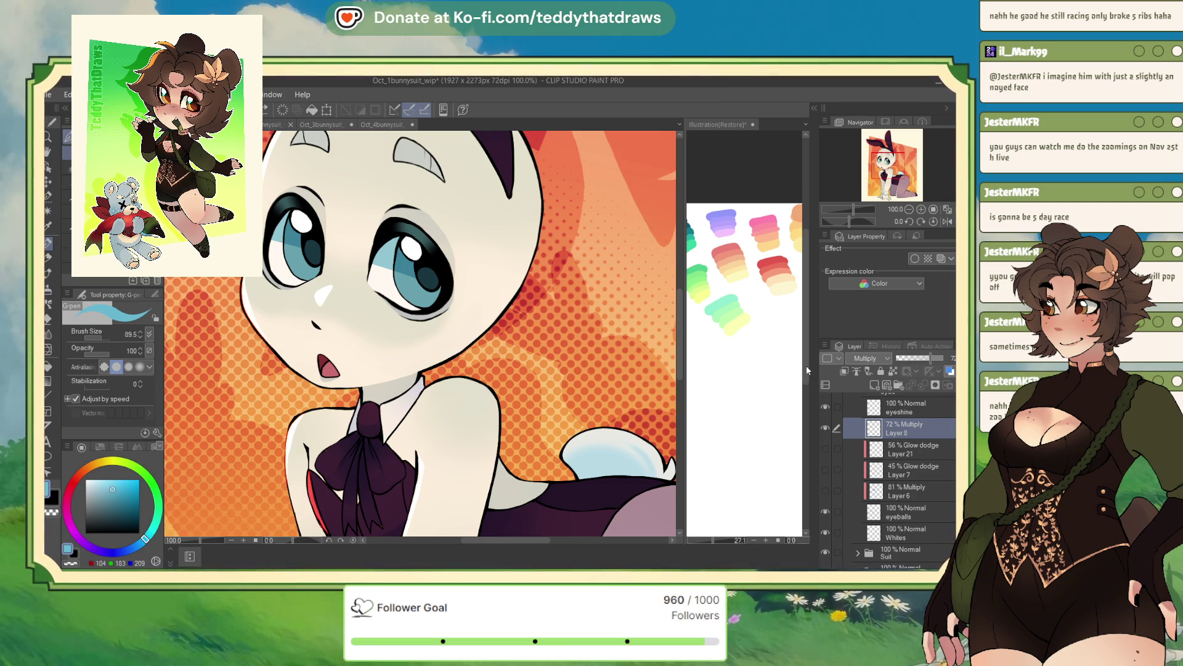
click(263, 125)
click(311, 125)
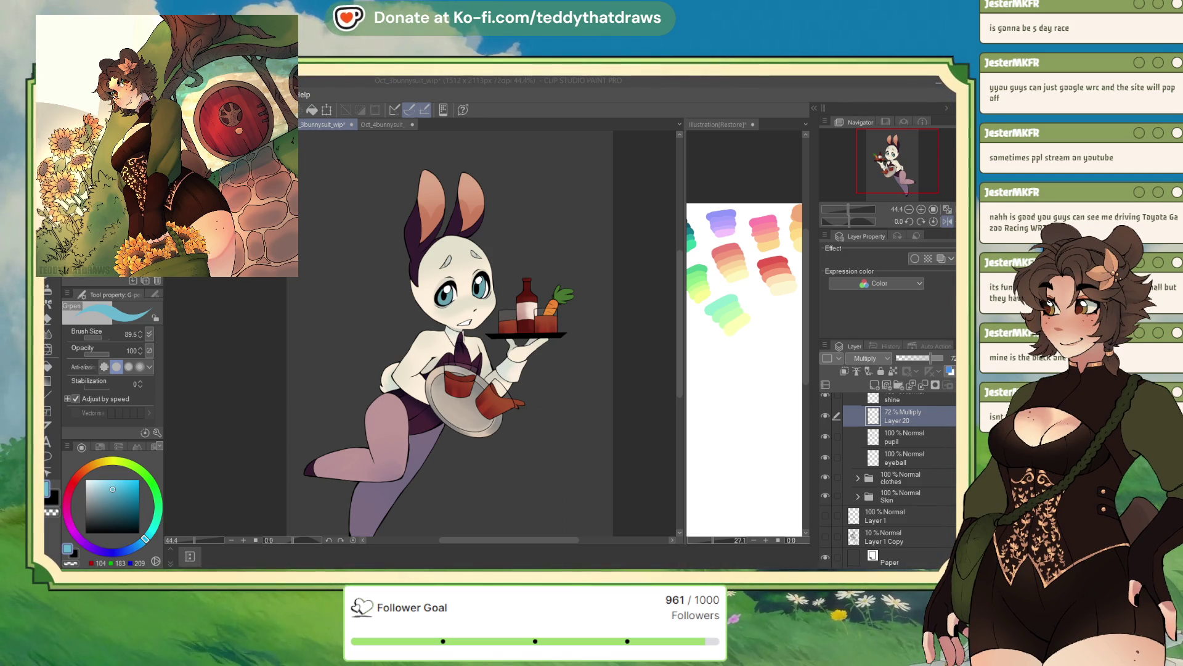
Step: Flip the canvas view horizontally and zoom in close on the bunny's face and eyes
drag(468, 345, 450, 305)
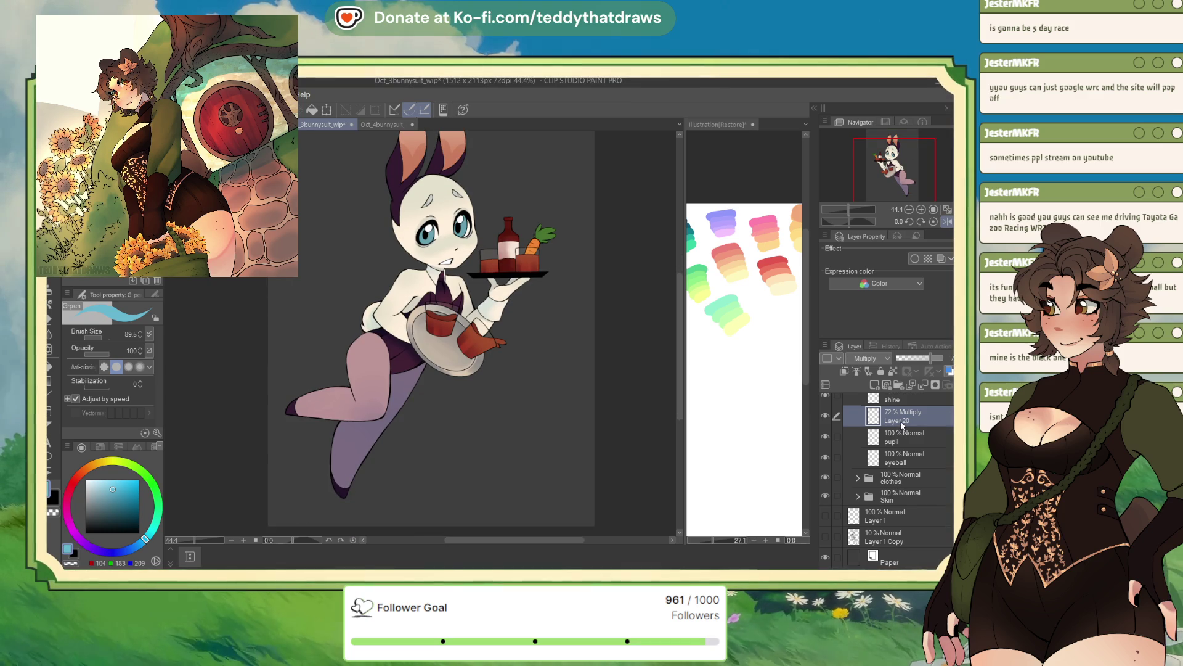
scroll(900, 420, up, 1)
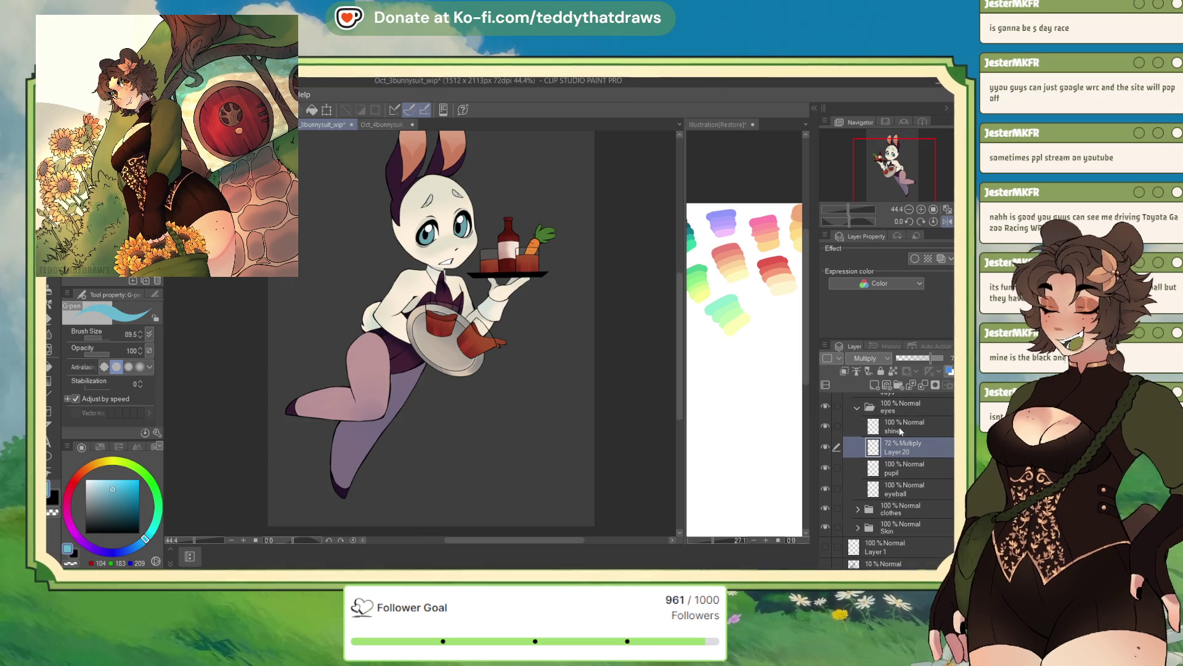
click(948, 222)
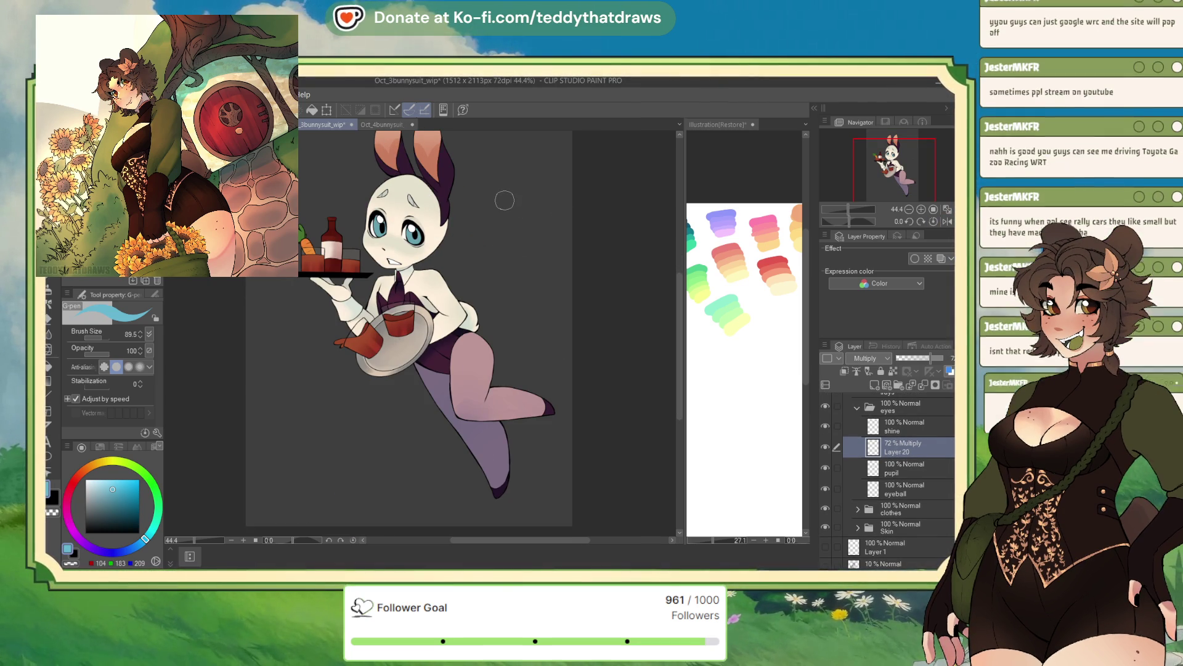
scroll(432, 265, up, 5)
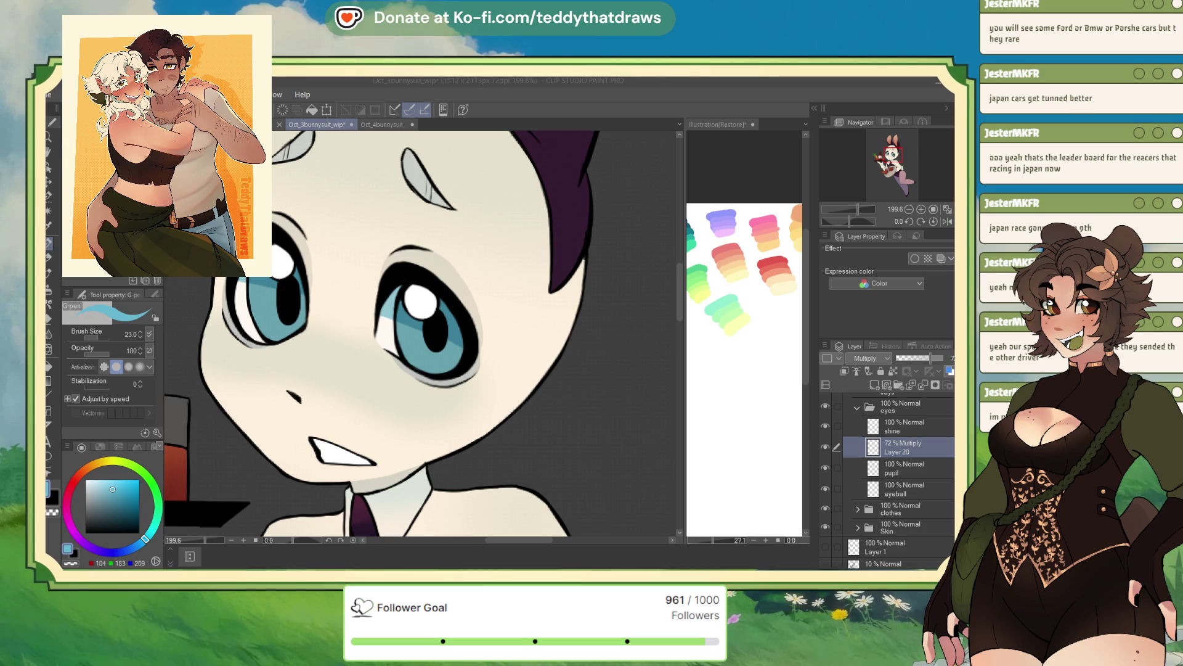
Step: Select the Lines layer and switch the drawing colour back to blue
click(904, 426)
scroll(887, 480, up, 3)
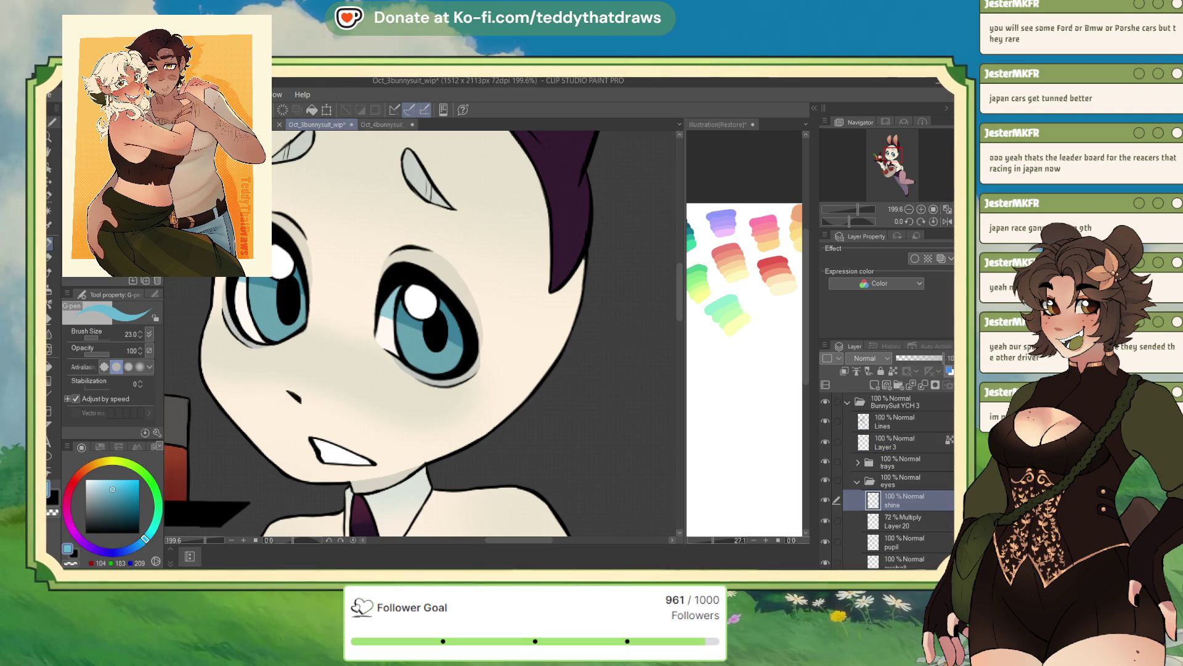
click(908, 425)
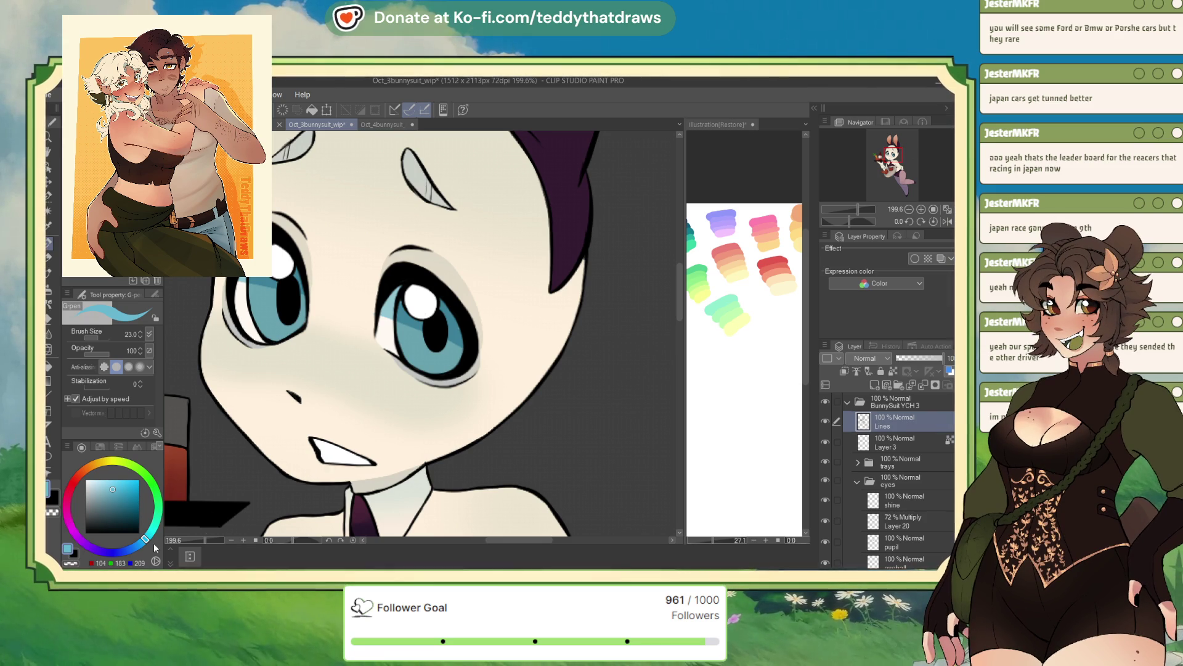
click(72, 563)
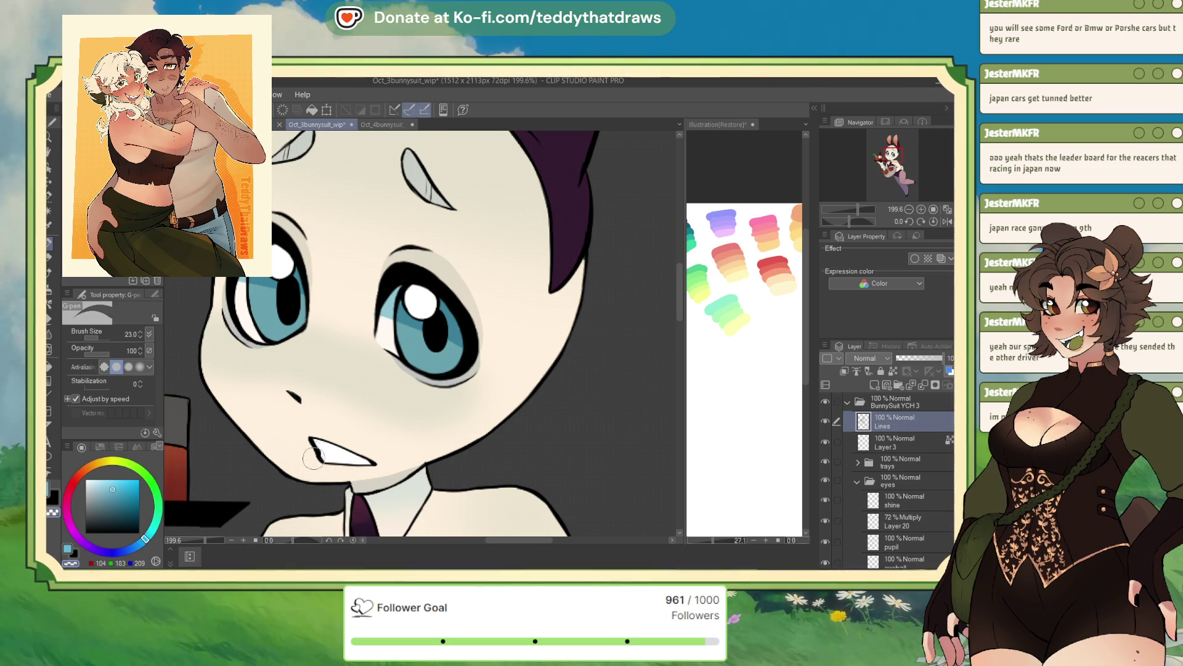
click(69, 549)
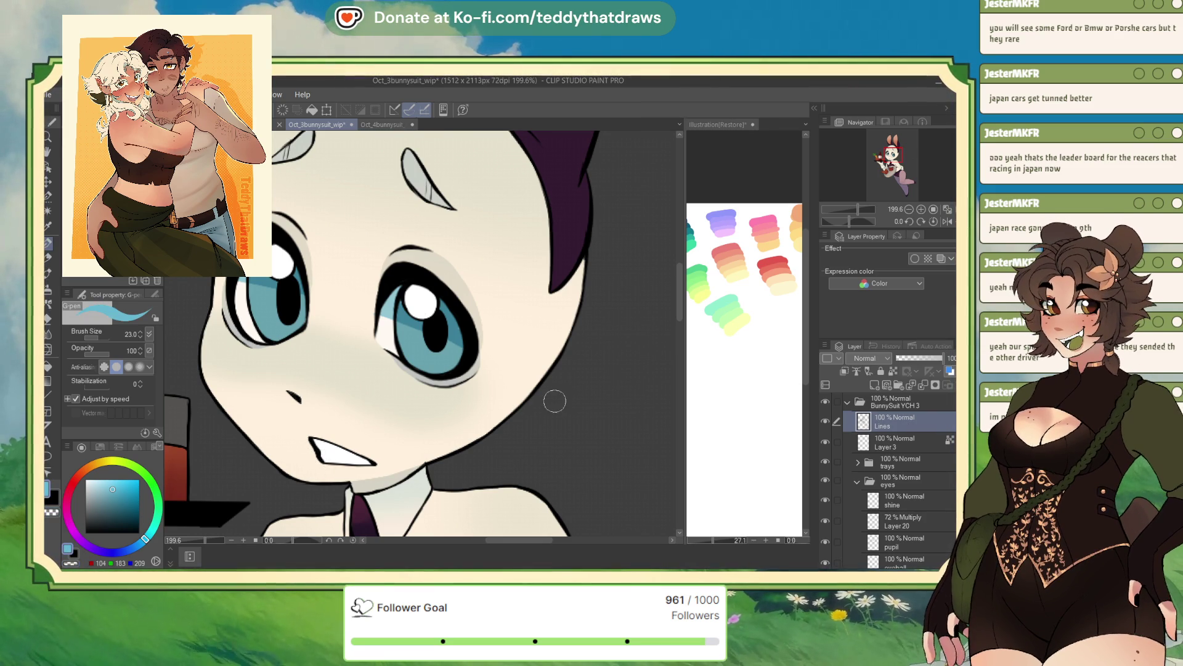
Step: Add a new Layer 21 above the pupil layer, below Layer 20
scroll(938, 493, down, 1)
click(937, 497)
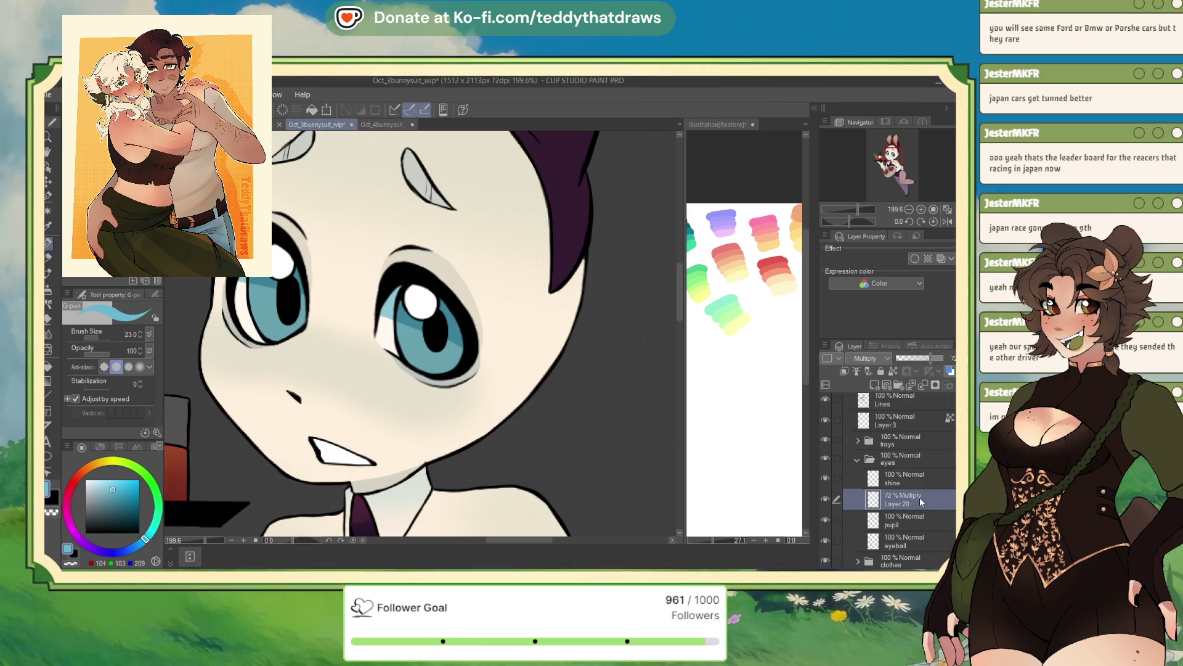
key(alt+bracketleft)
click(873, 385)
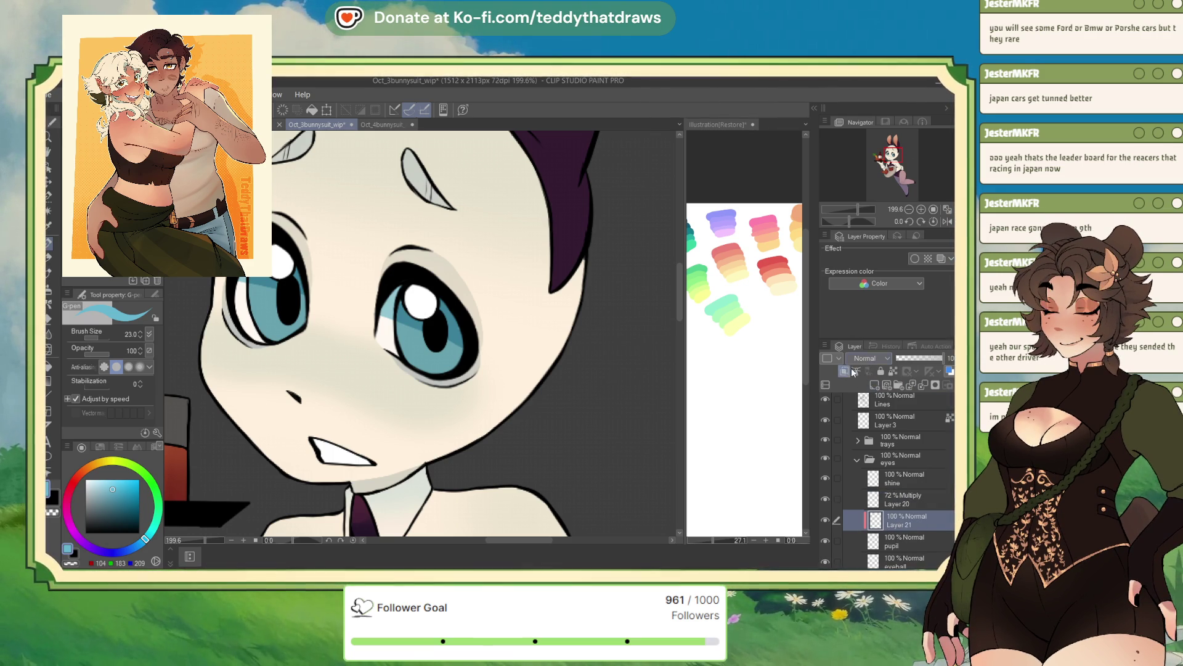
Step: On the first bunny-suit canvas, show Layer 6, hide Layer 8, and preview Layer 6 in Normal
key(ctrl+shift+Tab)
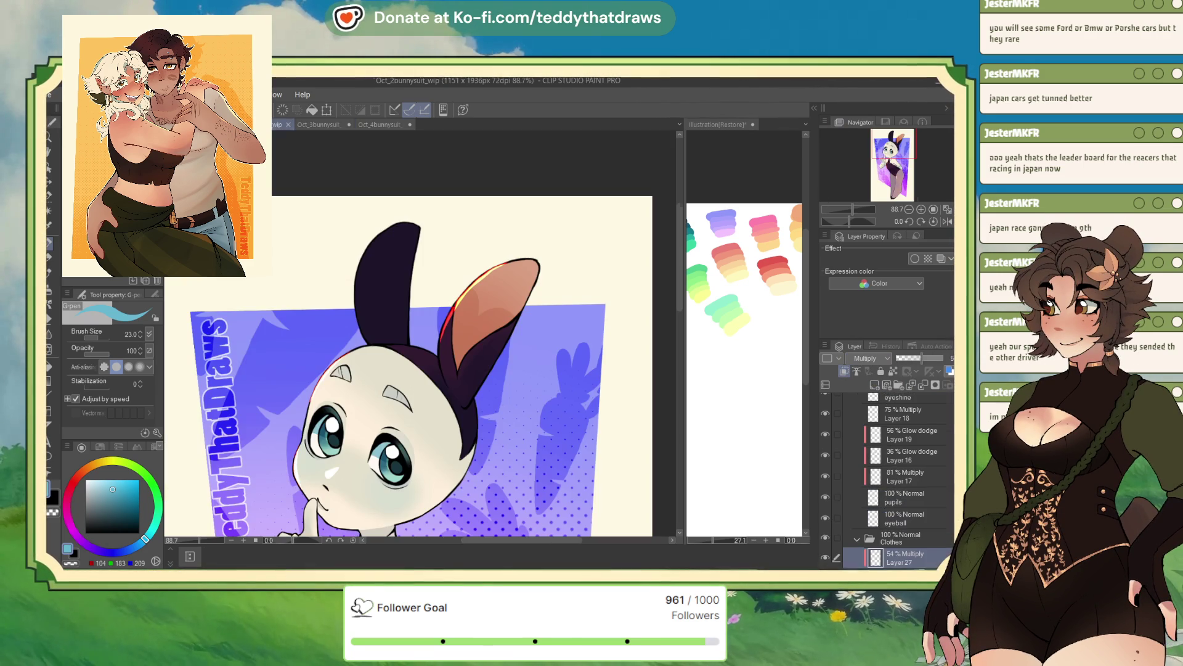
key(ctrl+shift+Tab)
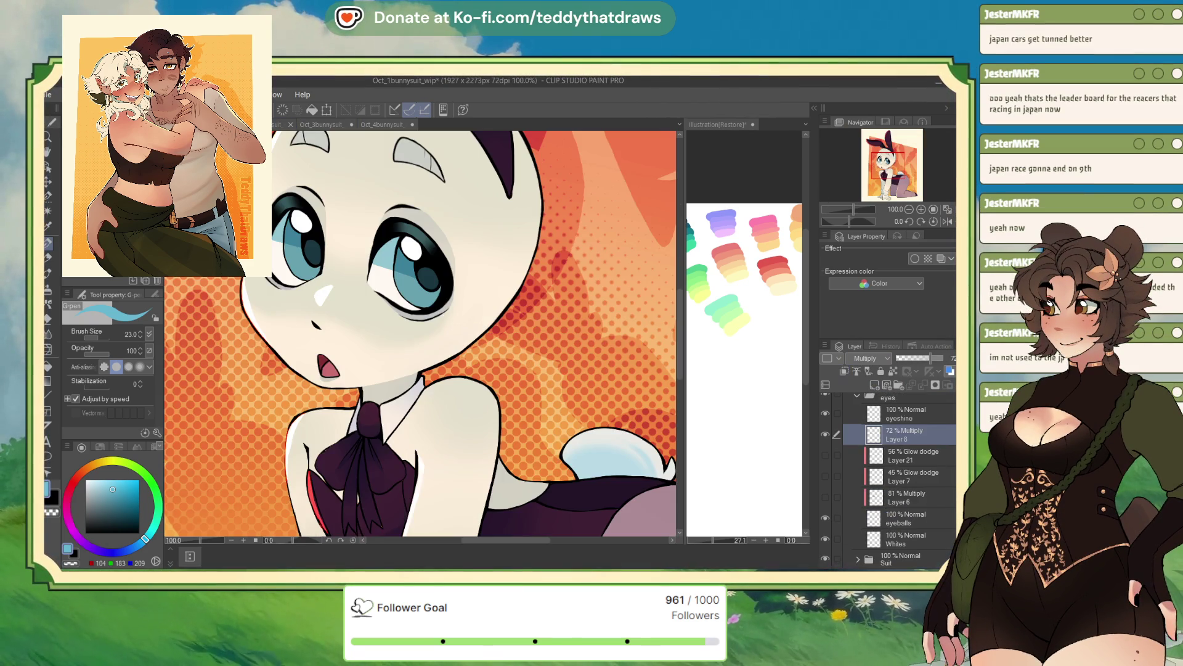
click(912, 500)
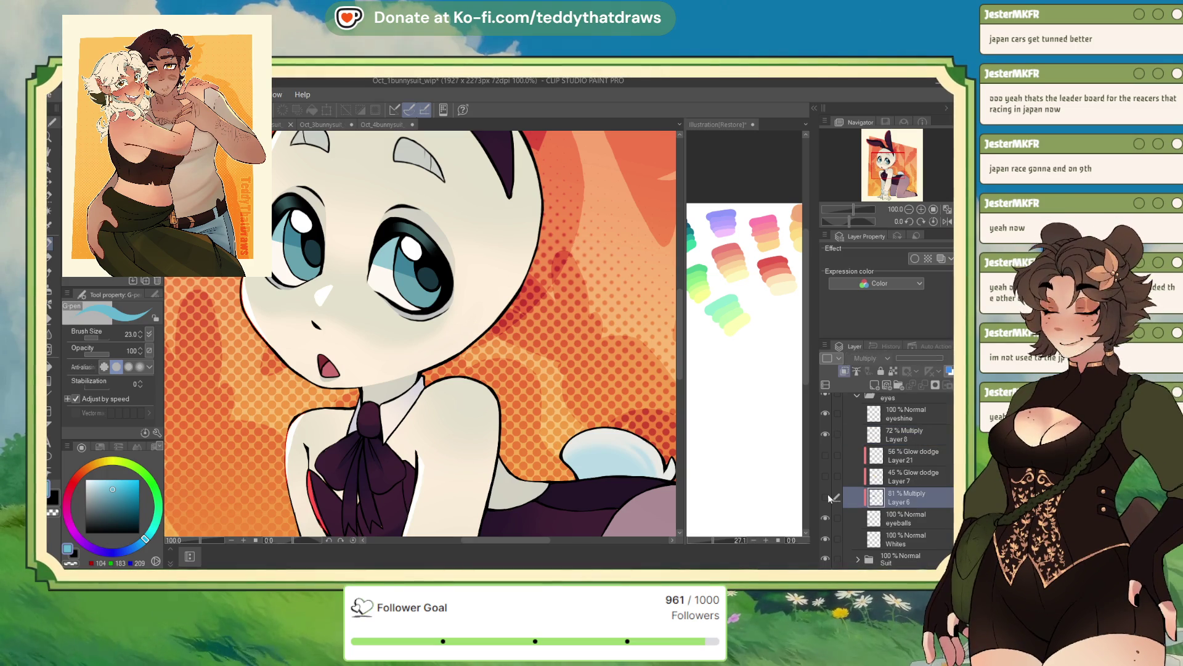
click(824, 497)
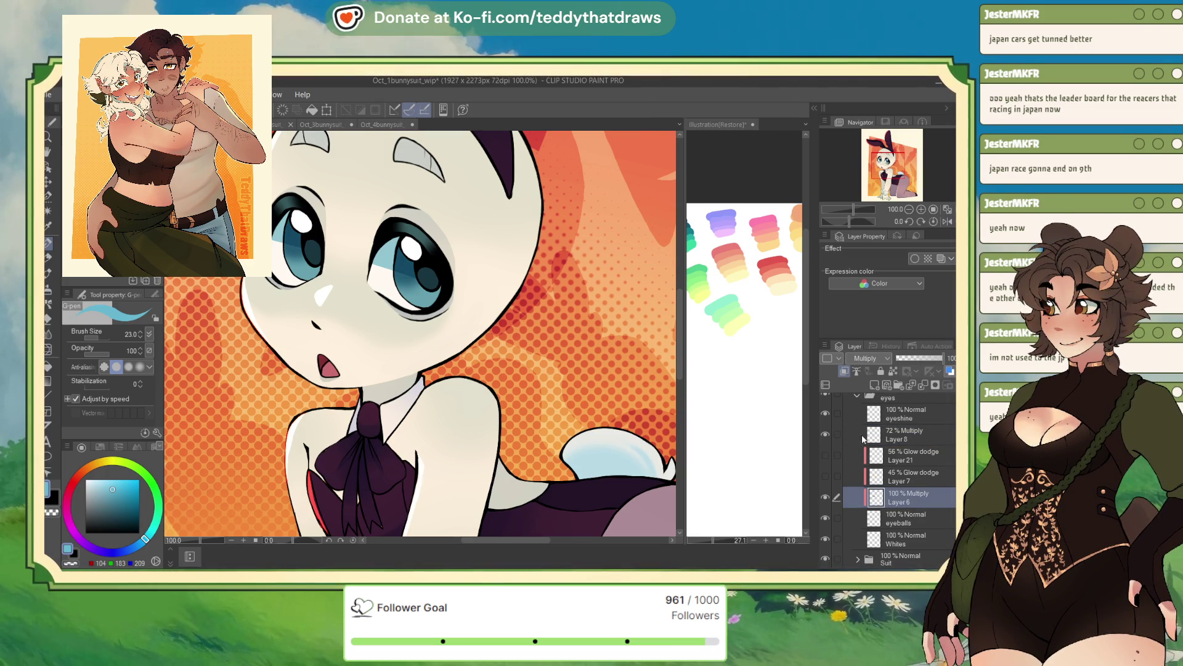
click(825, 434)
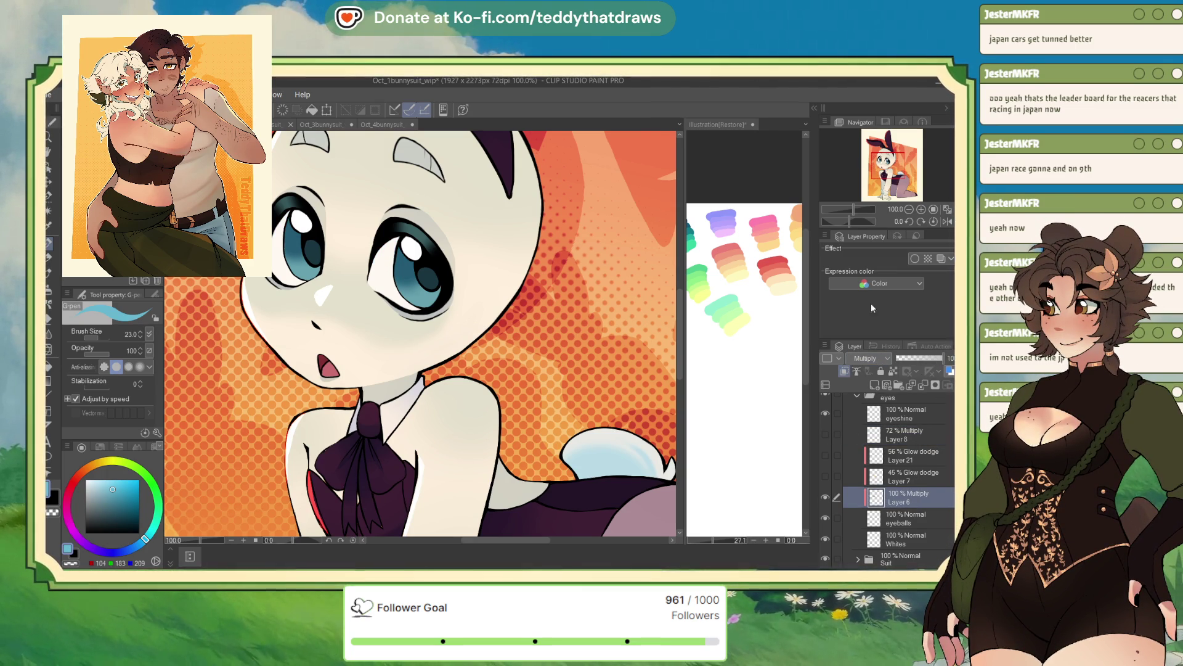
click(866, 357)
click(865, 370)
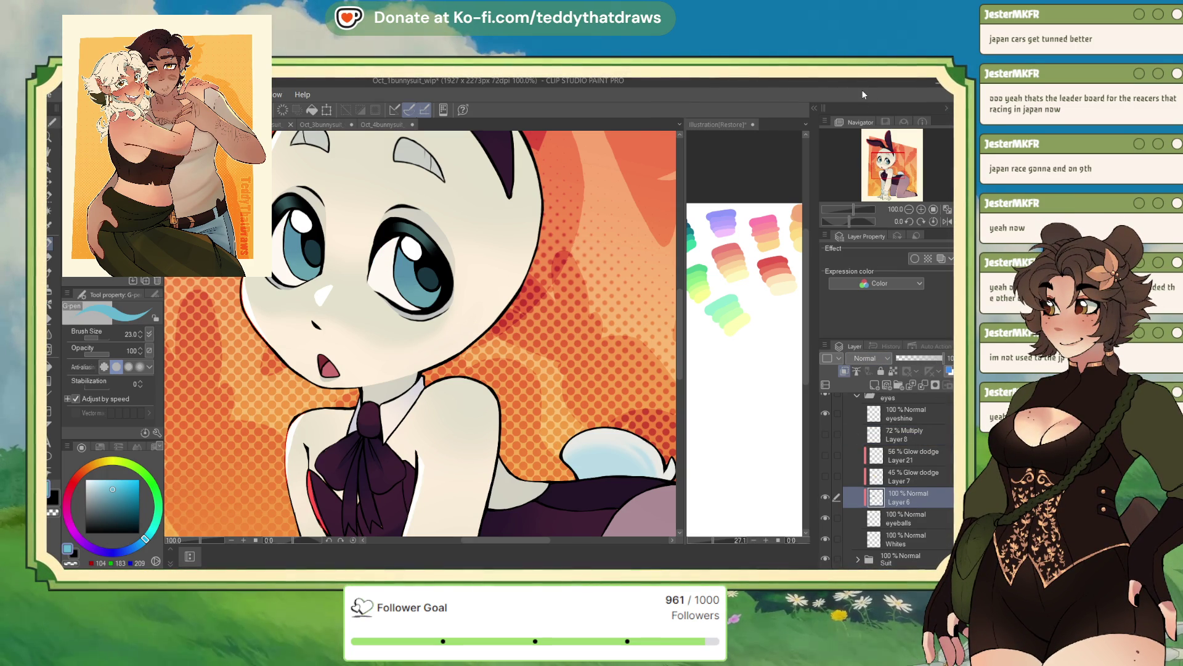
Step: Pick the darker iris blue, restore Layer 6 to 81% Multiply, and return to the third canvas
alt+click(400, 259)
key(ctrl+z)
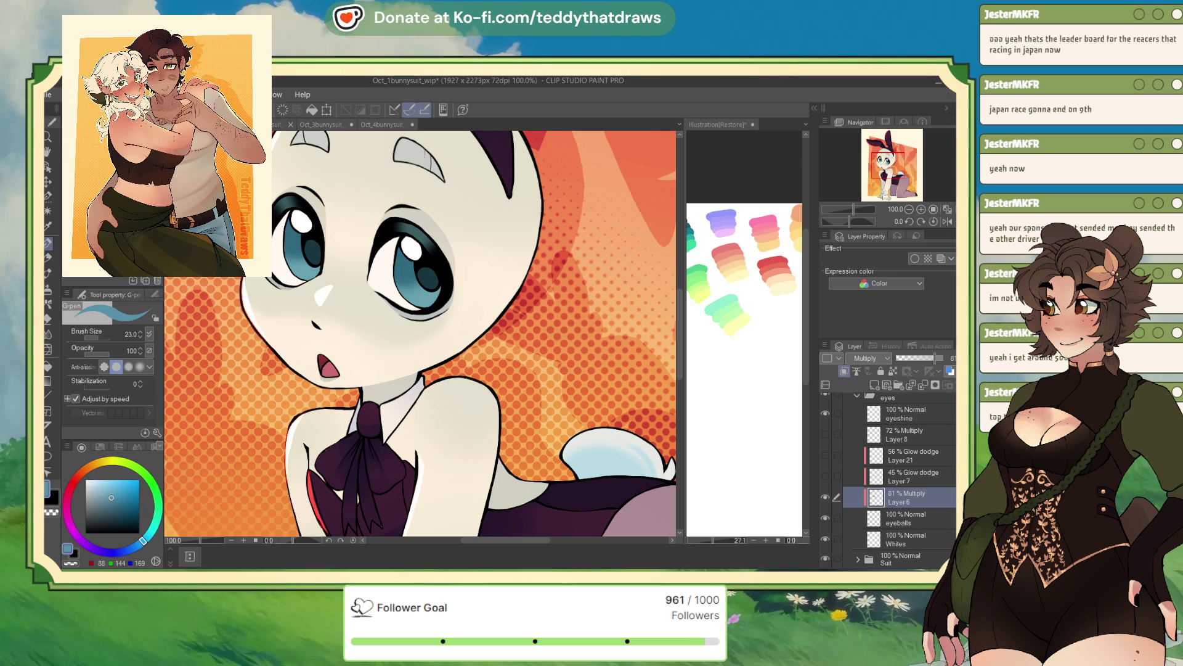
key(ctrl+Tab)
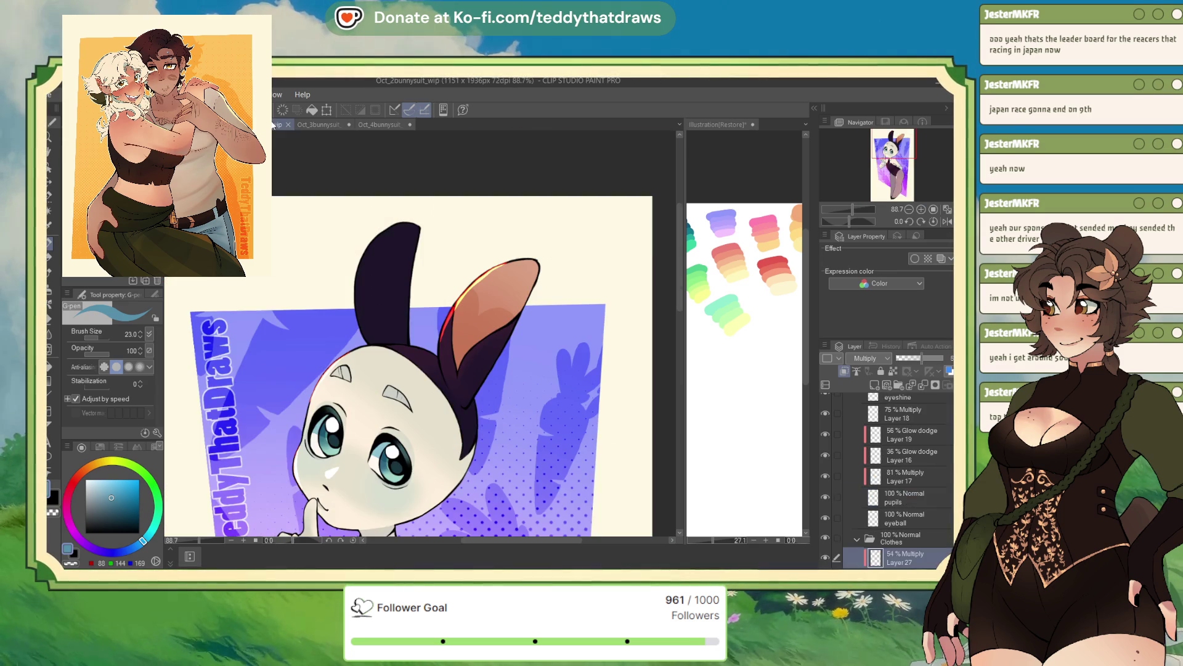
click(330, 127)
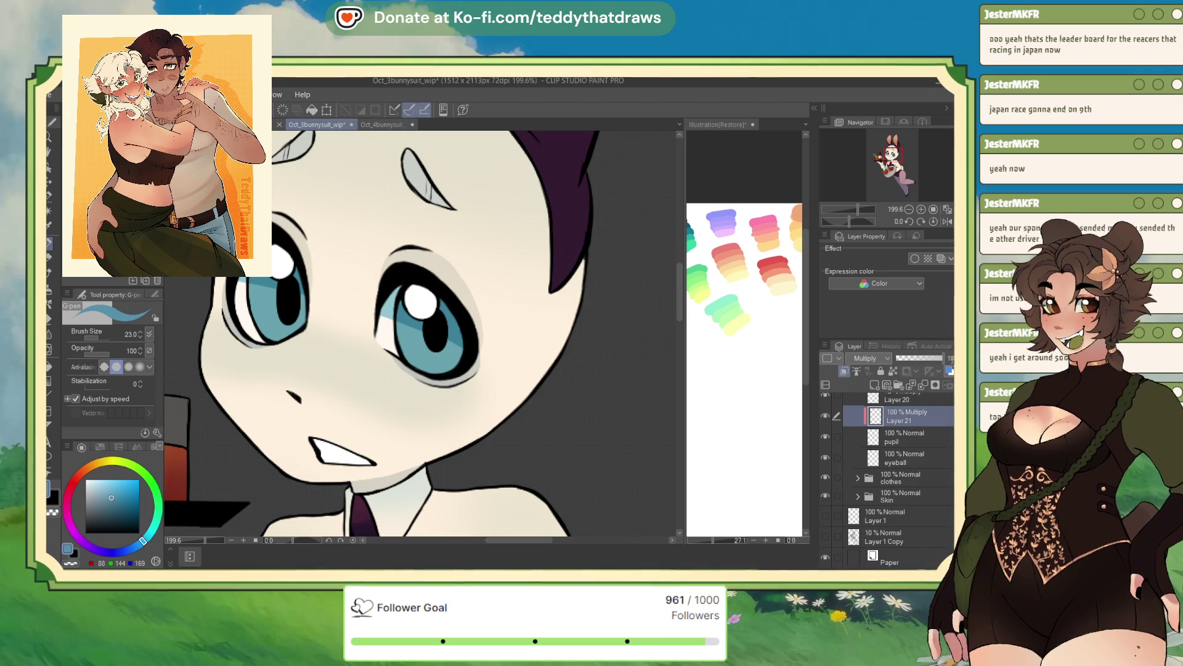
Step: Set Layer 21 to 81% and airbrush the right eye with the Soft airbrush at size 89.5
click(933, 358)
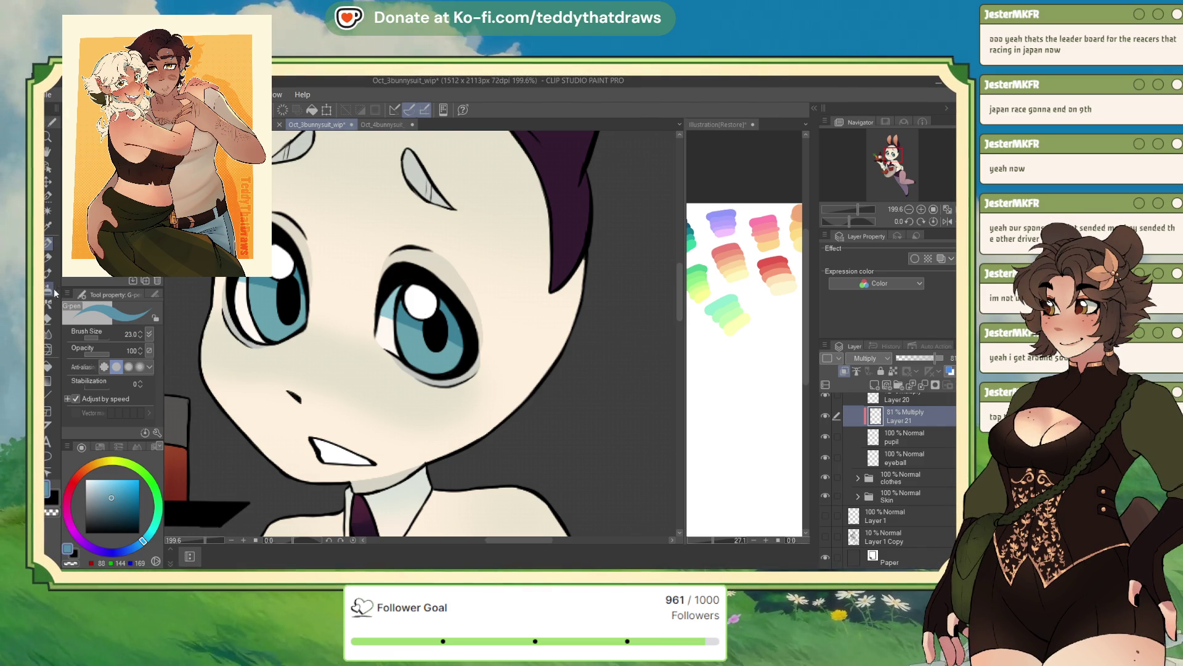
click(55, 292)
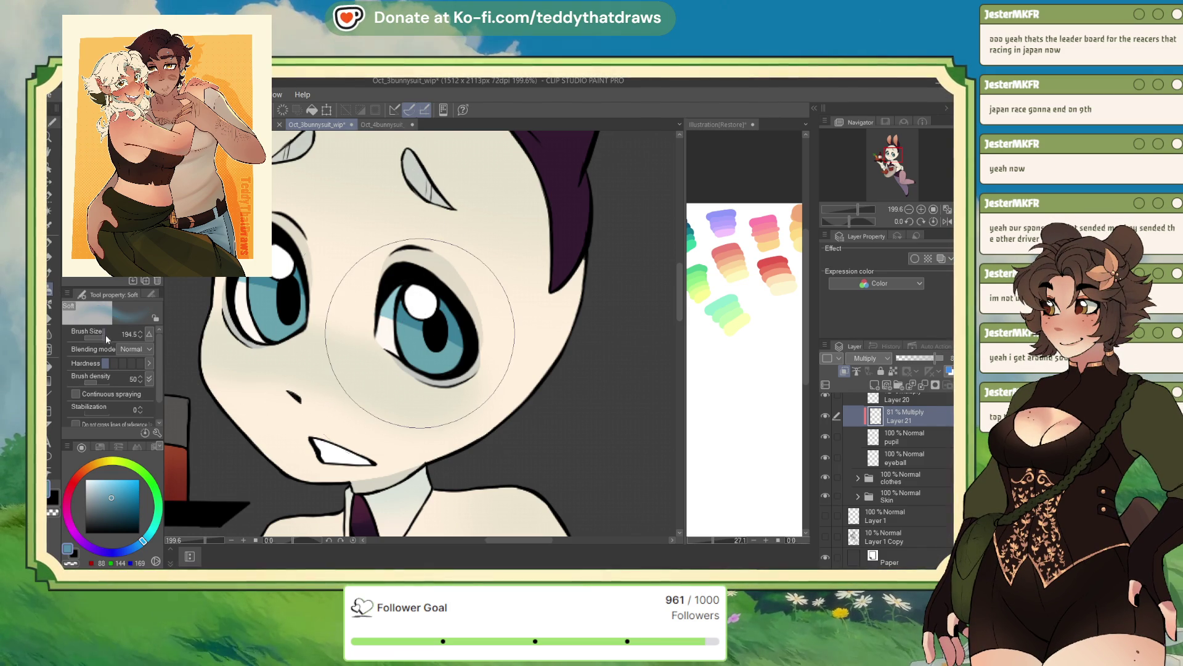
drag(105, 334, 94, 335)
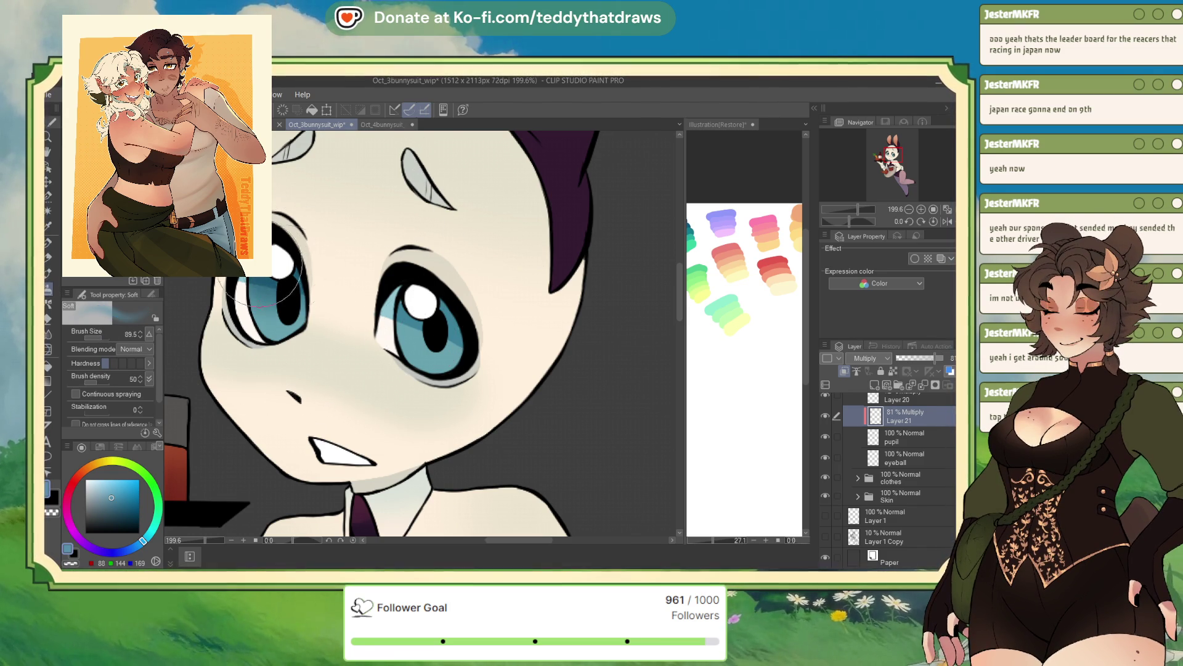
drag(432, 308, 453, 327)
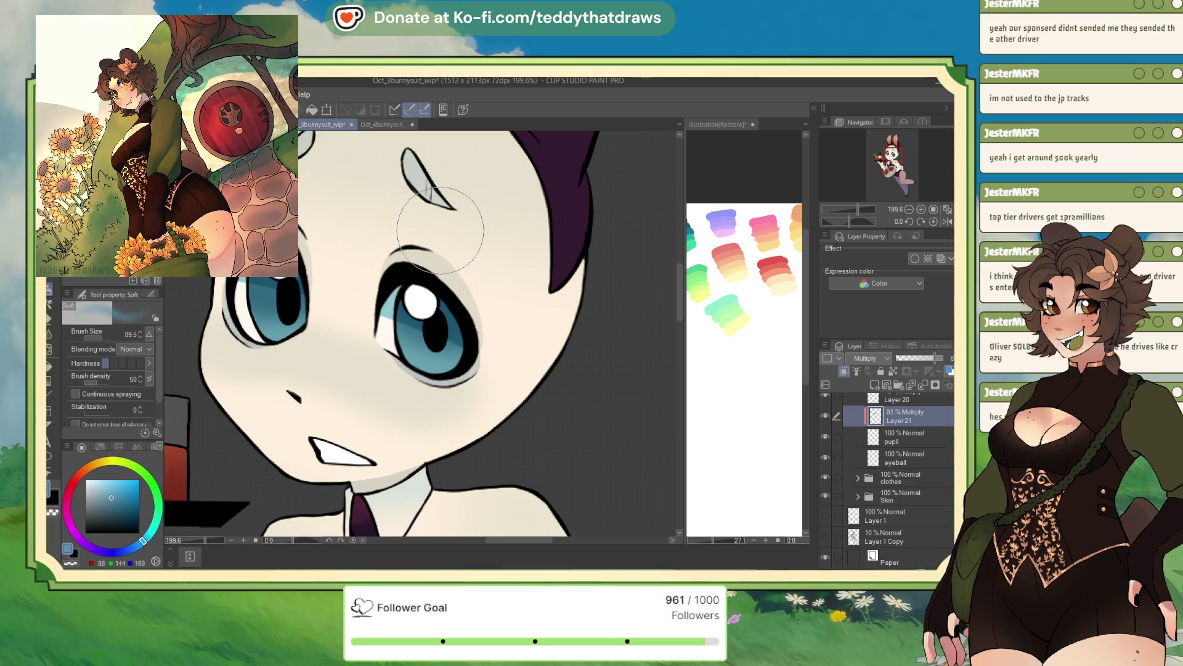
drag(440, 230, 440, 216)
scroll(460, 336, down, 3)
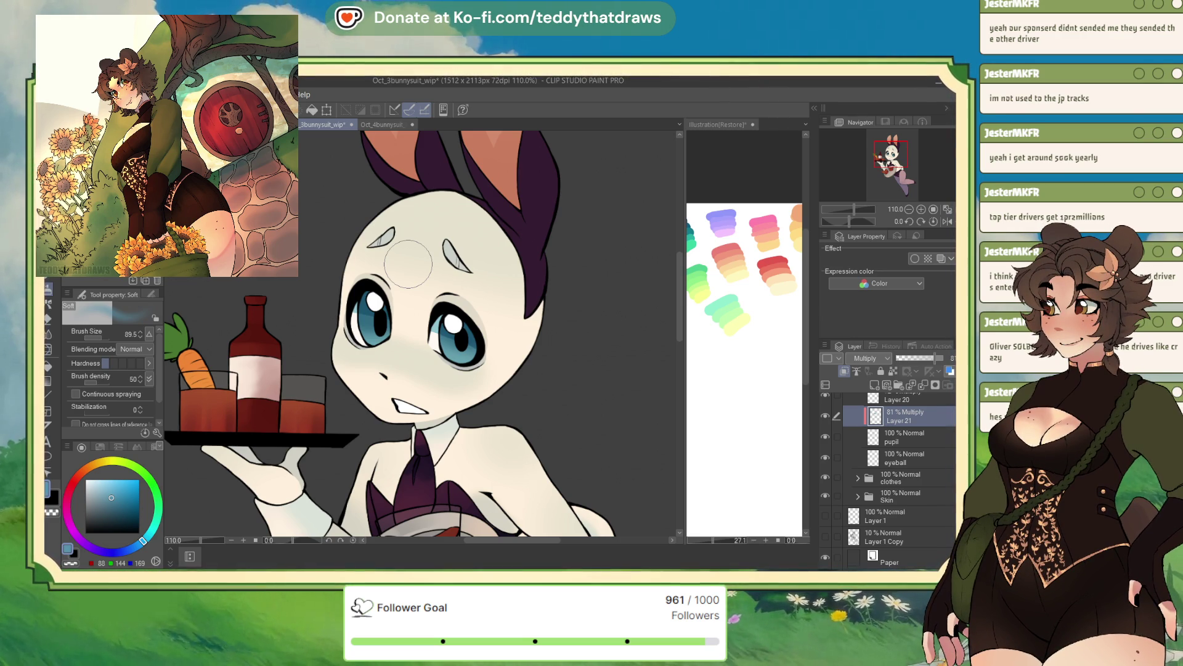
Step: Mirror the view, set the So Fluffy brush to 15.6, and add a new Layer 22 above Layer 21
key(h)
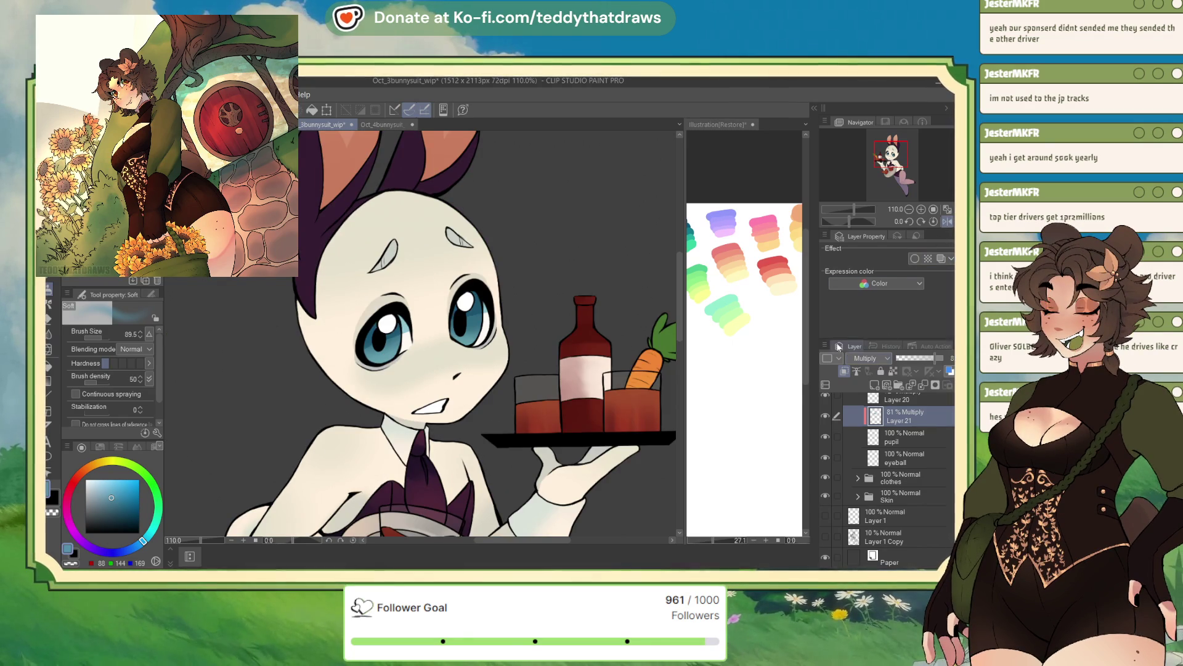
scroll(384, 277, up, 4)
key(b)
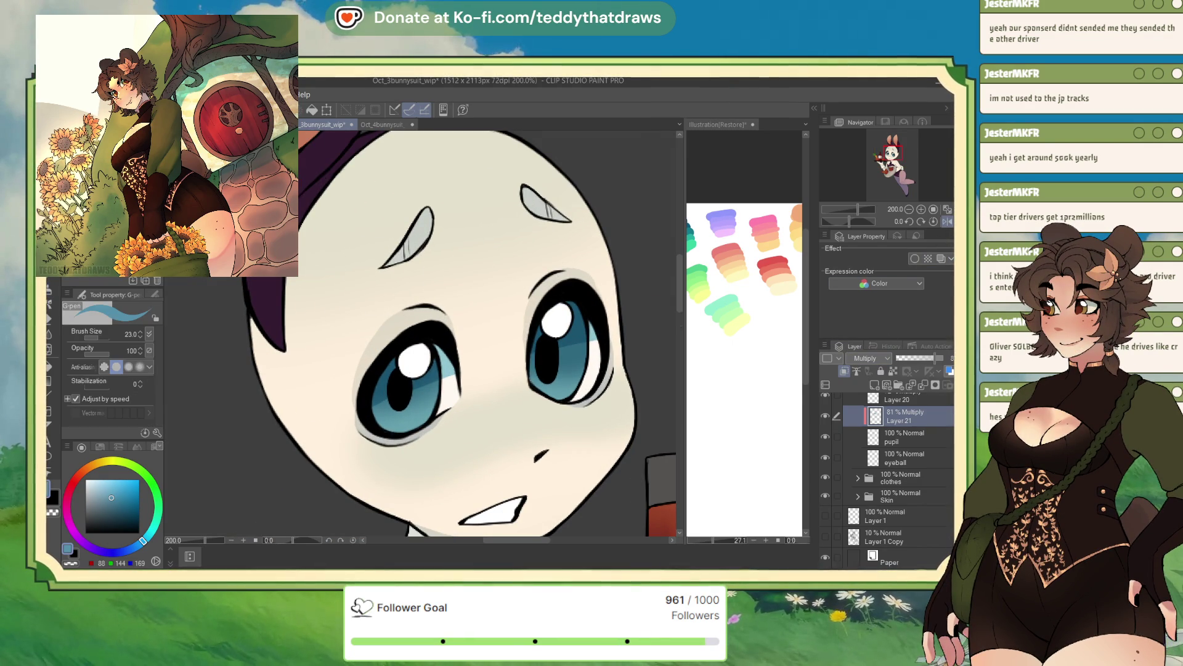
drag(99, 336, 96, 338)
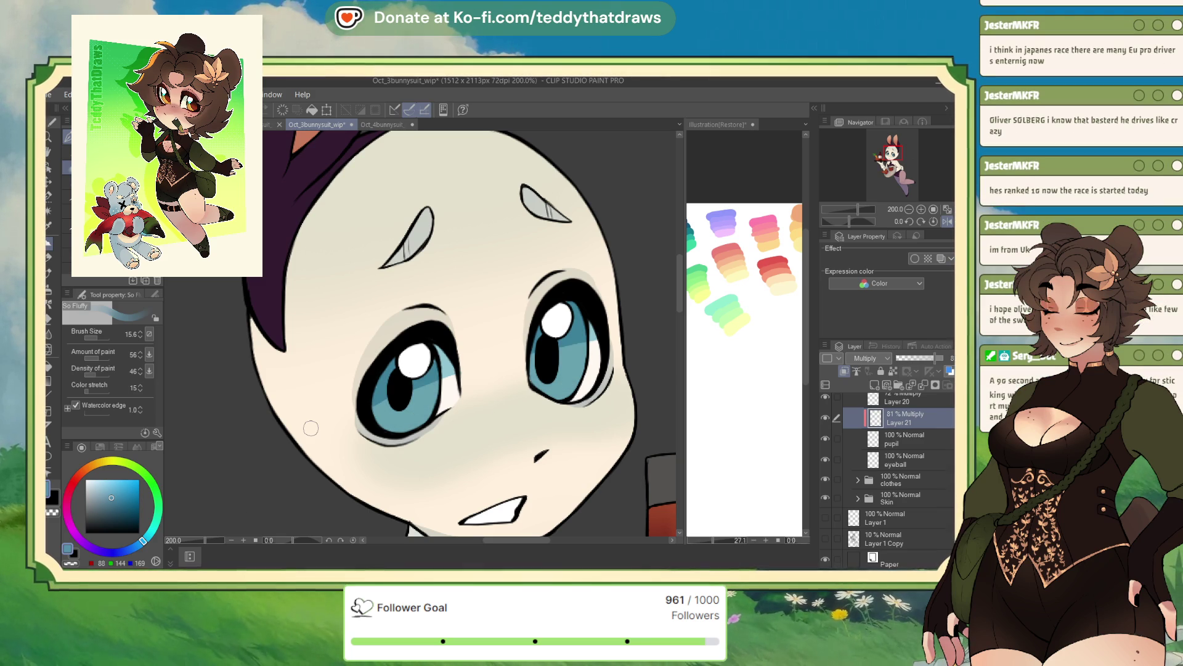
click(49, 296)
key(ctrl+shift+n)
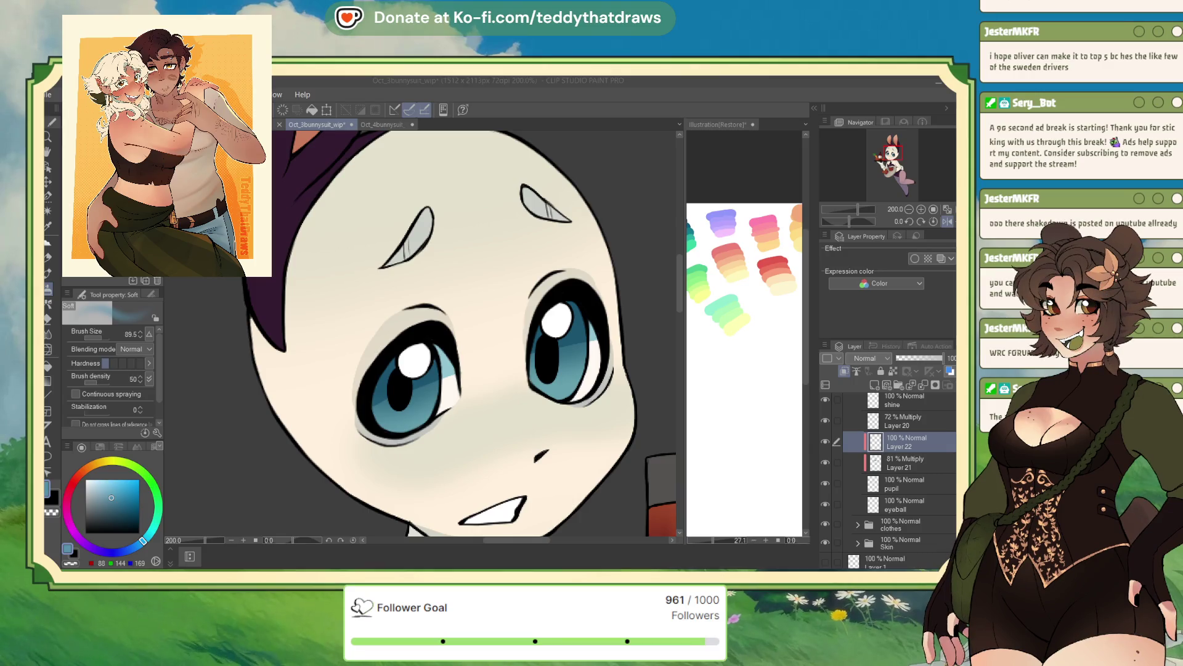
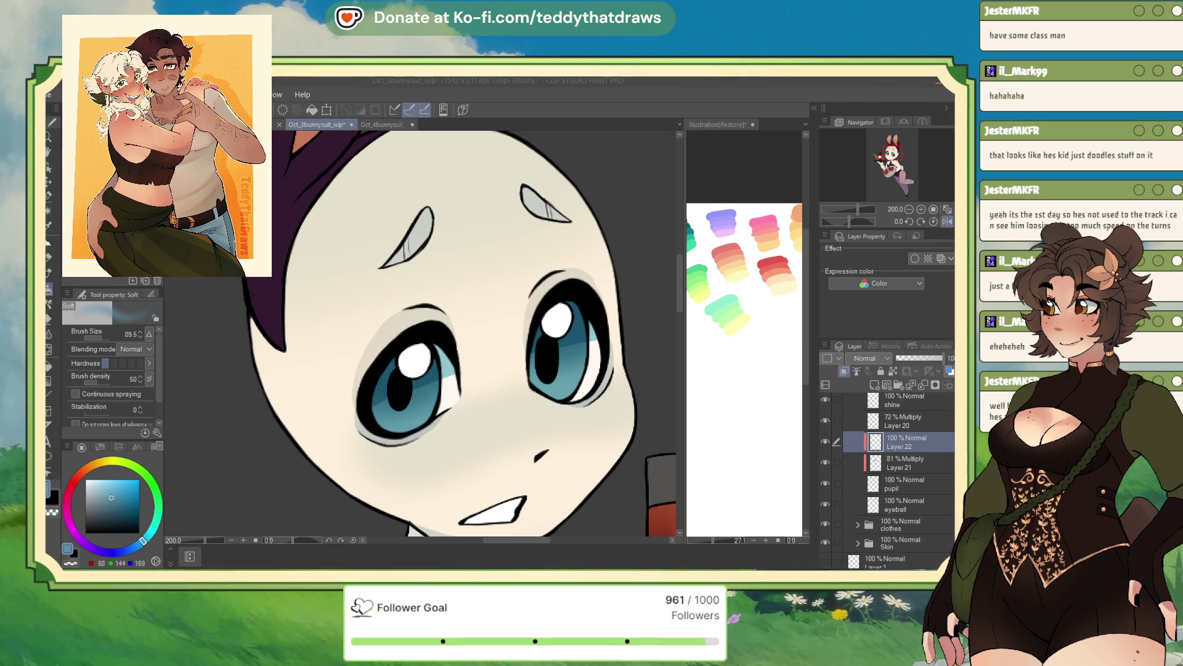
Step: Zoom the canvas out to 150%
click(910, 211)
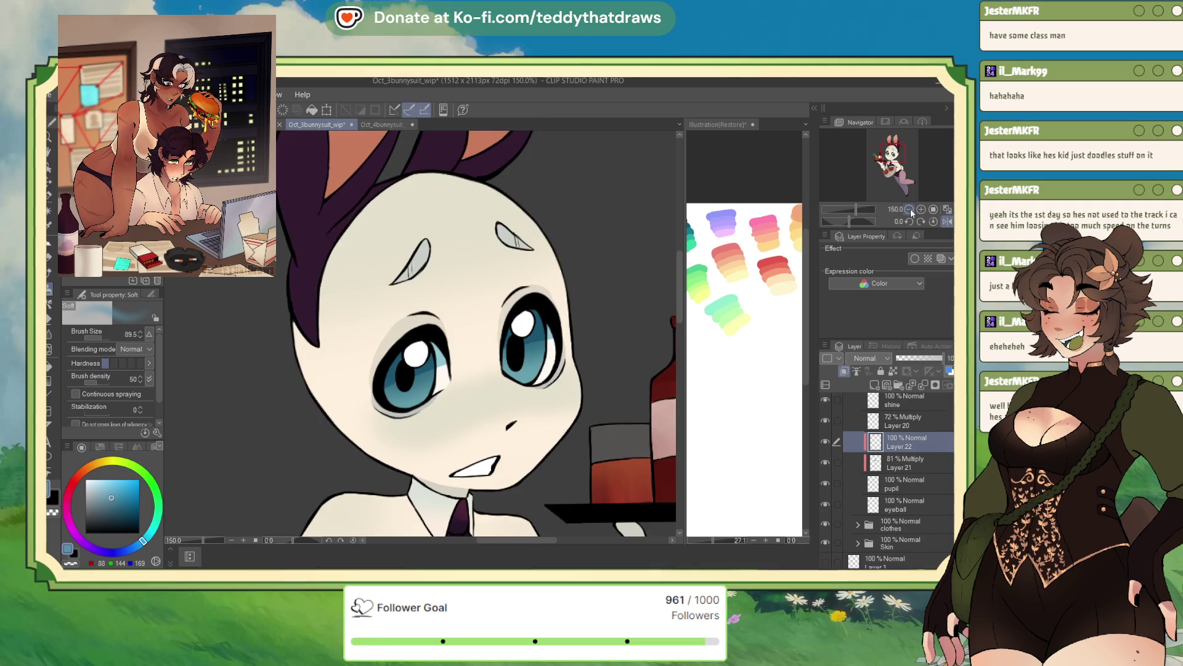
scroll(432, 271, down, 2)
scroll(448, 272, up, 3)
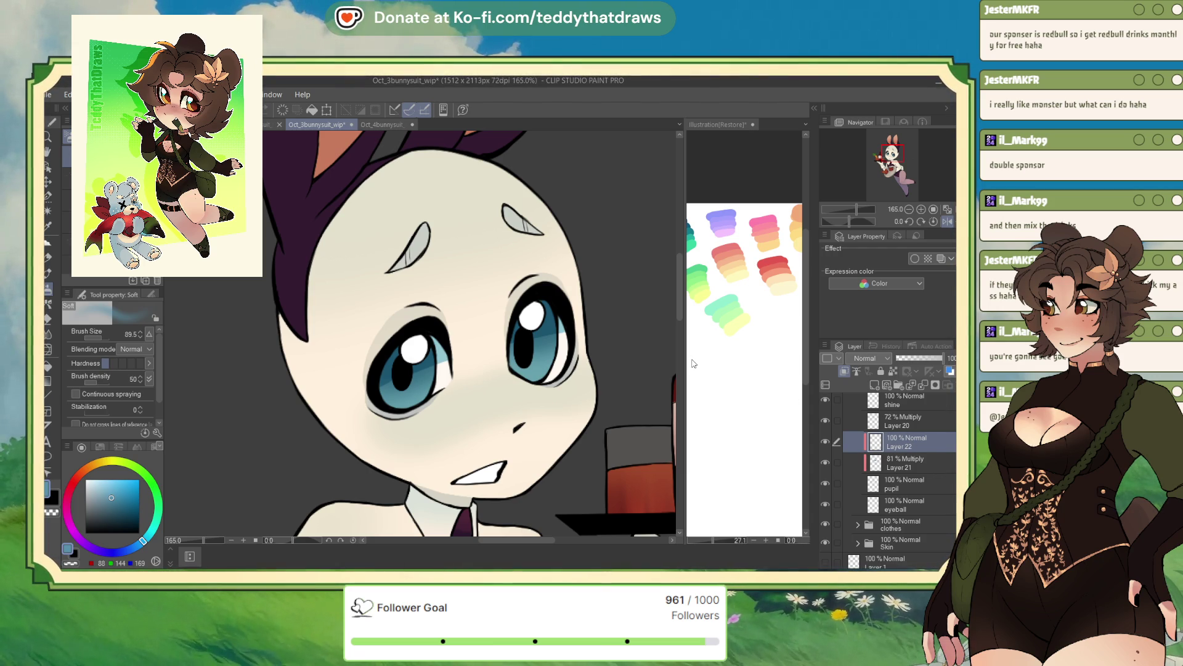
Step: Switch to Oct_1bunnysuit_wip, then show and select its 45% Glow dodge eye layer (Layer 7)
key(ctrl+shift+Tab)
click(825, 528)
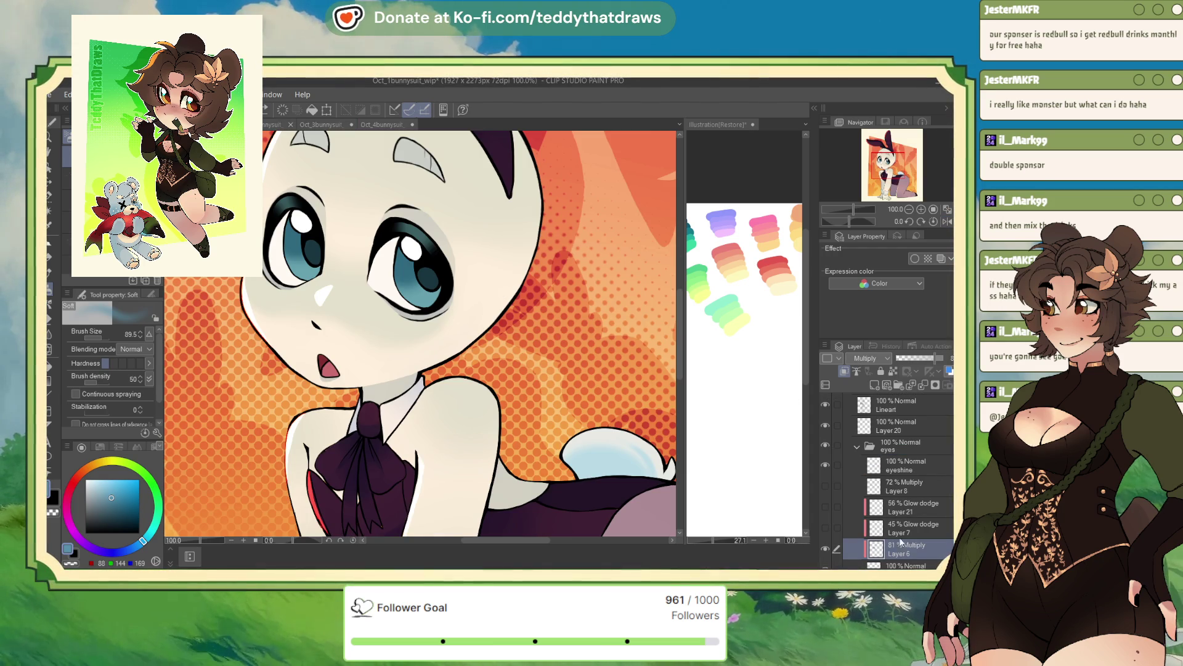
click(906, 528)
Step: Try the eye layer at 100% opacity in Normal blending, then revert it to 45% Glow dodge
drag(918, 358, 961, 358)
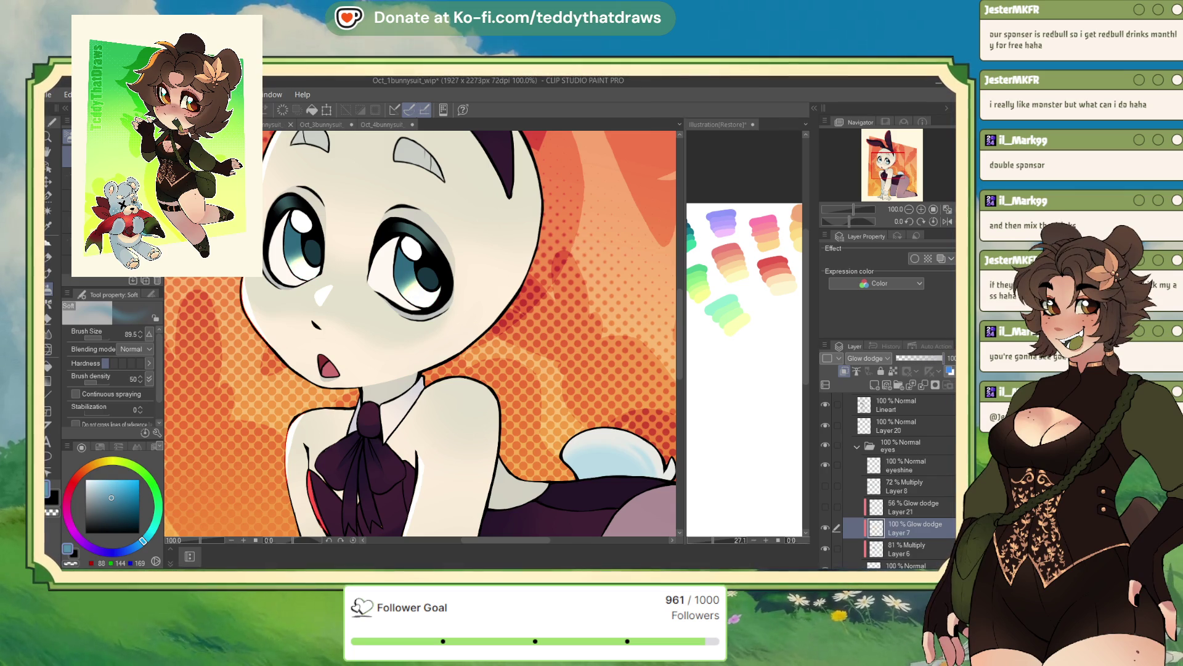
click(866, 358)
click(863, 373)
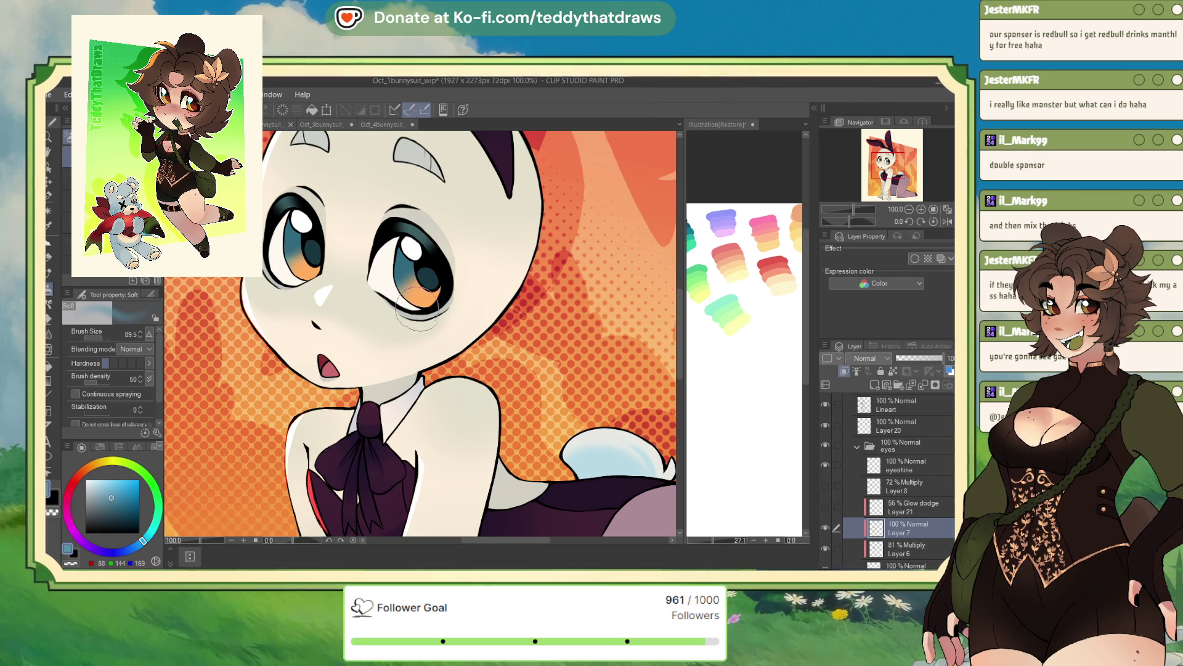
alt+click(430, 291)
key(ctrl+z)
key(ctrl+z)
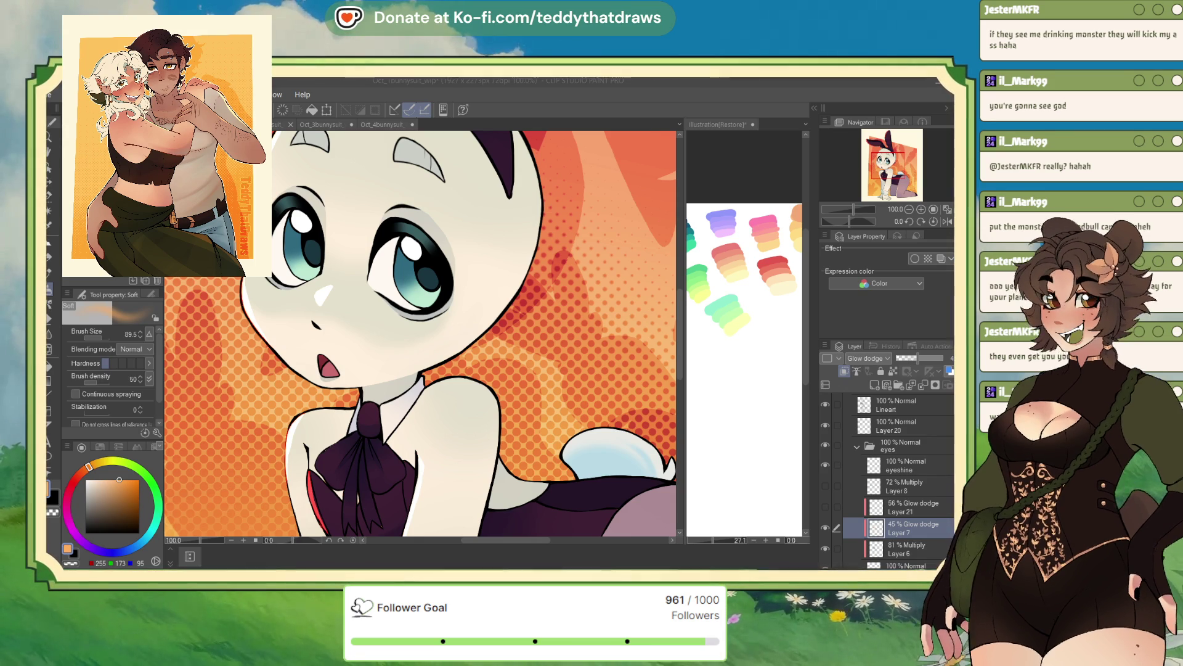
Step: In Oct_3bunnysuit_wip, set Layer 22's blending mode to Glow dodge
click(316, 126)
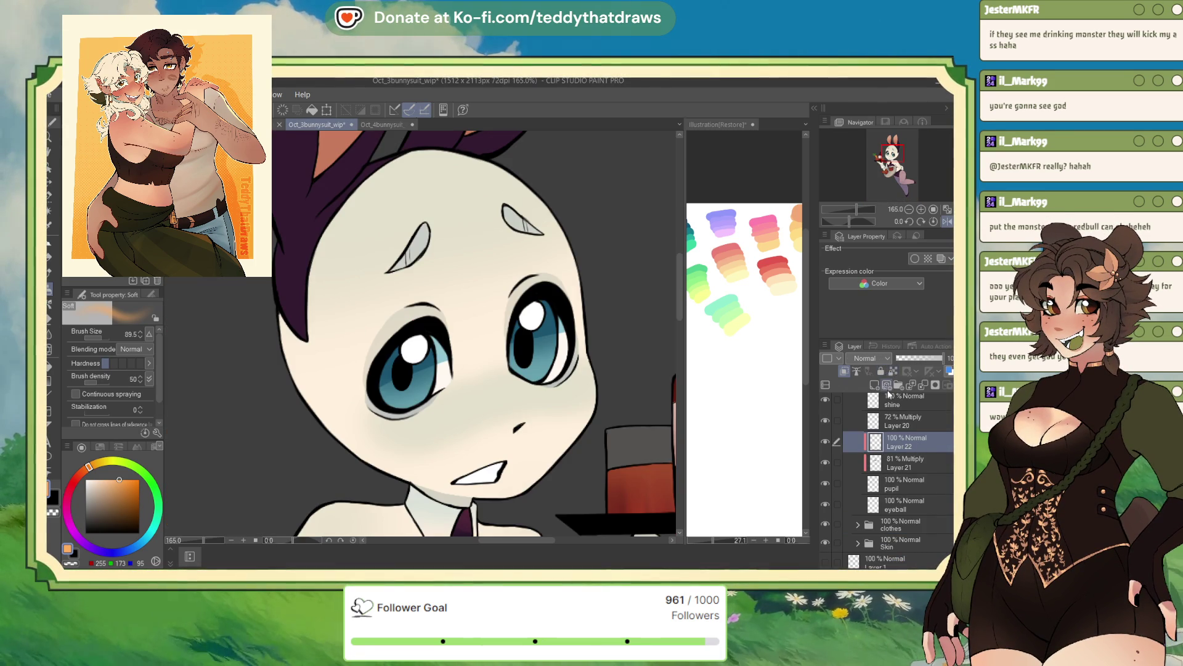
click(868, 358)
click(869, 487)
scroll(454, 295, down, 1)
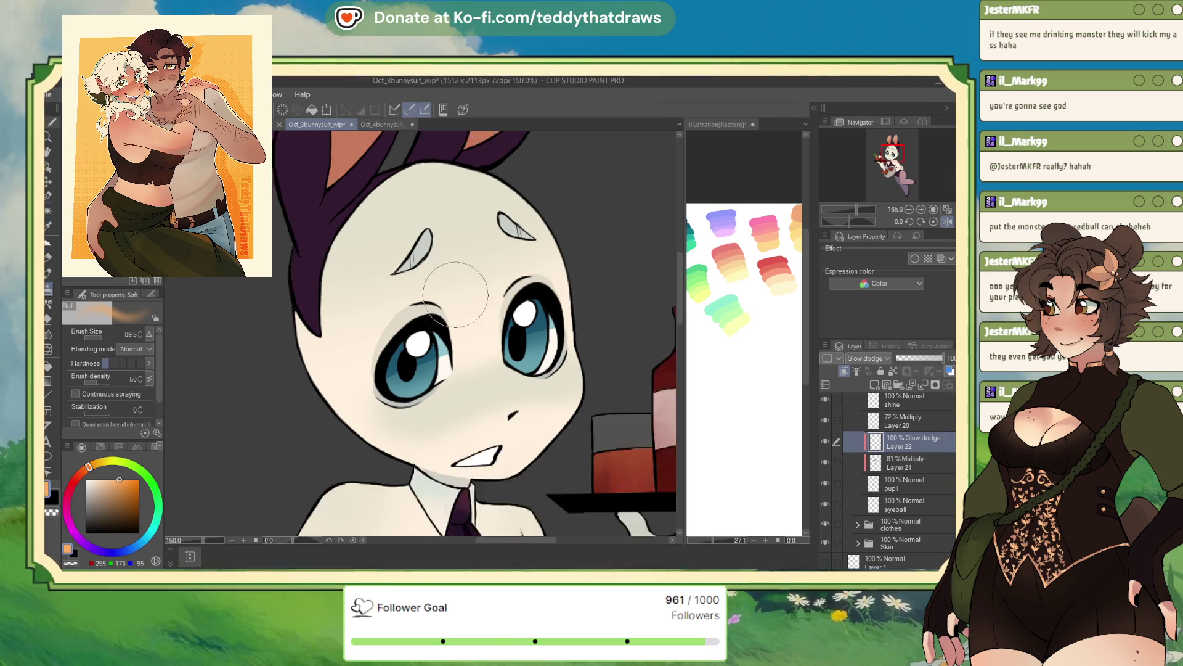
scroll(455, 294, up, 1)
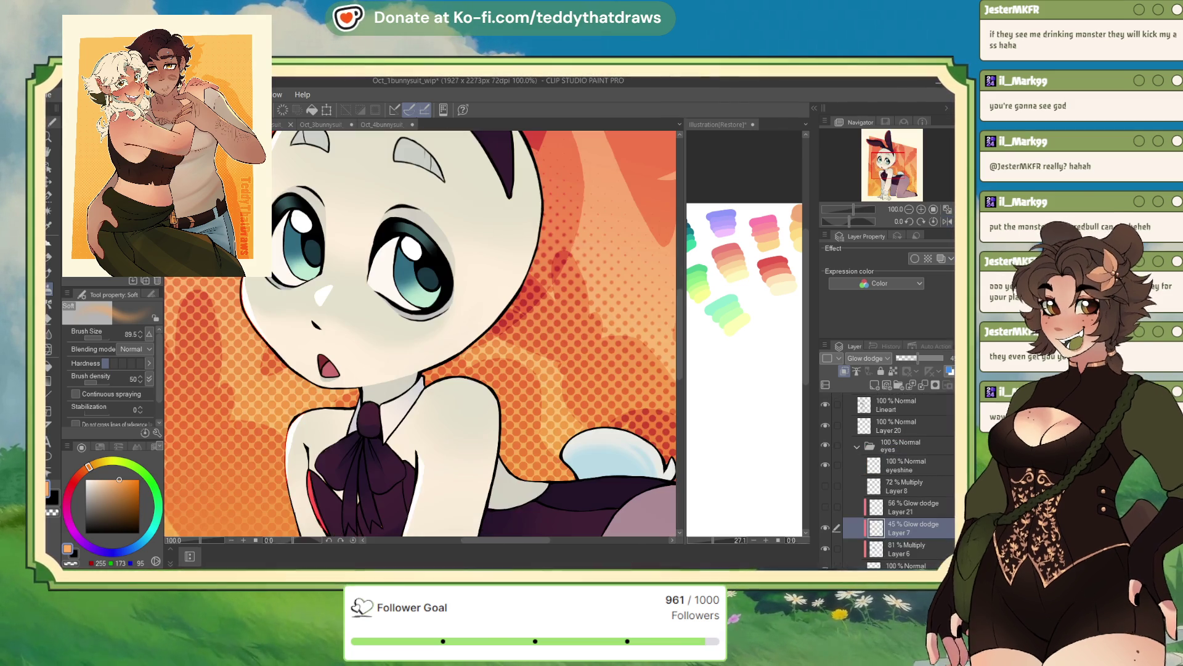
Step: Compare the eyes against Oct_1bunnysuit_wip, then return to the third bunny-suit drawing
key(ctrl+shift+Tab)
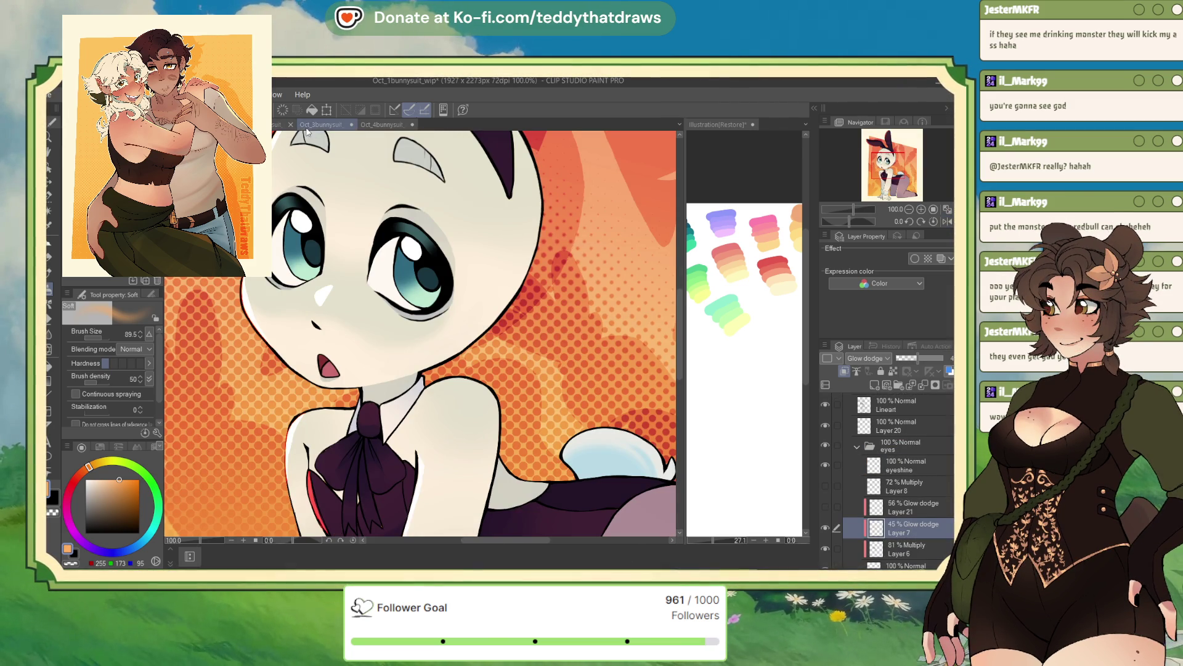
key(ctrl+Tab)
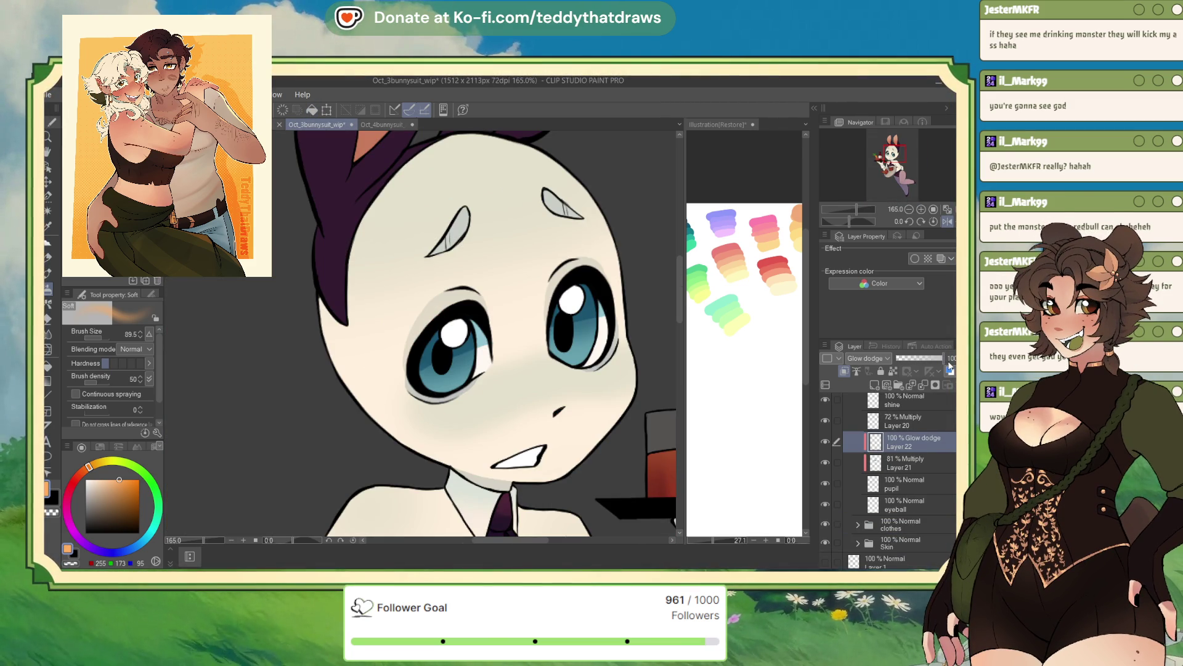
key(ctrl+shift+Tab)
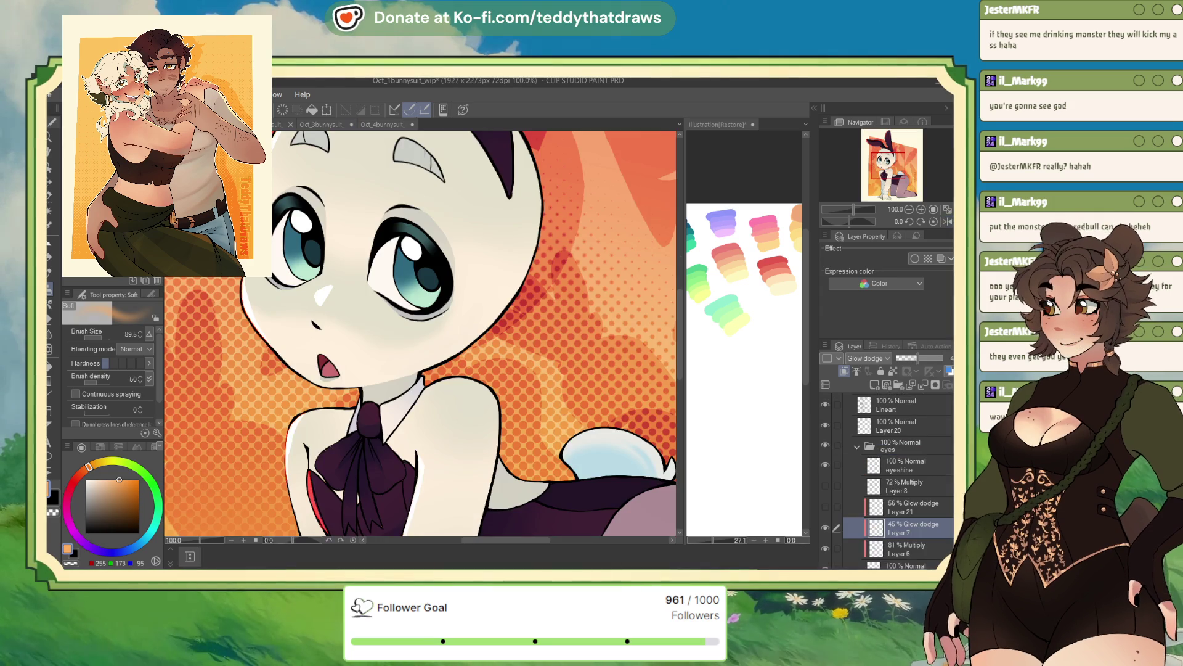
click(314, 124)
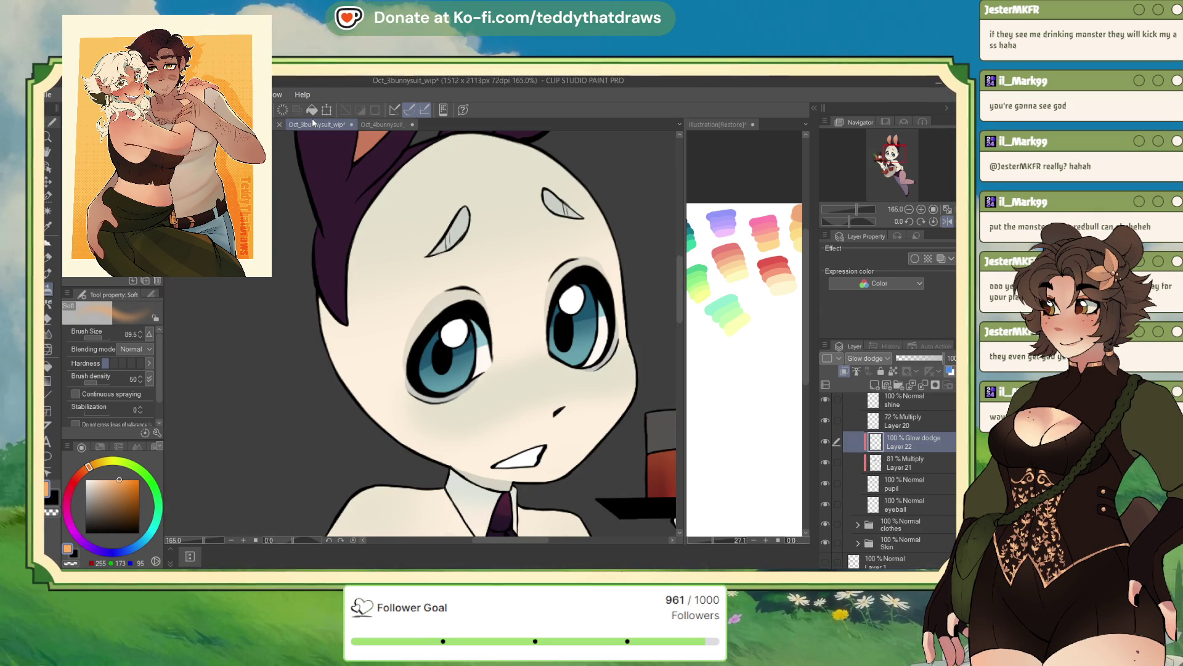
Step: Lower the Glow Dodge layer's opacity to 45%
click(951, 358)
text(45)
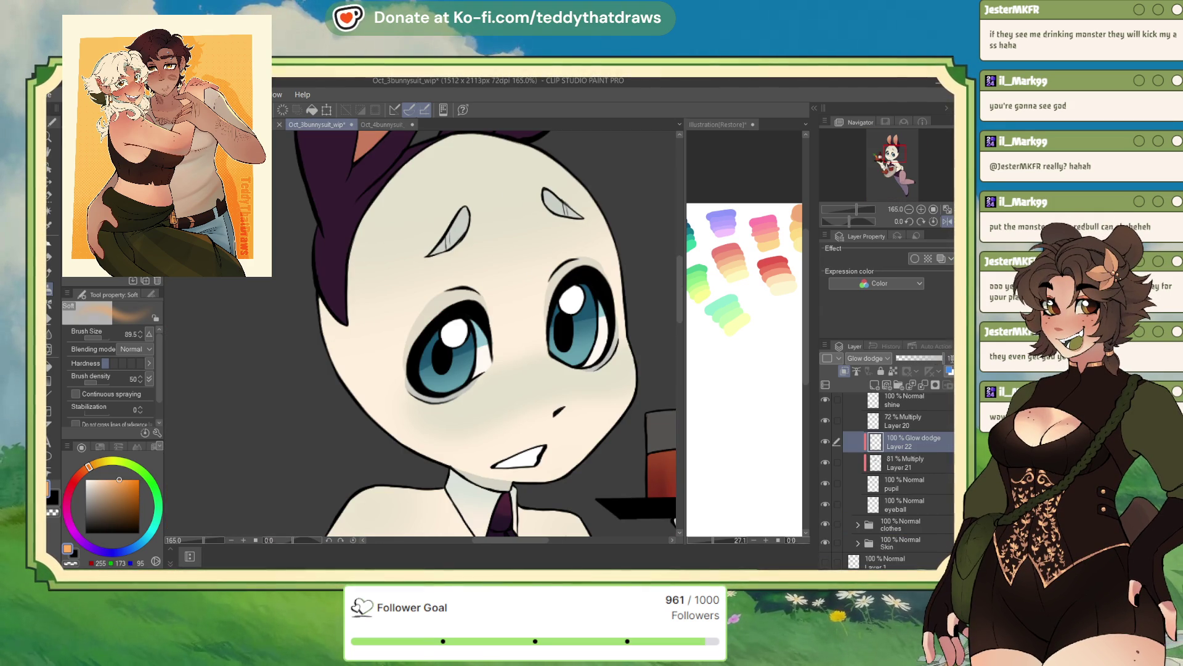
key(Return)
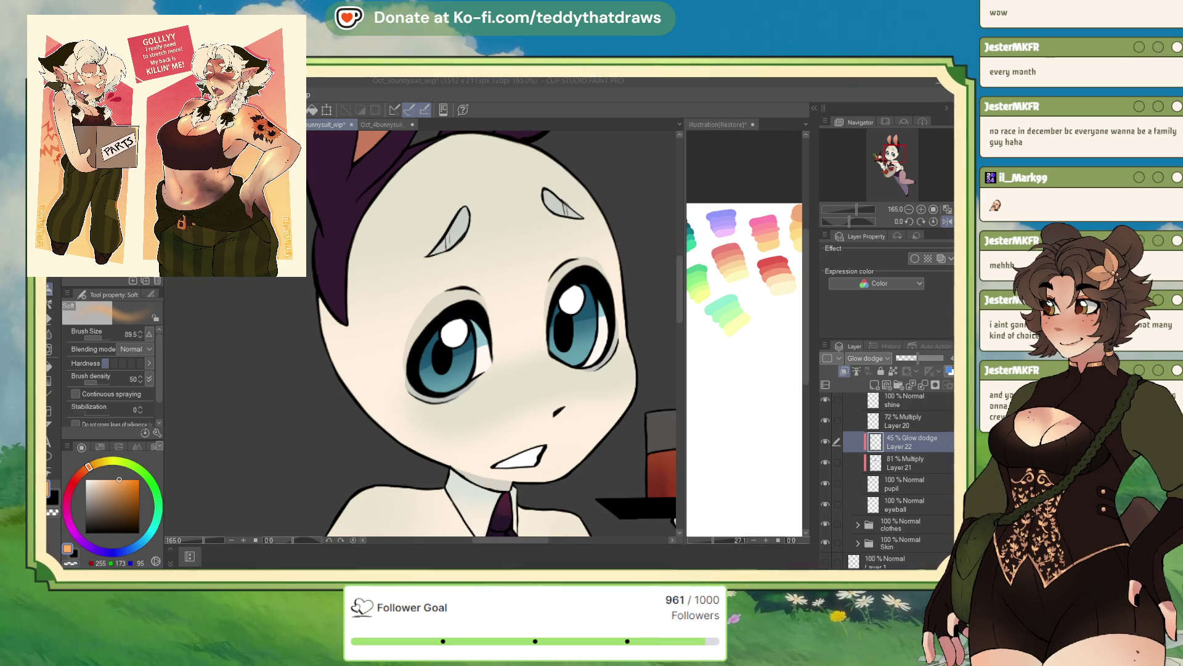
Step: Bring the Clip Studio painting window back into focus to zoom out from the face
click(818, 429)
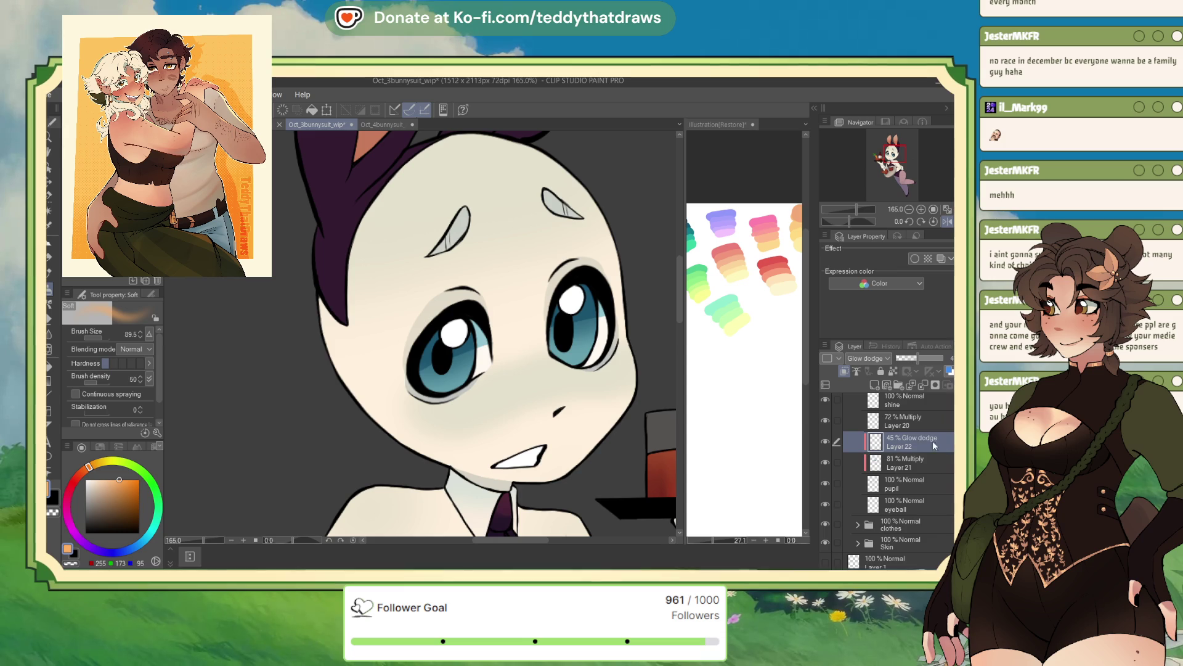
scroll(520, 308, down, 5)
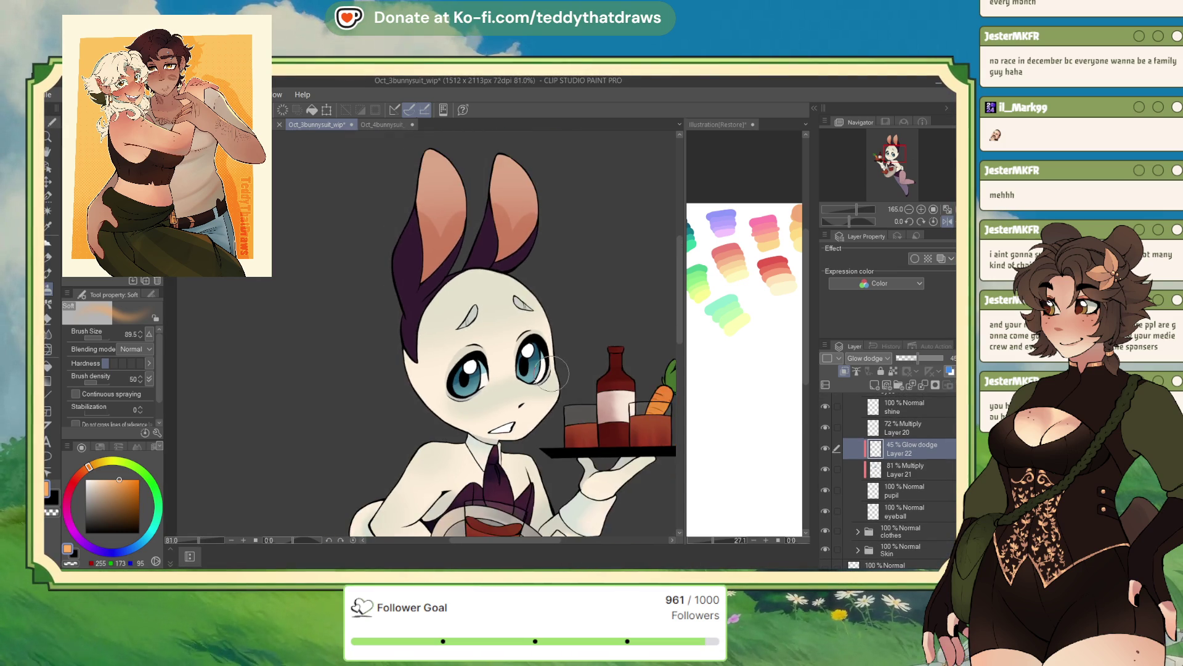
scroll(543, 318, up, 1)
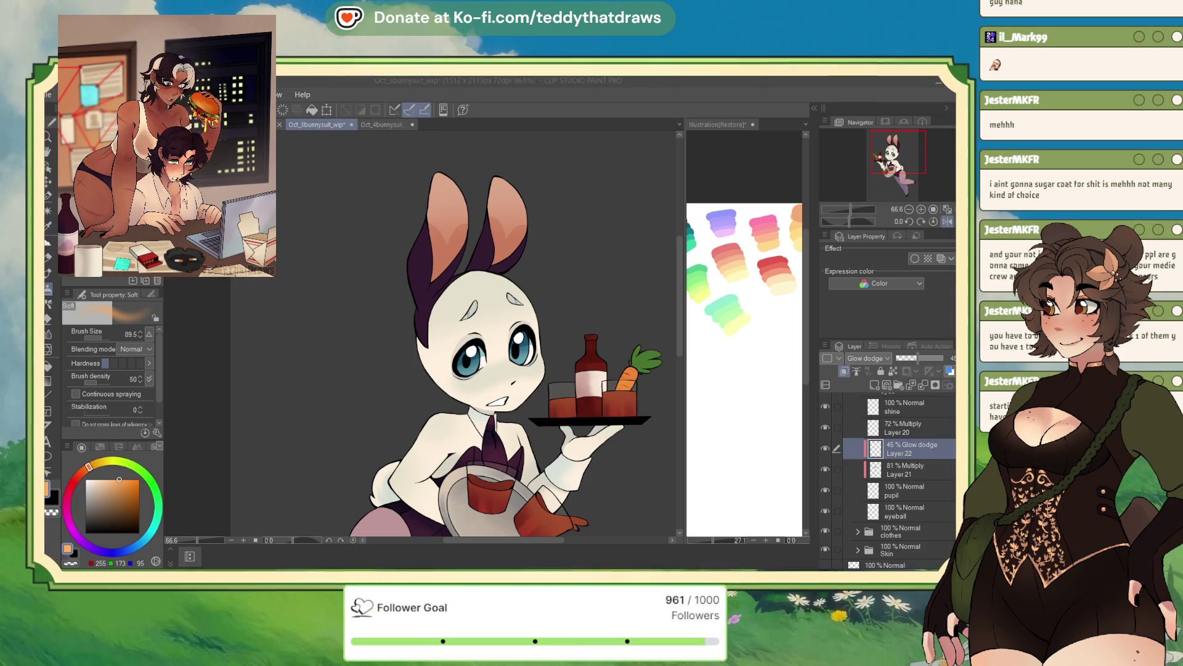
Step: Pan the canvas until the bunny's face and blue eyes sit in the centre of the view
drag(881, 150, 882, 153)
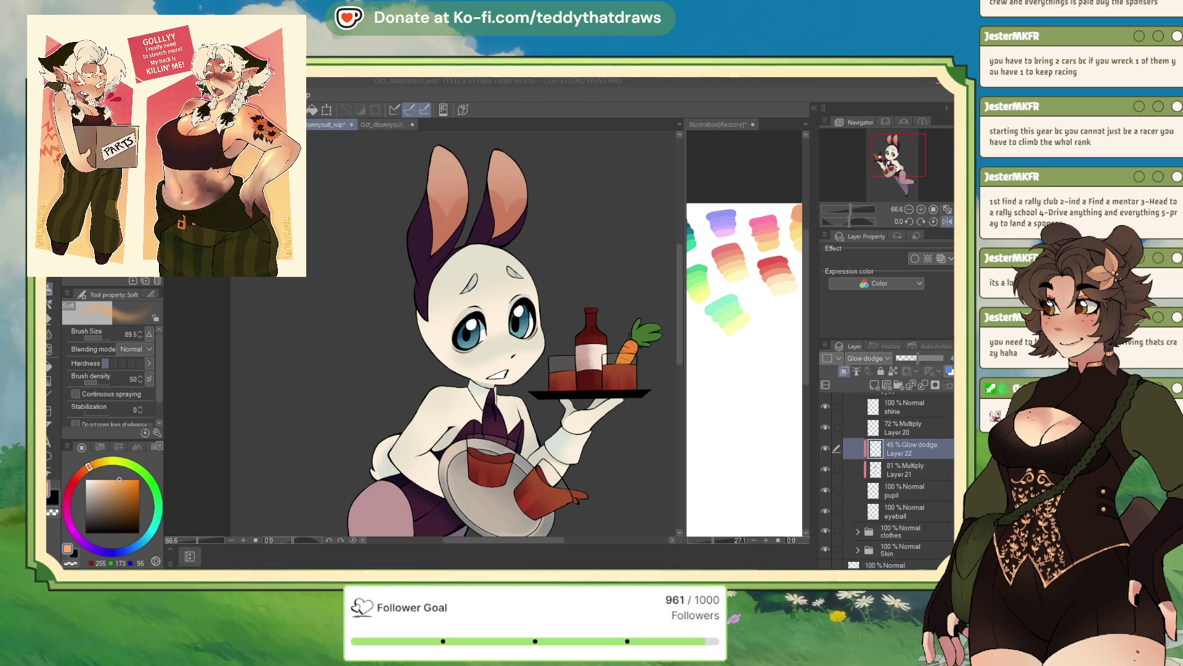
mouse_move(493, 339)
mouse_down()
mouse_move(496, 349)
mouse_move(404, 277)
mouse_up()
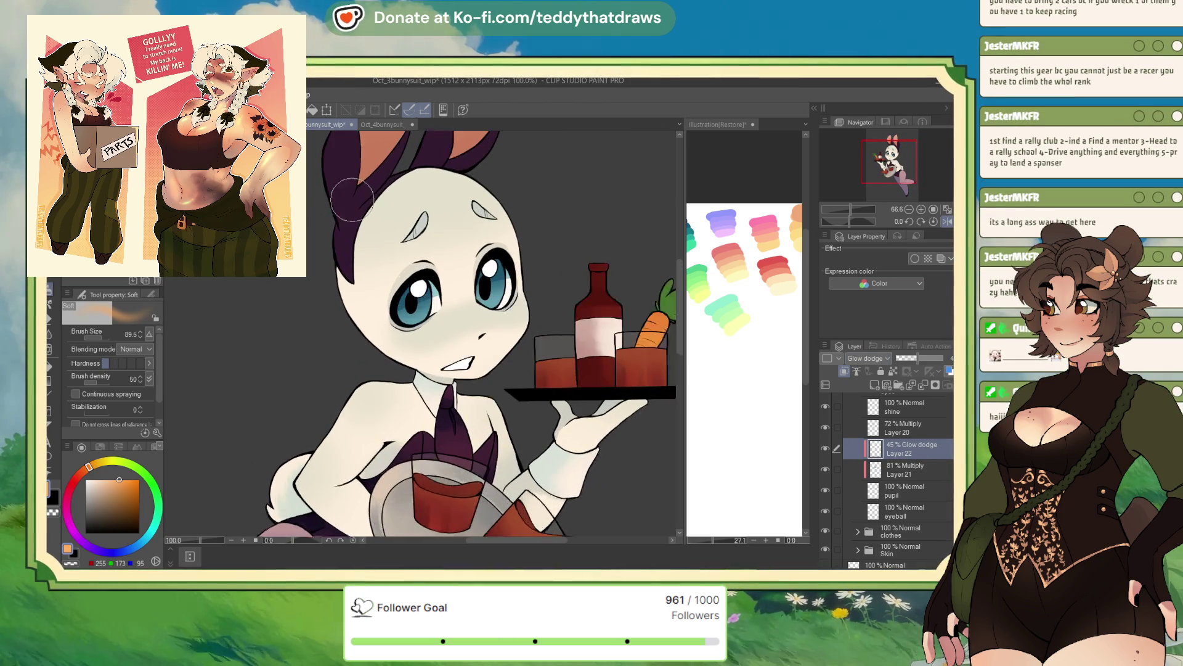
Step: Zoom in and airbrush the lower left and right irises on the 45% Glow Dodge layer toward lighter cyan
key(ctrl+plus)
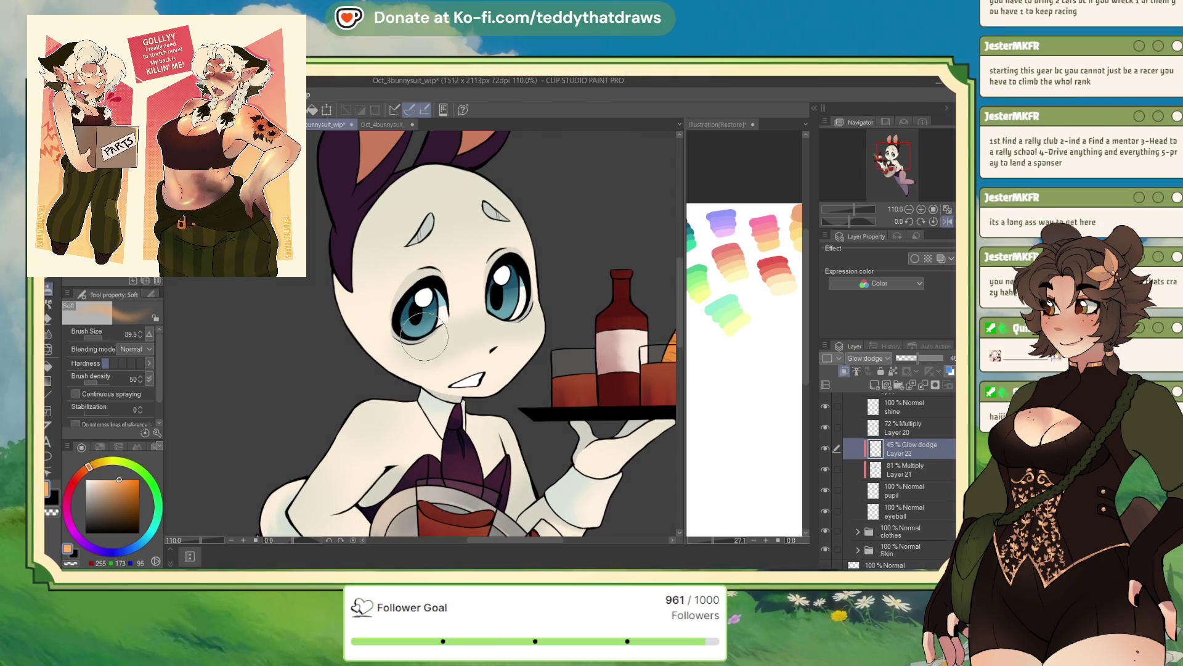
mouse_move(425, 330)
mouse_down()
mouse_move(418, 348)
mouse_move(370, 352)
mouse_up()
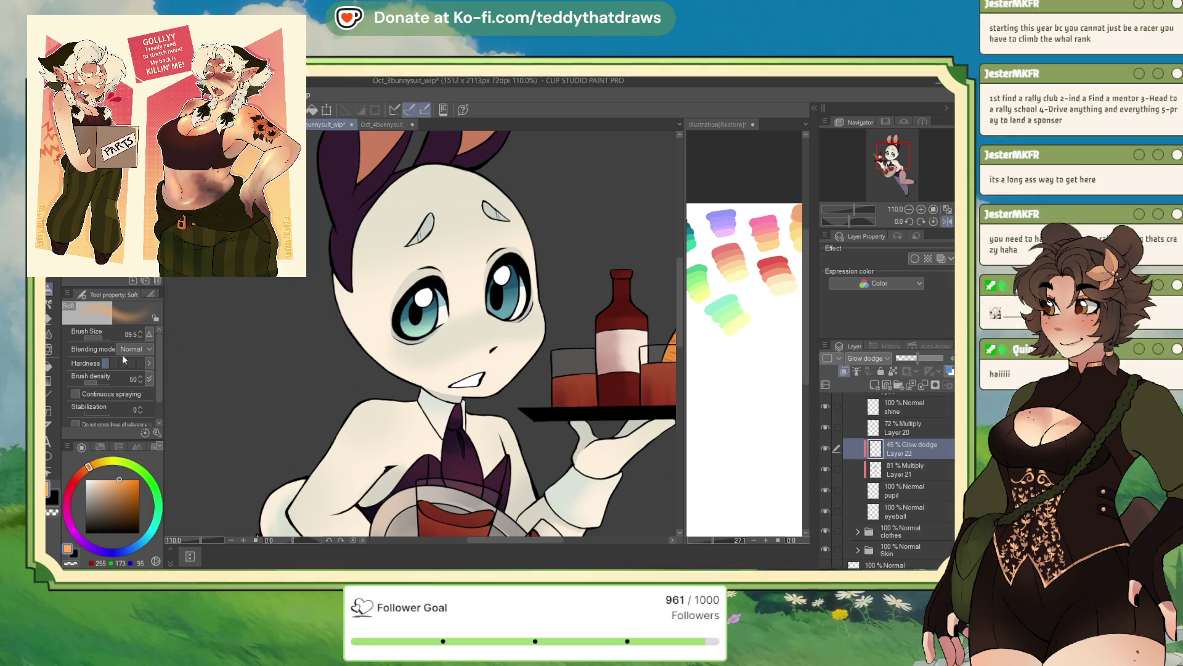
drag(504, 319, 496, 329)
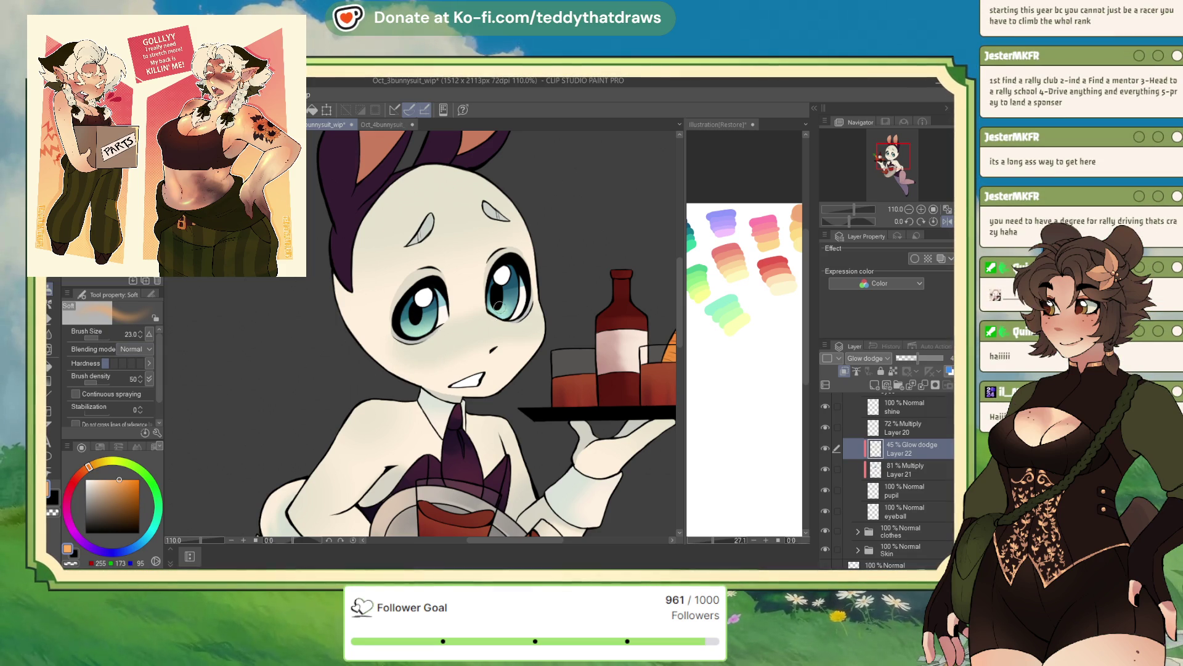